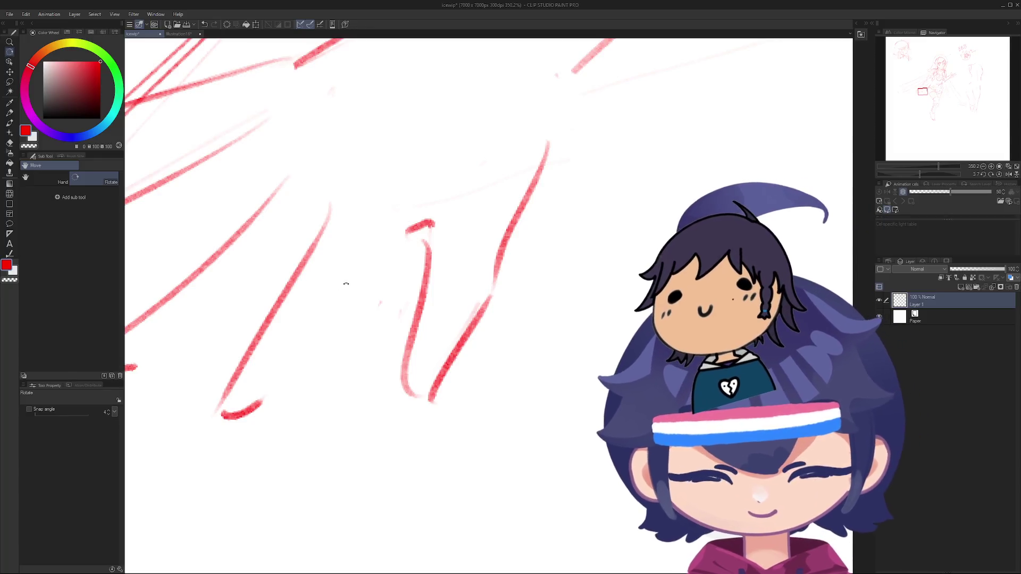
Step: Pick the fine red Sharfuwa pen and zoom and rotate the view onto the raised hand
{"action": "key", "text": "p"}
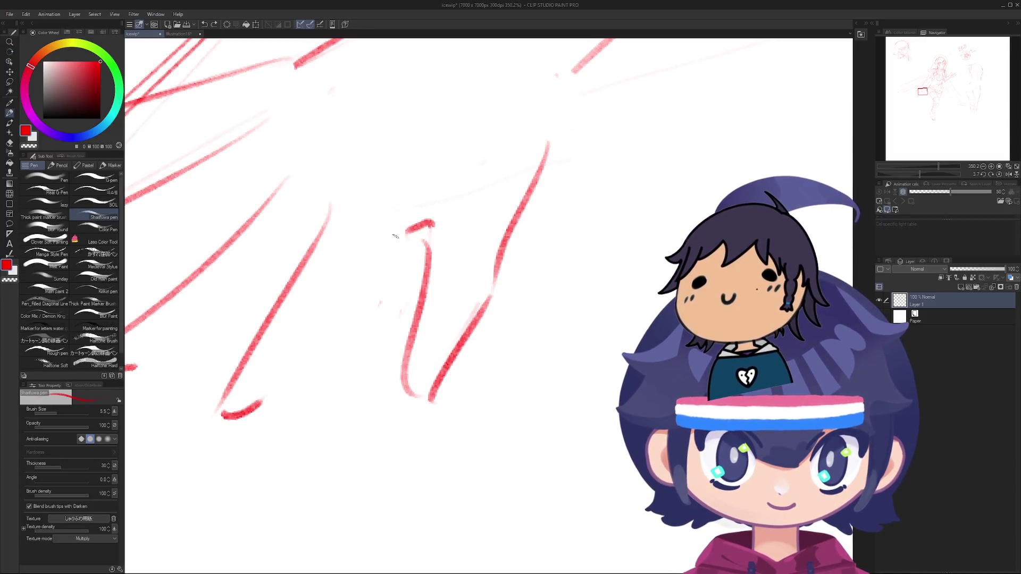
{"action": "scroll", "coordinate": [308, 309], "scroll_direction": "down", "scroll_amount": 10}
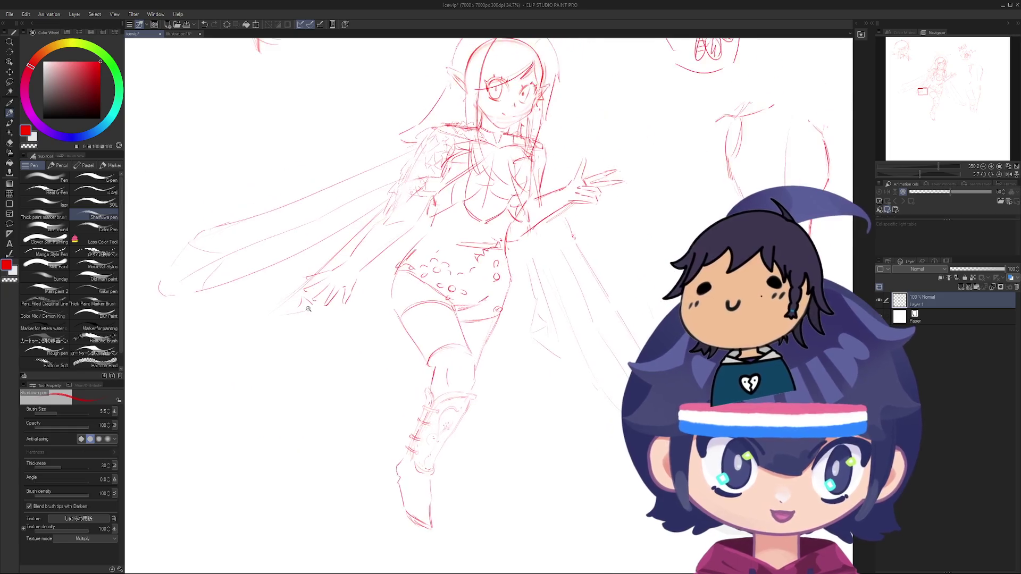
{"action": "scroll", "coordinate": [308, 308], "scroll_direction": "up", "scroll_amount": 5}
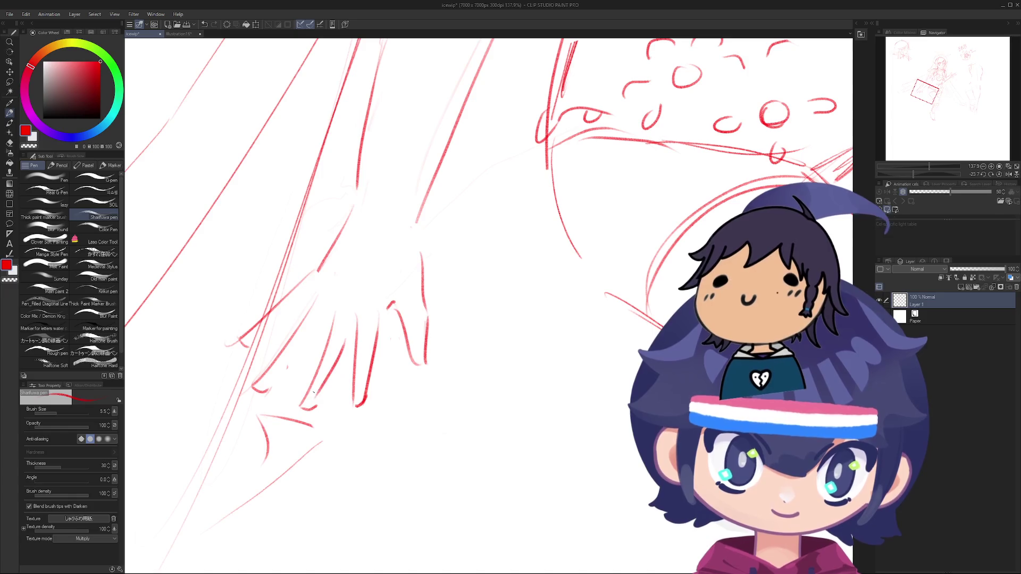
{"action": "scroll", "coordinate": [346, 339], "scroll_direction": "down", "scroll_amount": 5}
{"action": "left_click_drag", "start_coordinate": [347, 339], "coordinate": [318, 307]}
{"action": "scroll", "coordinate": [318, 308], "scroll_direction": "up", "scroll_amount": 5}
{"action": "scroll", "coordinate": [318, 308], "scroll_direction": "up", "scroll_amount": 3}
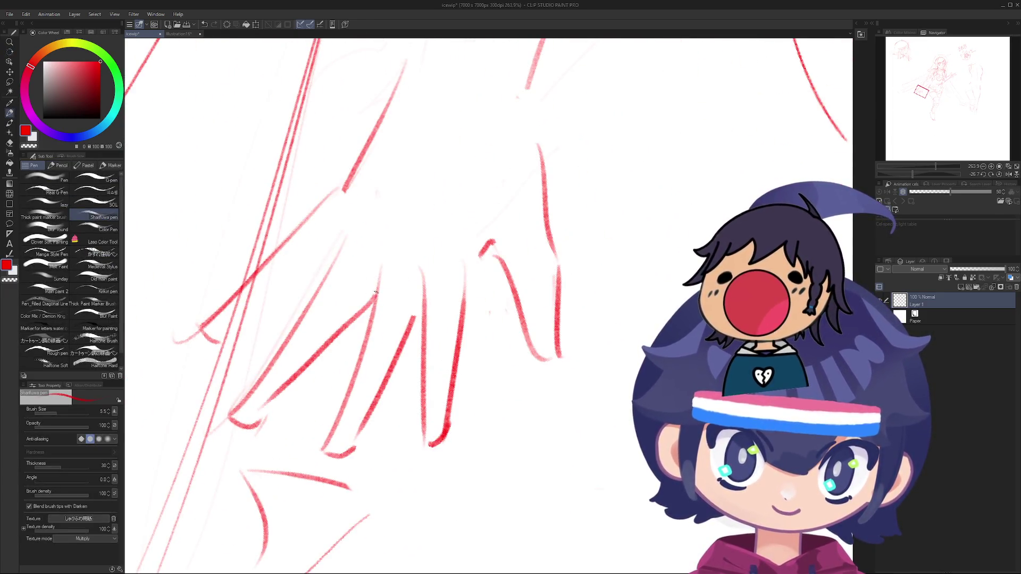
Step: Undo and redraw the finger strokes on the raised hand in red
{"action": "key", "text": "ctrl+z"}
{"action": "left_click_drag", "start_coordinate": [351, 305], "coordinate": [297, 389]}
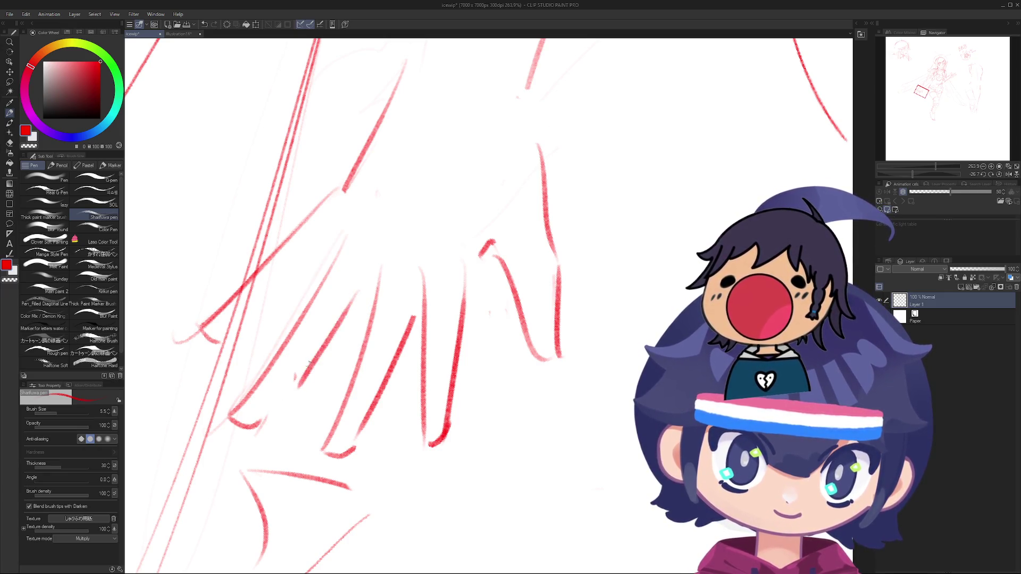
{"action": "key", "text": "ctrl+z"}
{"action": "left_click_drag", "start_coordinate": [316, 346], "coordinate": [364, 289]}
{"action": "key", "text": "ctrl+z"}
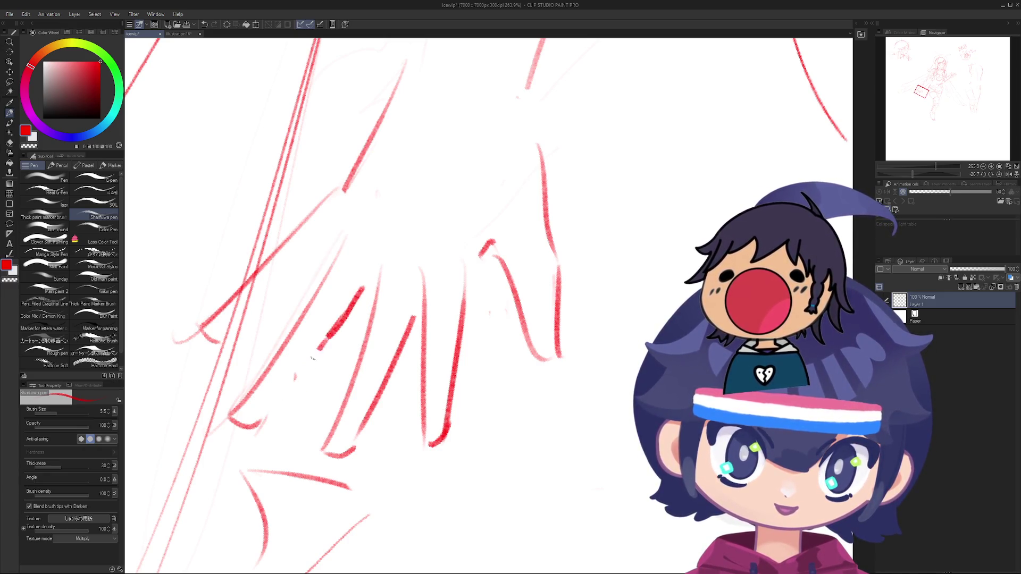
{"action": "mouse_move", "coordinate": [319, 351]}
{"action": "left_mouse_down"}
{"action": "mouse_move", "coordinate": [266, 423]}
{"action": "mouse_move", "coordinate": [336, 468]}
{"action": "mouse_move", "coordinate": [349, 506]}
{"action": "mouse_move", "coordinate": [383, 345]}
{"action": "mouse_move", "coordinate": [326, 374]}
{"action": "left_mouse_up"}
Step: Undo and redraw the wrist line of the raised hand
{"action": "scroll", "coordinate": [313, 359], "scroll_direction": "down", "scroll_amount": 5}
{"action": "scroll", "coordinate": [385, 316], "scroll_direction": "up", "scroll_amount": 5}
{"action": "key", "text": "ctrl+z"}
{"action": "left_click_drag", "start_coordinate": [380, 303], "coordinate": [317, 396]}
{"action": "key", "text": "ctrl+z"}
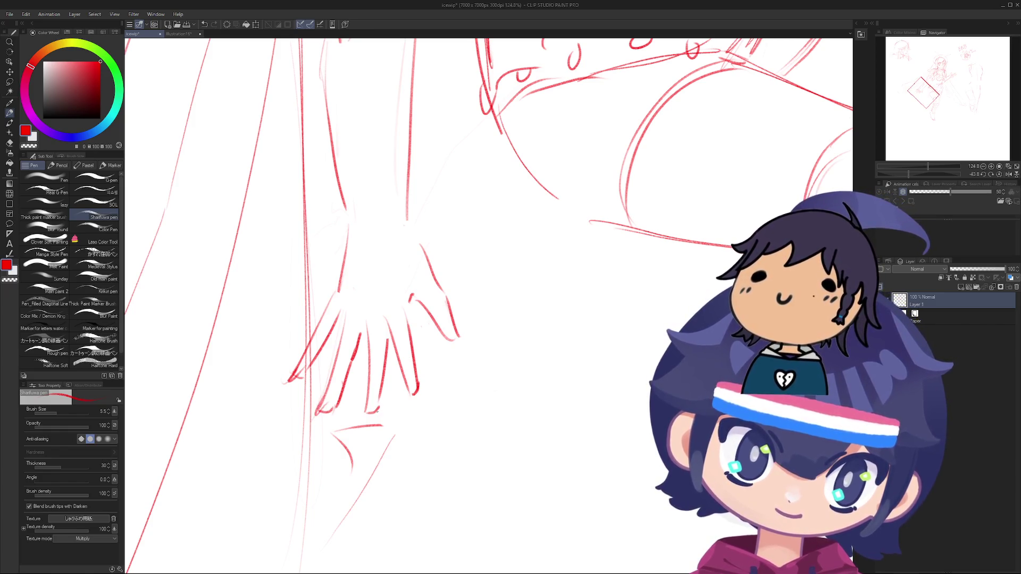
Step: Rotate the canvas around the figure to a new angle
{"action": "mouse_move", "coordinate": [377, 398]}
{"action": "left_mouse_down"}
{"action": "mouse_move", "coordinate": [410, 309]}
{"action": "mouse_move", "coordinate": [417, 376]}
{"action": "left_mouse_up"}
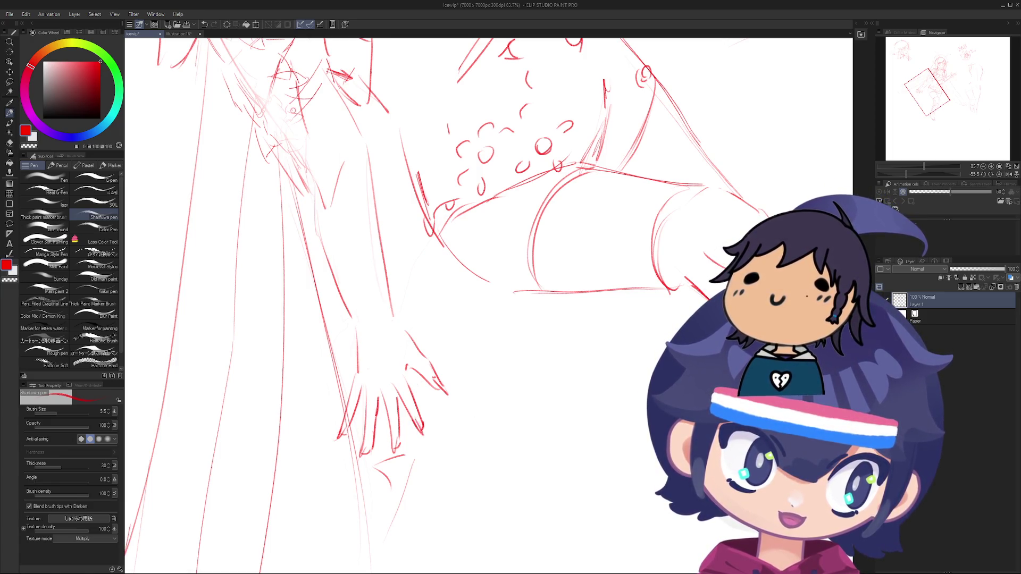
{"action": "scroll", "coordinate": [416, 376], "scroll_direction": "down", "scroll_amount": 3}
{"action": "key", "text": "r"}
{"action": "mouse_move", "coordinate": [417, 377]}
{"action": "left_mouse_down"}
{"action": "mouse_move", "coordinate": [366, 287]}
{"action": "mouse_move", "coordinate": [285, 264]}
{"action": "mouse_move", "coordinate": [417, 420]}
{"action": "mouse_move", "coordinate": [364, 494]}
{"action": "mouse_move", "coordinate": [361, 391]}
{"action": "mouse_move", "coordinate": [337, 511]}
{"action": "mouse_move", "coordinate": [280, 346]}
{"action": "mouse_move", "coordinate": [329, 335]}
{"action": "left_mouse_up"}
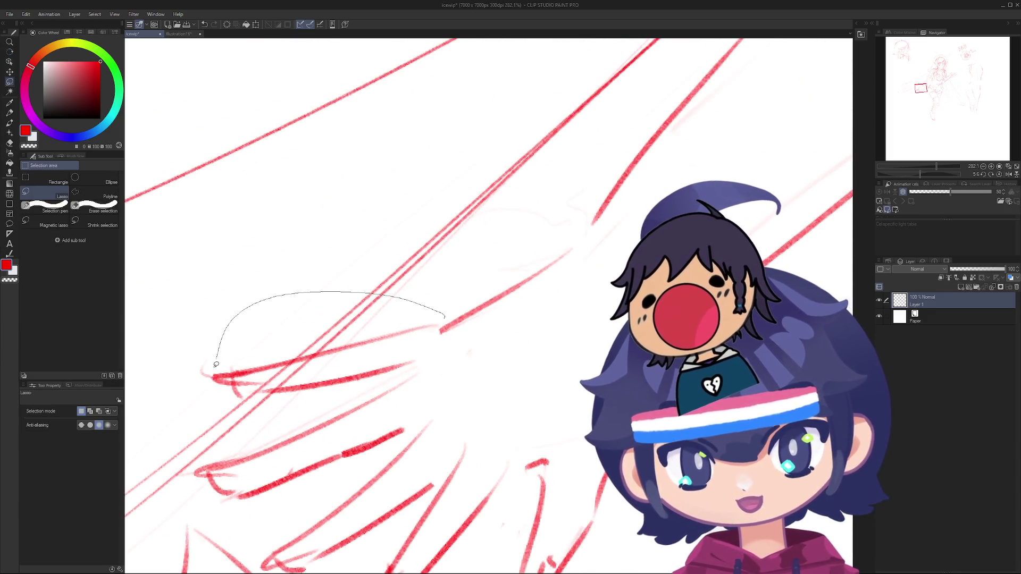
Step: Lasso a small area beside the fingertips, redoing the selection after a first attempt
{"action": "left_click_drag", "start_coordinate": [200, 373], "coordinate": [201, 378]}
{"action": "left_click", "coordinate": [419, 315]}
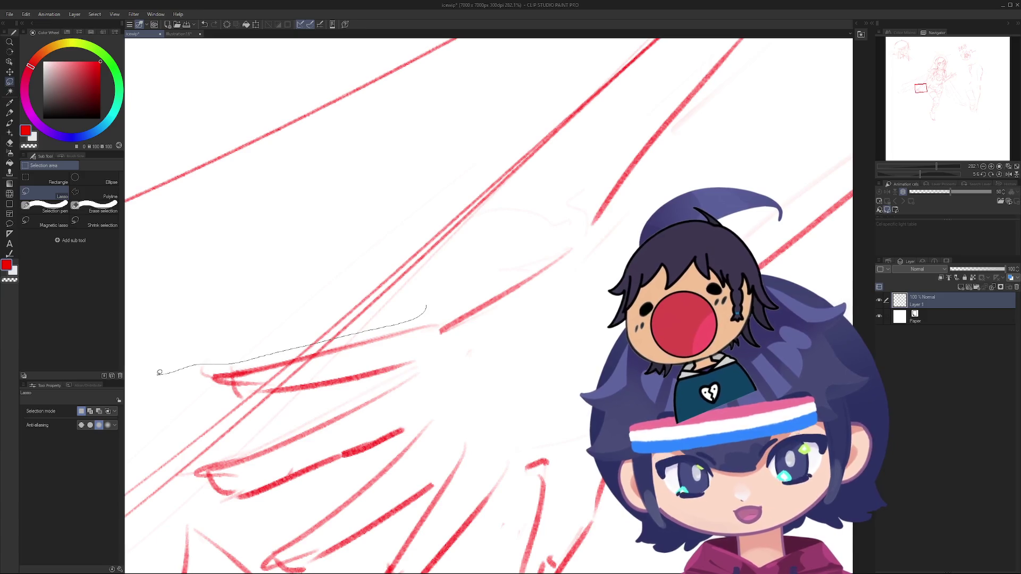
{"action": "left_click_drag", "start_coordinate": [437, 334], "coordinate": [435, 336]}
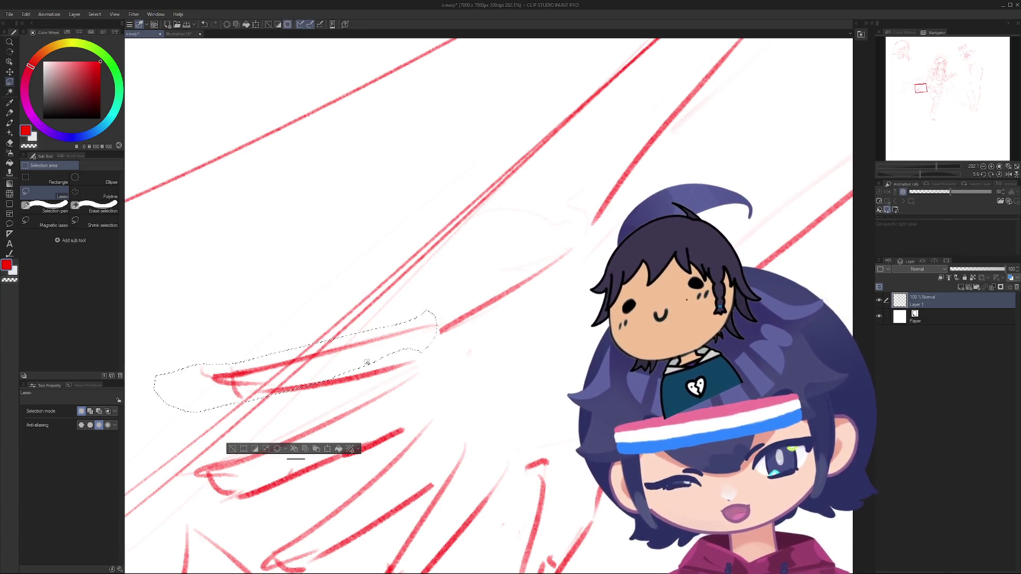
{"action": "mouse_move", "coordinate": [336, 351]}
{"action": "left_mouse_down"}
{"action": "mouse_move", "coordinate": [426, 351]}
{"action": "mouse_move", "coordinate": [407, 337]}
{"action": "left_mouse_up"}
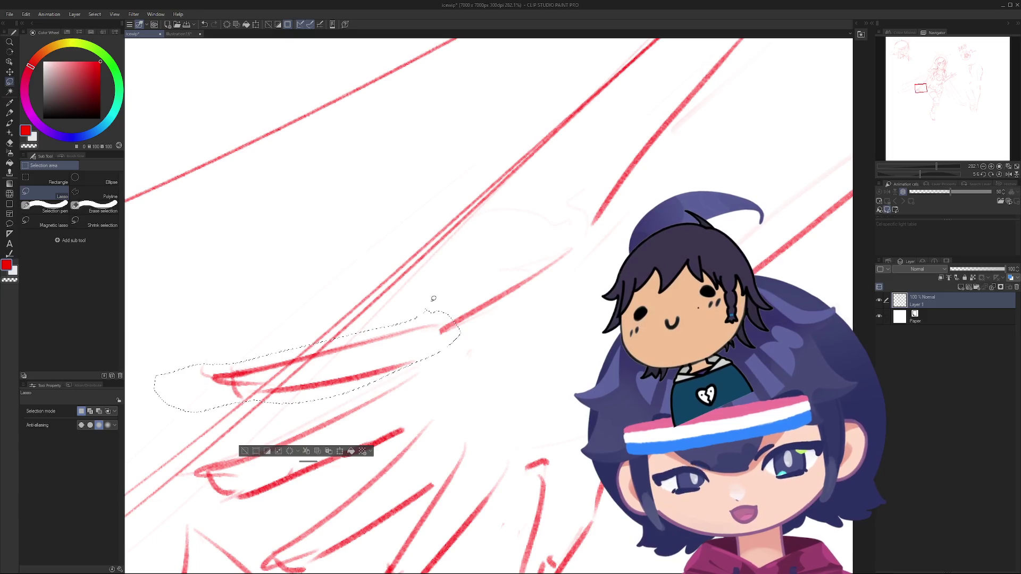
Step: Clear the selection, then rotate and pan the view of the figure
{"action": "scroll", "coordinate": [321, 185], "scroll_direction": "down", "scroll_amount": 10}
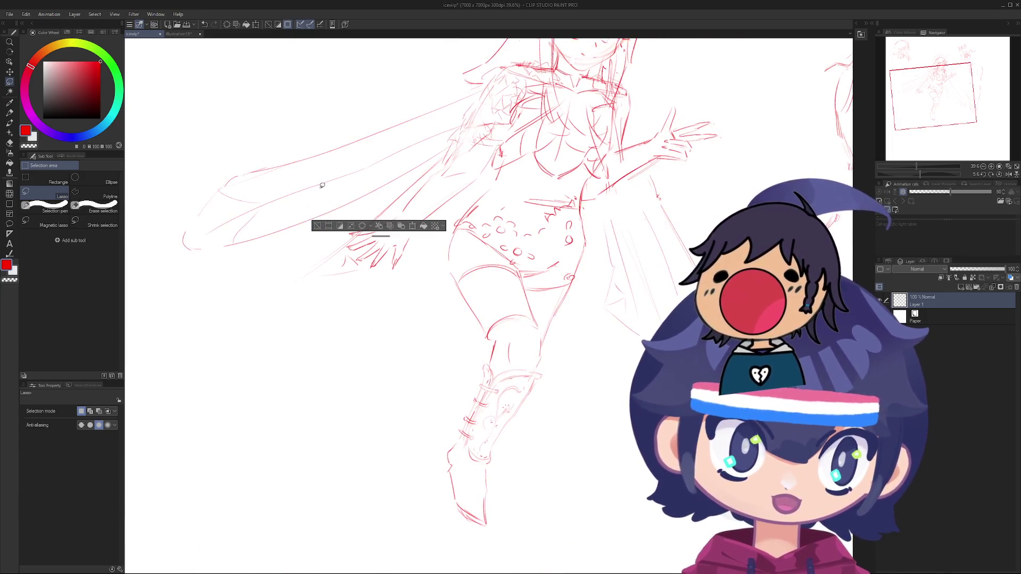
{"action": "key", "text": "ctrl+d"}
{"action": "left_click_drag", "start_coordinate": [321, 185], "coordinate": [240, 313]}
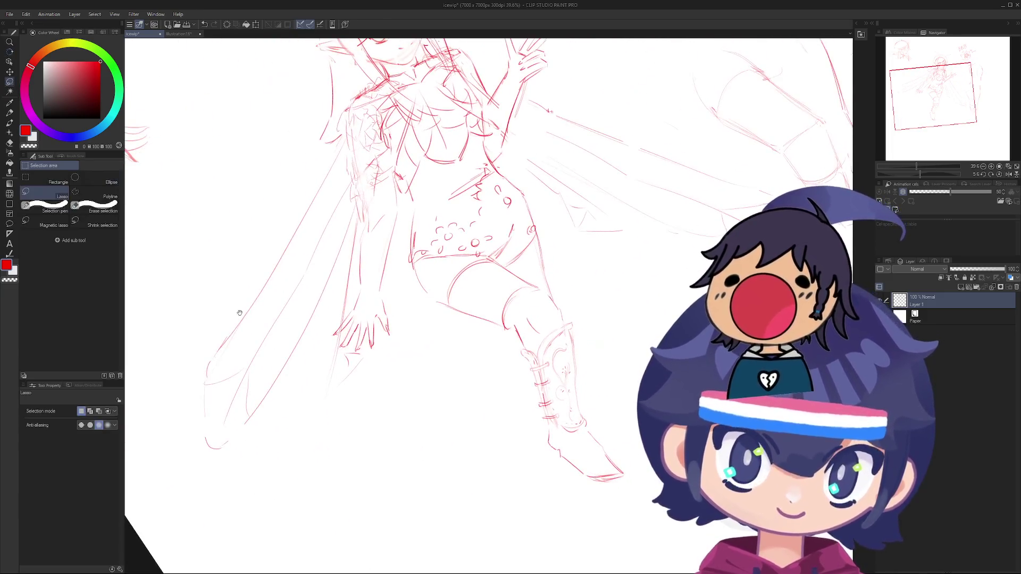
{"action": "scroll", "coordinate": [362, 332], "scroll_direction": "up", "scroll_amount": 6}
{"action": "key", "text": "p"}
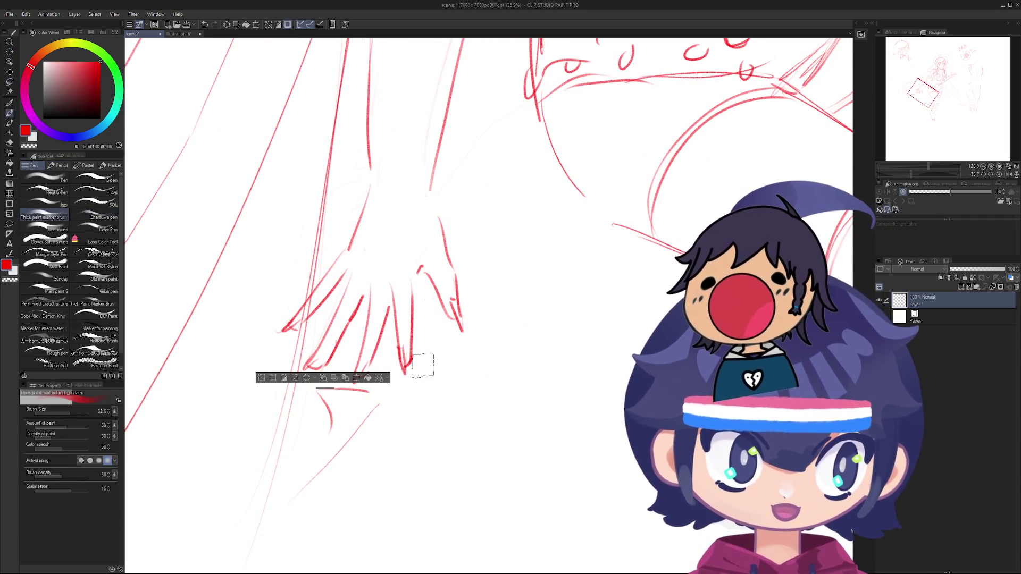
Step: Clear the selection and rotate the canvas around the hand
{"action": "key", "text": "m"}
{"action": "key", "text": "ctrl+d"}
{"action": "scroll", "coordinate": [328, 340], "scroll_direction": "up", "scroll_amount": 5}
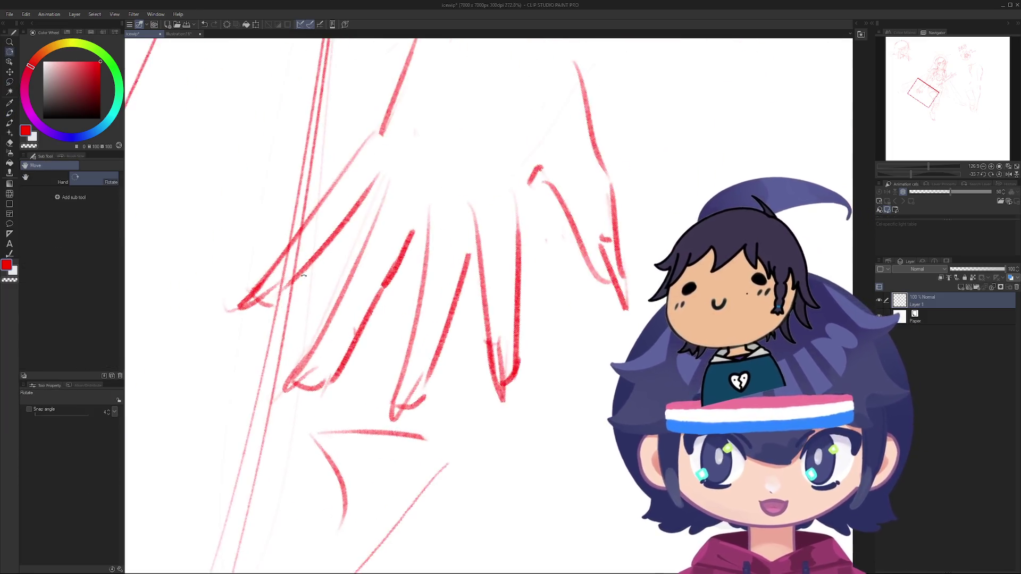
{"action": "key", "text": "r"}
{"action": "mouse_move", "coordinate": [329, 340]}
{"action": "left_mouse_down"}
{"action": "mouse_move", "coordinate": [228, 258]}
{"action": "mouse_move", "coordinate": [273, 322]}
{"action": "left_mouse_up"}
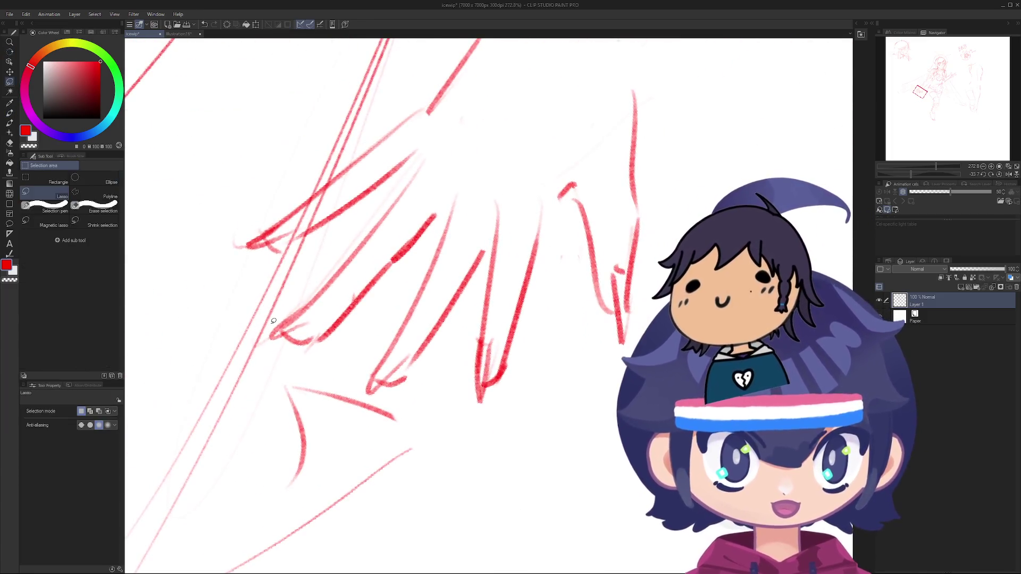
{"action": "key", "text": "p"}
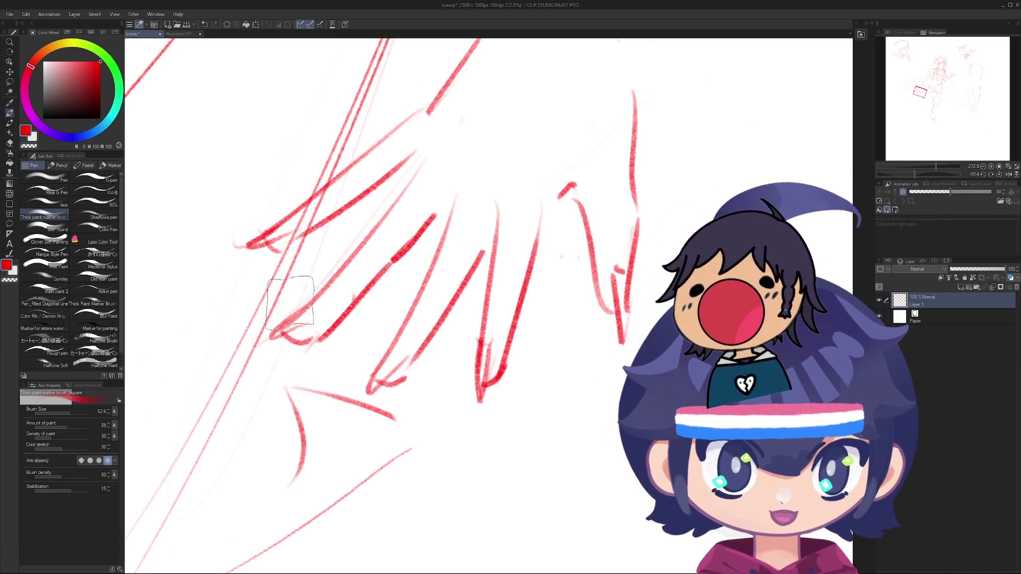
Step: Try the lazy and Kinkin pens, then redraw a finger stroke with the Sharfuwa pen
{"action": "left_click", "coordinate": [46, 202]}
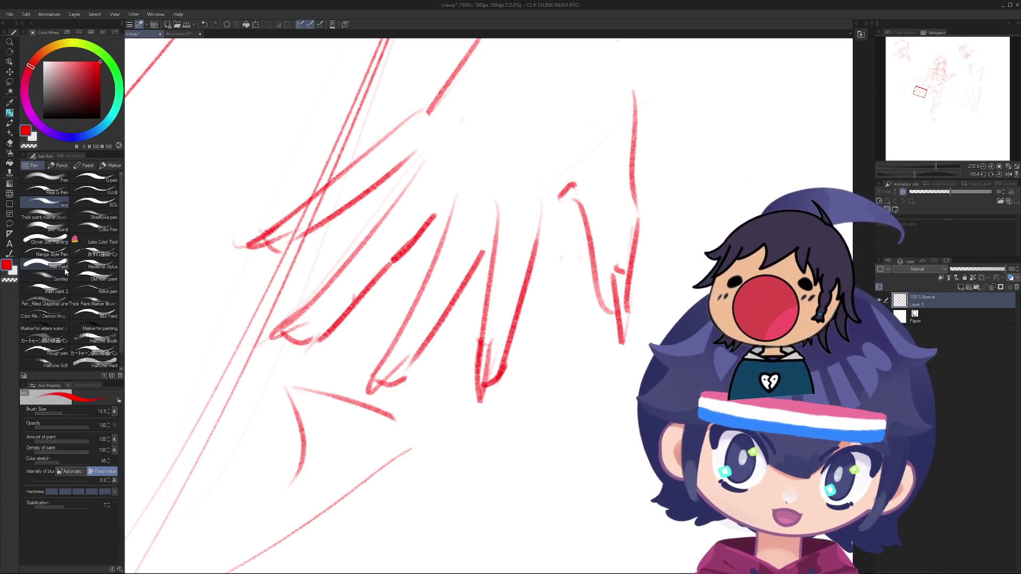
{"action": "left_click", "coordinate": [96, 290]}
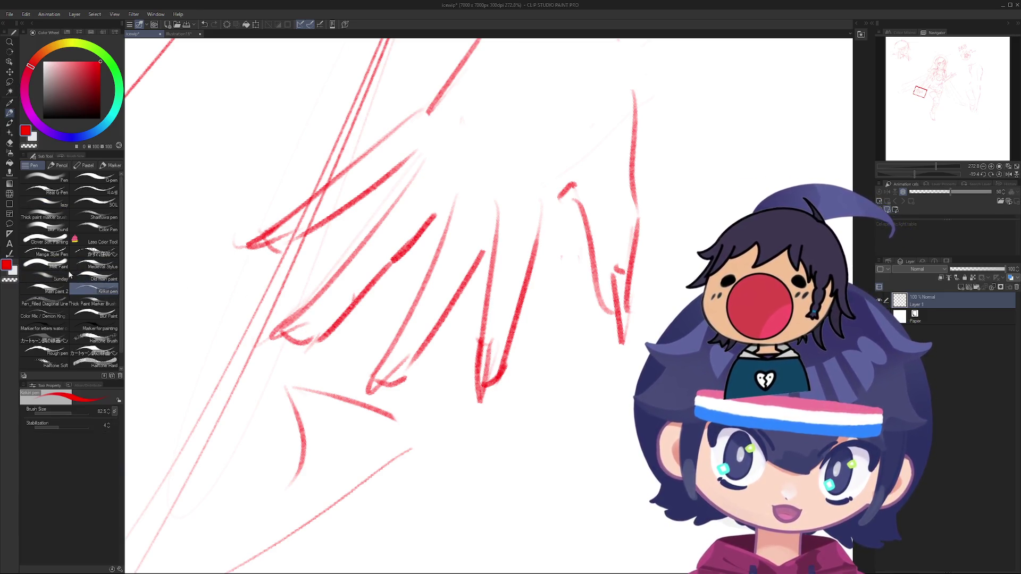
{"action": "left_click", "coordinate": [96, 217]}
{"action": "key", "text": "ctrl+z"}
{"action": "left_click_drag", "start_coordinate": [319, 306], "coordinate": [263, 336]}
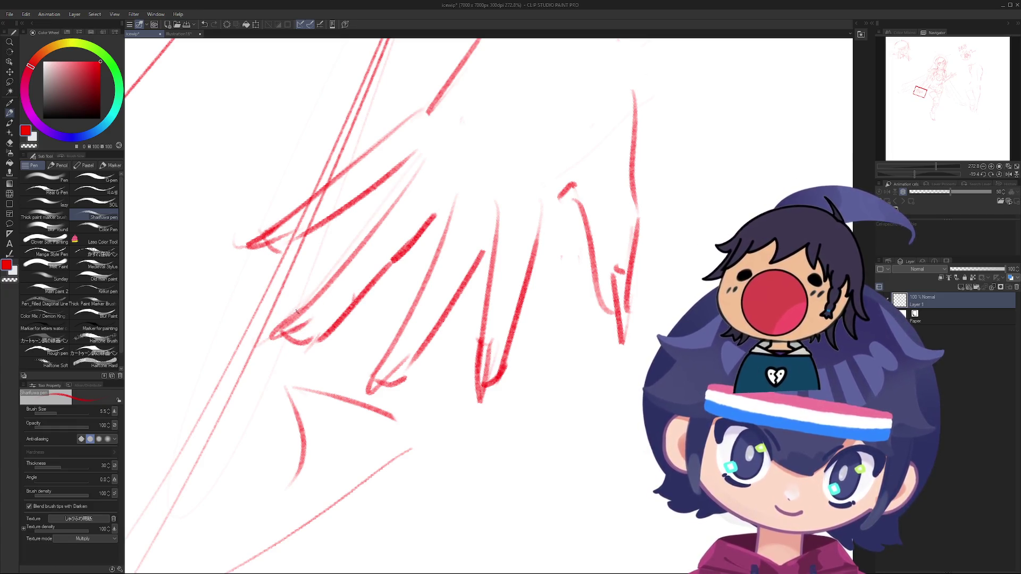
{"action": "scroll", "coordinate": [300, 317], "scroll_direction": "down", "scroll_amount": 10}
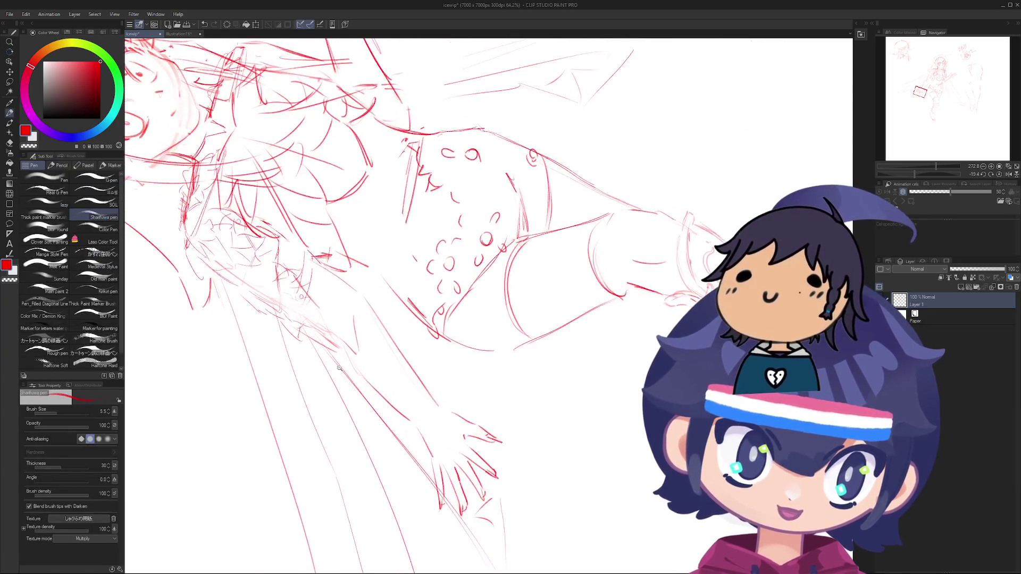
Step: Rotate the figure upright and try a new line on the hand, undoing it to redraw steeper
{"action": "left_click_drag", "start_coordinate": [226, 269], "coordinate": [336, 336]}
{"action": "scroll", "coordinate": [336, 336], "scroll_direction": "up", "scroll_amount": 9}
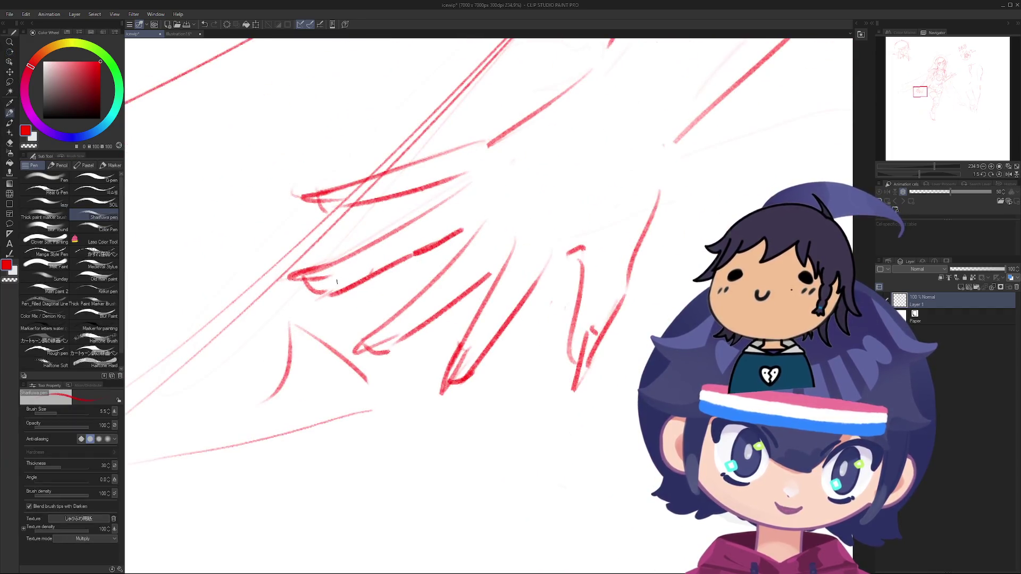
{"action": "mouse_move", "coordinate": [333, 291]}
{"action": "left_mouse_down"}
{"action": "mouse_move", "coordinate": [392, 270]}
{"action": "mouse_move", "coordinate": [235, 370]}
{"action": "mouse_move", "coordinate": [293, 314]}
{"action": "mouse_move", "coordinate": [279, 425]}
{"action": "mouse_move", "coordinate": [266, 437]}
{"action": "left_mouse_up"}
{"action": "key", "text": "ctrl+z"}
{"action": "scroll", "coordinate": [423, 249], "scroll_direction": "down", "scroll_amount": 5}
Step: Cancel an accidental circular text box and rotate the canvas view
{"action": "key", "text": "t"}
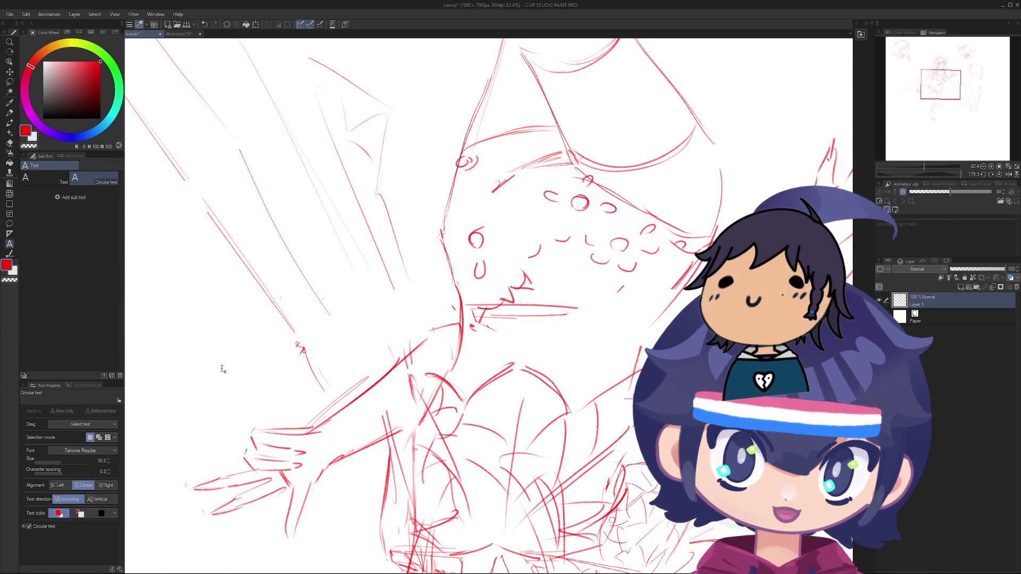
{"action": "left_click", "coordinate": [222, 369]}
{"action": "left_click", "coordinate": [232, 392]}
{"action": "mouse_move", "coordinate": [234, 320]}
{"action": "left_mouse_down"}
{"action": "mouse_move", "coordinate": [360, 154]}
{"action": "mouse_move", "coordinate": [250, 319]}
{"action": "mouse_move", "coordinate": [277, 327]}
{"action": "mouse_move", "coordinate": [244, 227]}
{"action": "mouse_move", "coordinate": [267, 293]}
{"action": "mouse_move", "coordinate": [250, 320]}
{"action": "mouse_move", "coordinate": [258, 336]}
{"action": "left_mouse_up"}
Step: Zoom around the sketch and turn the figure nearly upright
{"action": "scroll", "coordinate": [246, 322], "scroll_direction": "up", "scroll_amount": 5}
{"action": "scroll", "coordinate": [246, 322], "scroll_direction": "up", "scroll_amount": 1}
{"action": "scroll", "coordinate": [277, 327], "scroll_direction": "down", "scroll_amount": 5}
{"action": "scroll", "coordinate": [243, 227], "scroll_direction": "up", "scroll_amount": 5}
{"action": "scroll", "coordinate": [243, 227], "scroll_direction": "down", "scroll_amount": 1}
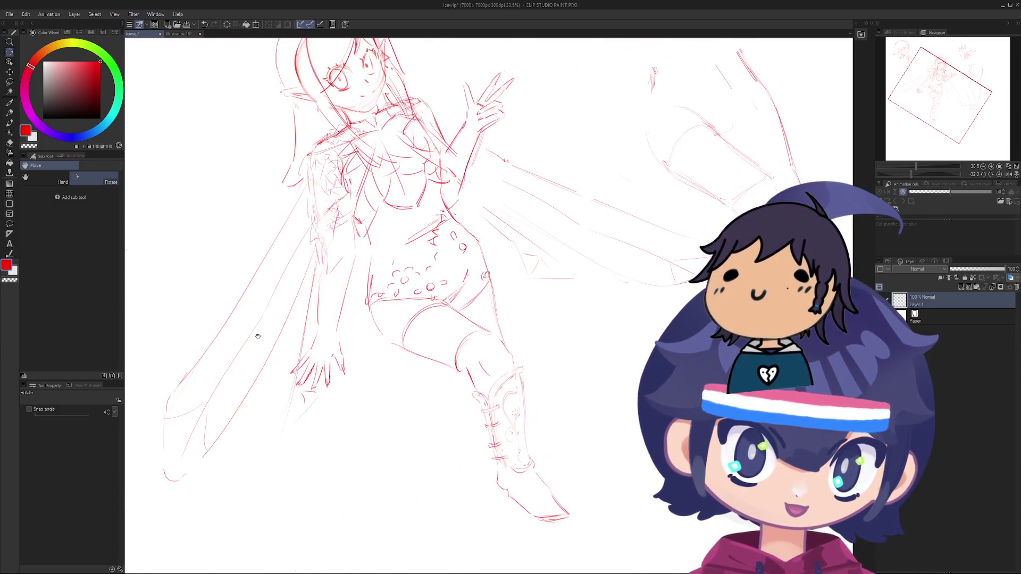
{"action": "scroll", "coordinate": [321, 196], "scroll_direction": "up", "scroll_amount": 2}
{"action": "left_click_drag", "start_coordinate": [322, 197], "coordinate": [308, 277]}
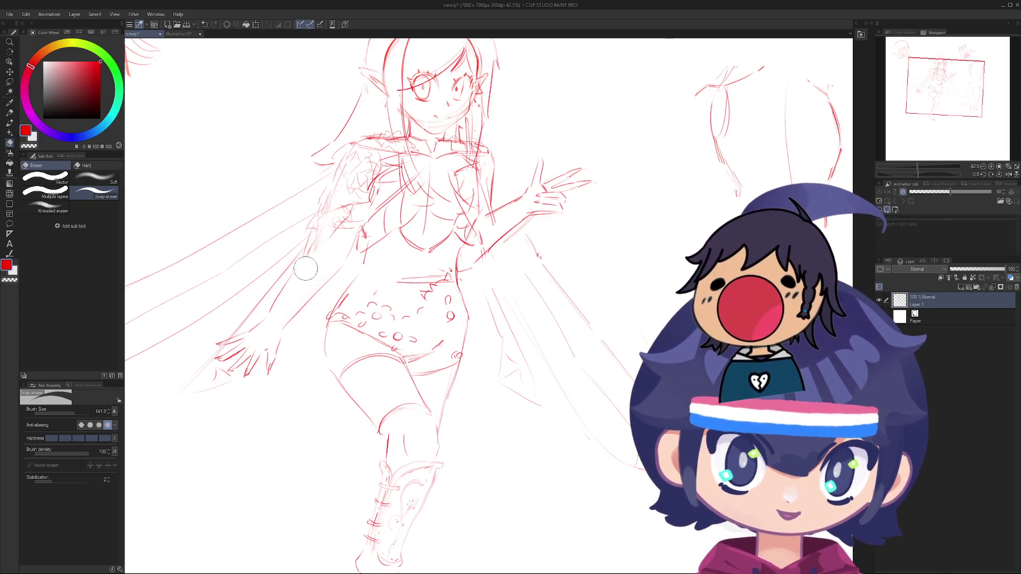
{"action": "scroll", "coordinate": [319, 261], "scroll_direction": "up", "scroll_amount": 4}
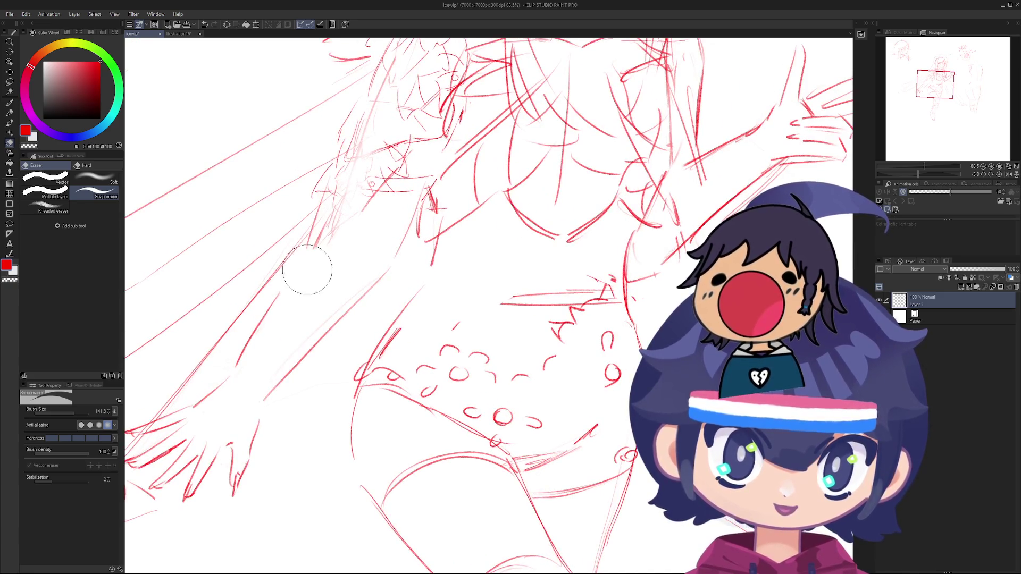
Step: Undo the last short pen stroke and lay the figure sideways
{"action": "key", "text": "p"}
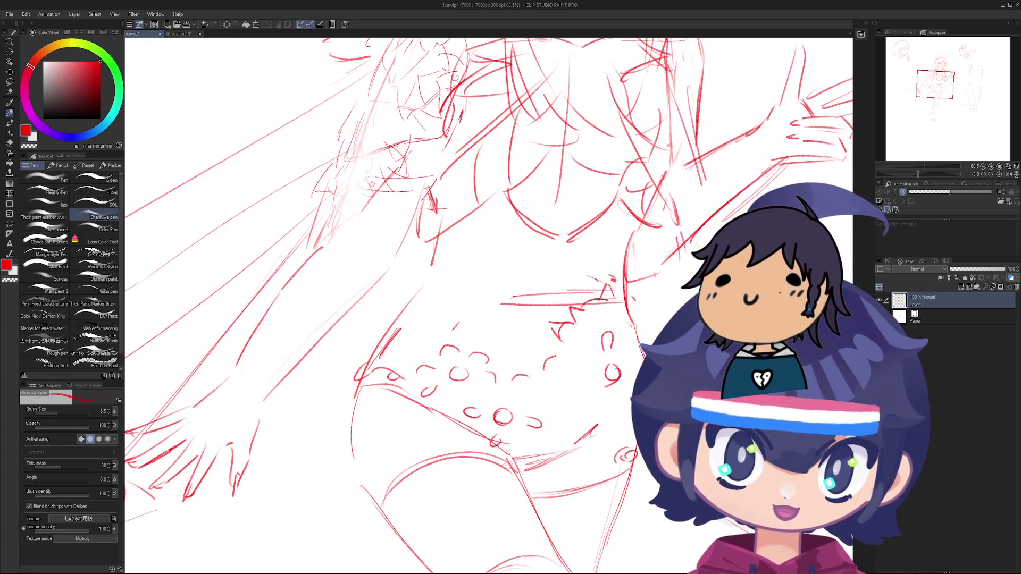
{"action": "key", "text": "ctrl+z"}
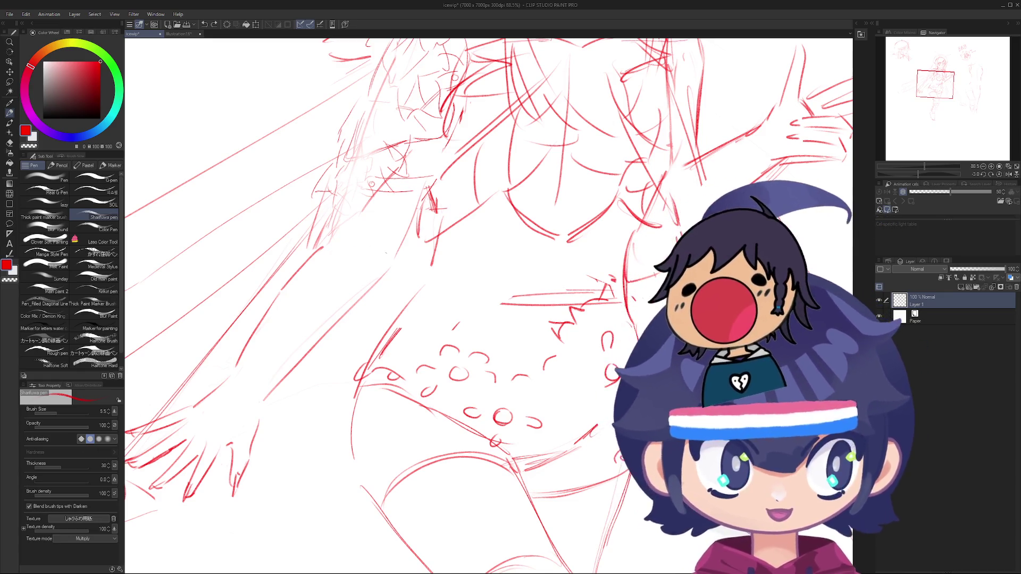
{"action": "scroll", "coordinate": [401, 316], "scroll_direction": "down", "scroll_amount": 5}
{"action": "left_click_drag", "start_coordinate": [402, 316], "coordinate": [402, 316]}
{"action": "scroll", "coordinate": [402, 316], "scroll_direction": "up", "scroll_amount": 2}
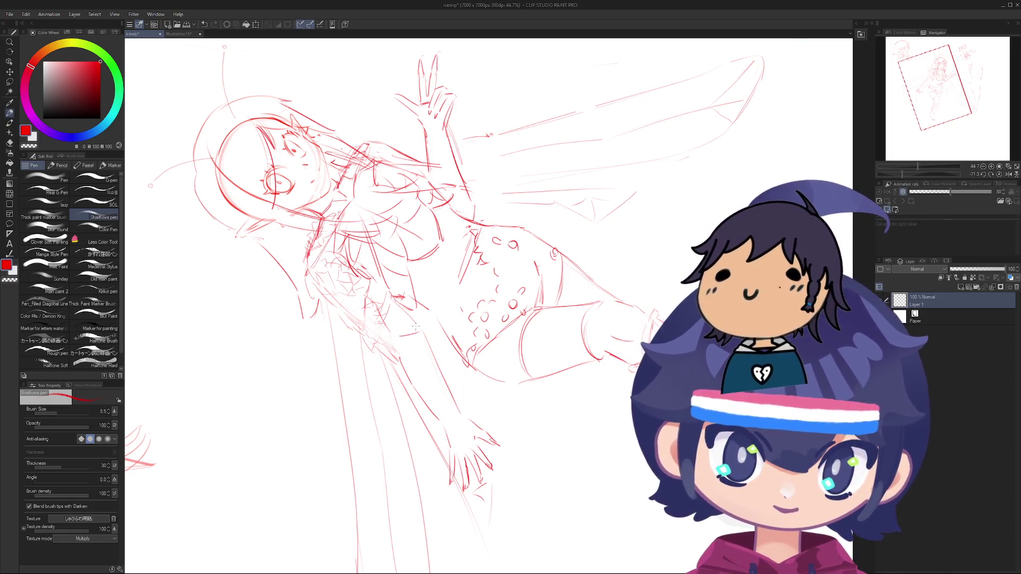
Step: Rotate the view back toward upright around the whole figure
{"action": "left_click_drag", "start_coordinate": [416, 327], "coordinate": [371, 288]}
{"action": "scroll", "coordinate": [370, 288], "scroll_direction": "up", "scroll_amount": 5}
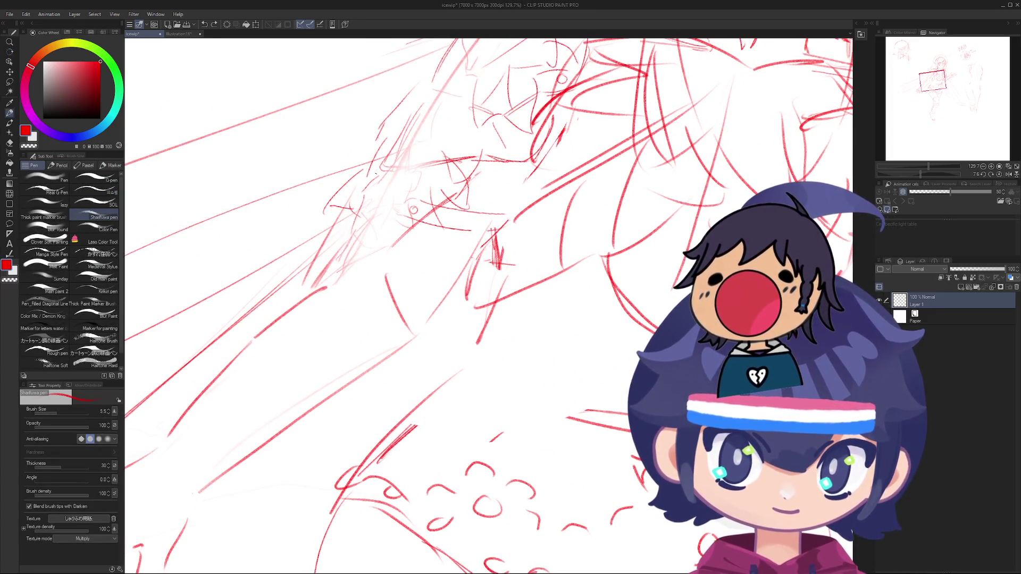
{"action": "scroll", "coordinate": [376, 173], "scroll_direction": "down", "scroll_amount": 5}
{"action": "key", "text": "r"}
{"action": "mouse_move", "coordinate": [372, 404]}
{"action": "left_mouse_down"}
{"action": "mouse_move", "coordinate": [348, 435]}
{"action": "mouse_move", "coordinate": [298, 340]}
{"action": "left_mouse_up"}
{"action": "scroll", "coordinate": [283, 310], "scroll_direction": "up", "scroll_amount": 4}
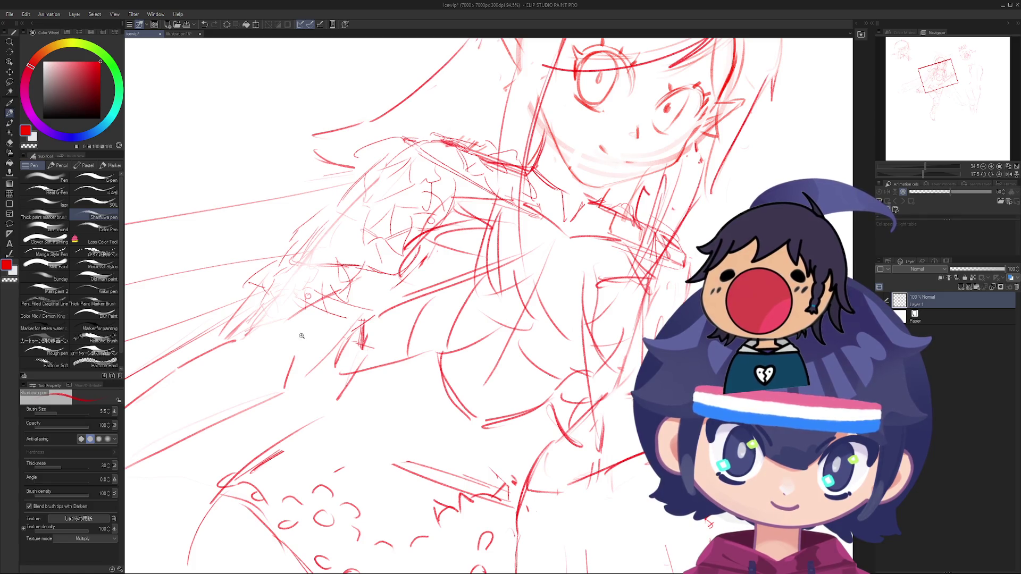
{"action": "scroll", "coordinate": [302, 336], "scroll_direction": "down", "scroll_amount": 3}
{"action": "scroll", "coordinate": [302, 346], "scroll_direction": "up", "scroll_amount": 4}
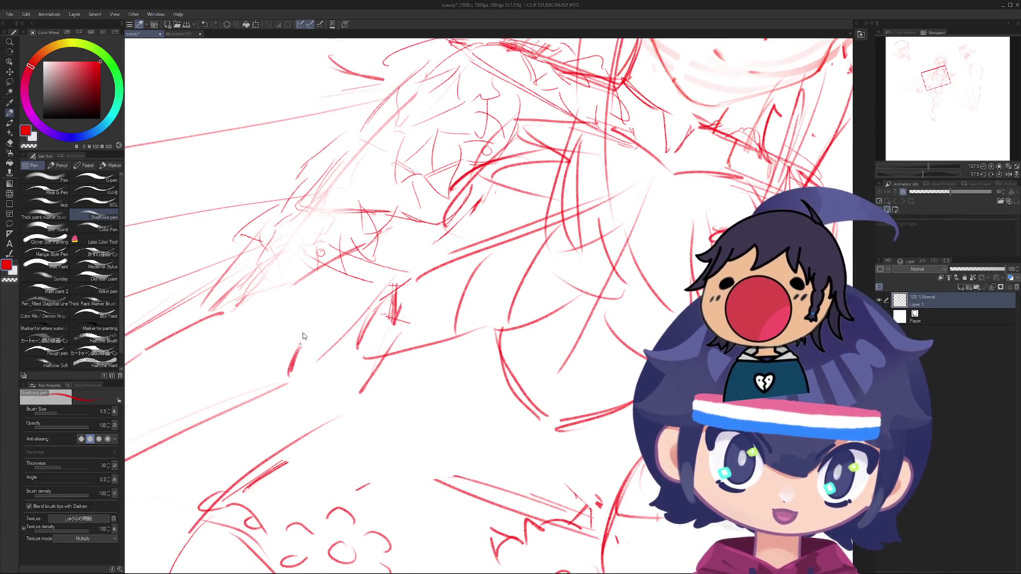
Step: Undo the stray short stroke by the shoulder and wing, then tilt the figure diagonally
{"action": "key", "text": "ctrl+z"}
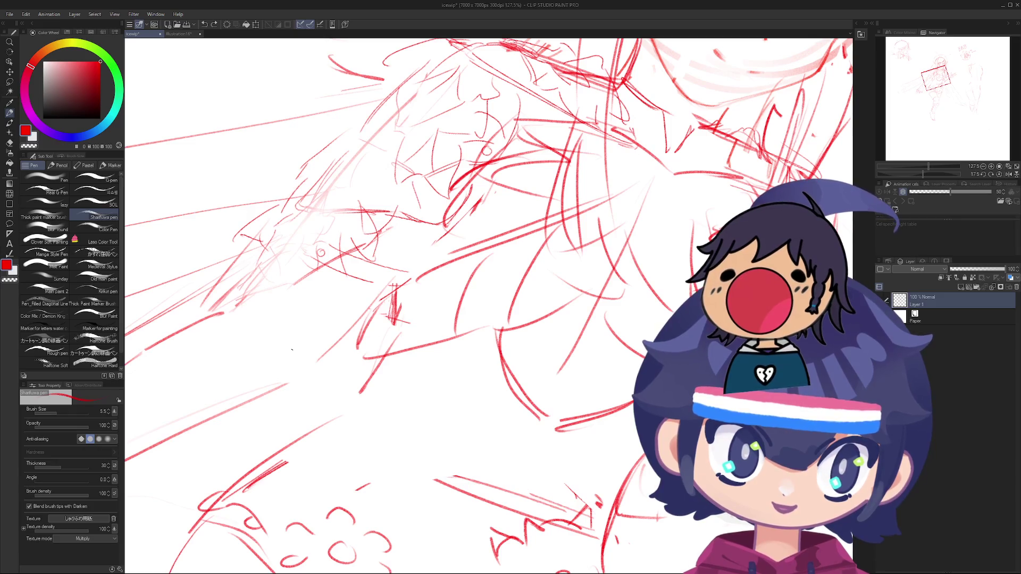
{"action": "scroll", "coordinate": [288, 338], "scroll_direction": "down", "scroll_amount": 5}
{"action": "left_click_drag", "start_coordinate": [287, 338], "coordinate": [284, 373]}
{"action": "scroll", "coordinate": [285, 373], "scroll_direction": "up", "scroll_amount": 2}
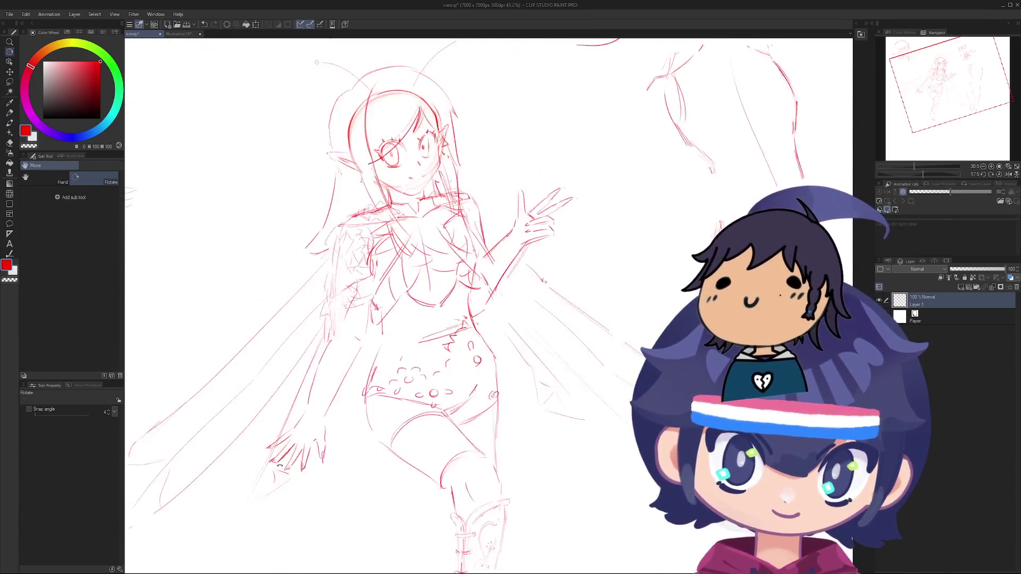
{"action": "mouse_move", "coordinate": [284, 436]}
{"action": "left_mouse_down"}
{"action": "mouse_move", "coordinate": [298, 477]}
{"action": "mouse_move", "coordinate": [245, 449]}
{"action": "left_mouse_up"}
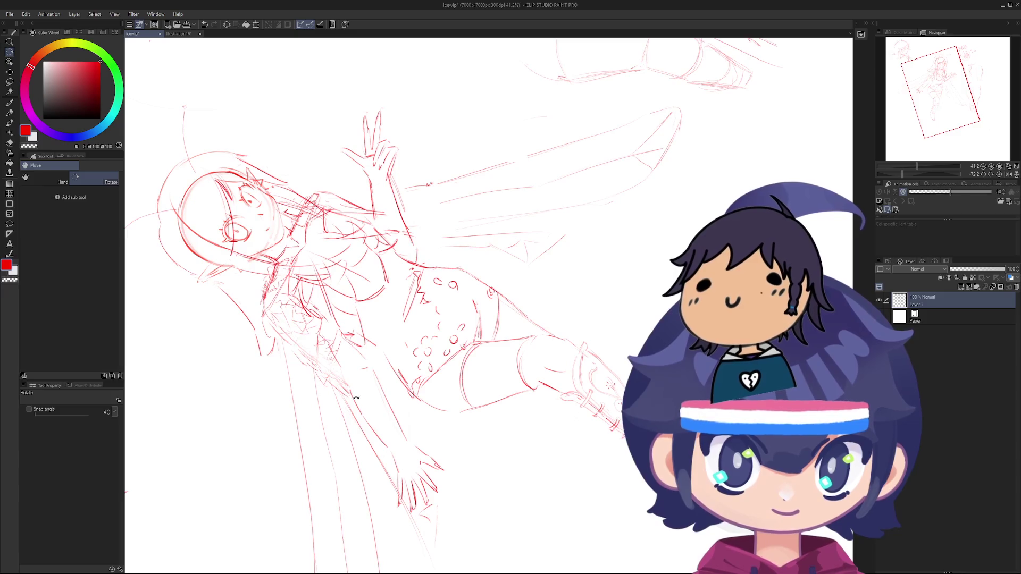
{"action": "key", "text": "p"}
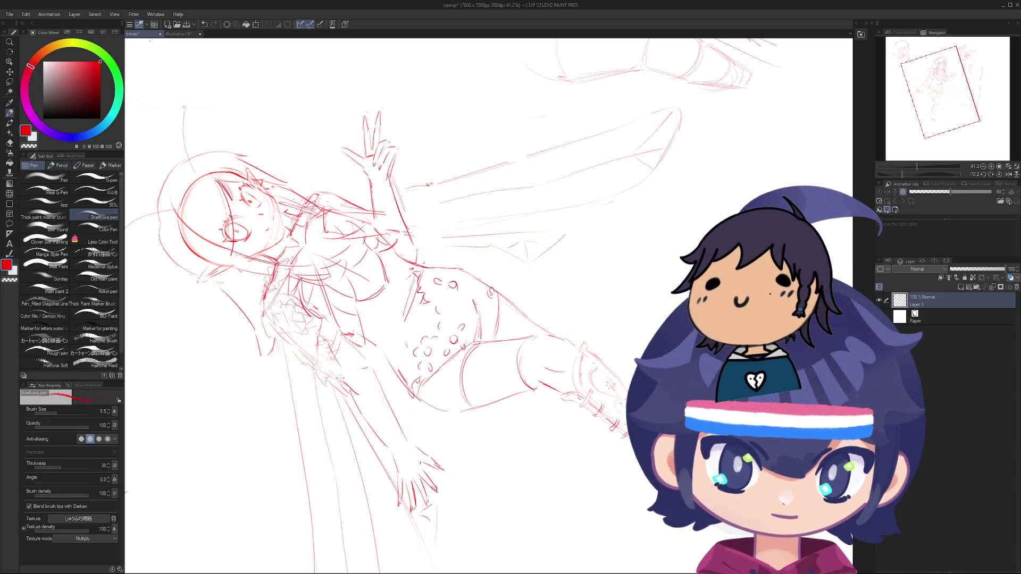
{"action": "key", "text": "r"}
{"action": "mouse_move", "coordinate": [341, 378]}
{"action": "left_mouse_down"}
{"action": "mouse_move", "coordinate": [371, 468]}
{"action": "mouse_move", "coordinate": [288, 346]}
{"action": "left_mouse_up"}
Step: Rotate the figure upright and pan toward the legs with the Sharfuwa pen ready
{"action": "scroll", "coordinate": [263, 306], "scroll_direction": "down", "scroll_amount": 5}
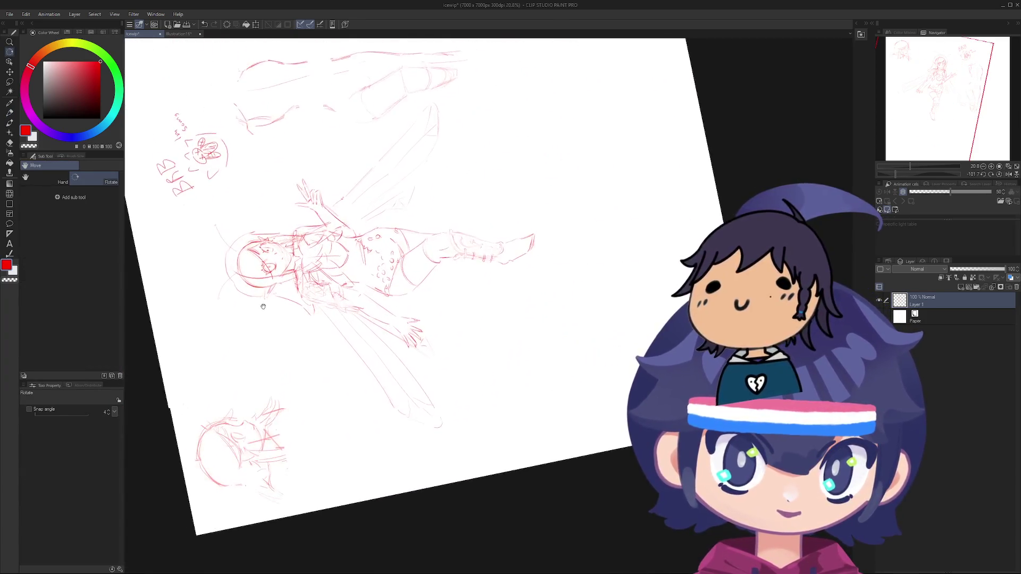
{"action": "scroll", "coordinate": [263, 307], "scroll_direction": "up", "scroll_amount": 2}
{"action": "mouse_move", "coordinate": [262, 307]}
{"action": "left_mouse_down"}
{"action": "mouse_move", "coordinate": [278, 222]}
{"action": "mouse_move", "coordinate": [321, 152]}
{"action": "mouse_move", "coordinate": [389, 100]}
{"action": "mouse_move", "coordinate": [469, 79]}
{"action": "left_mouse_up"}
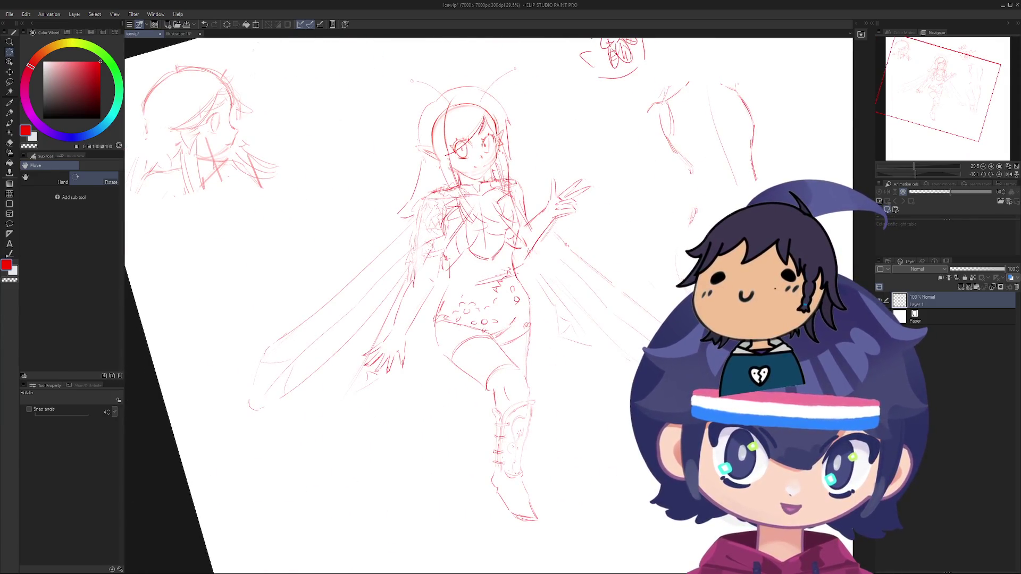
{"action": "key", "text": "p"}
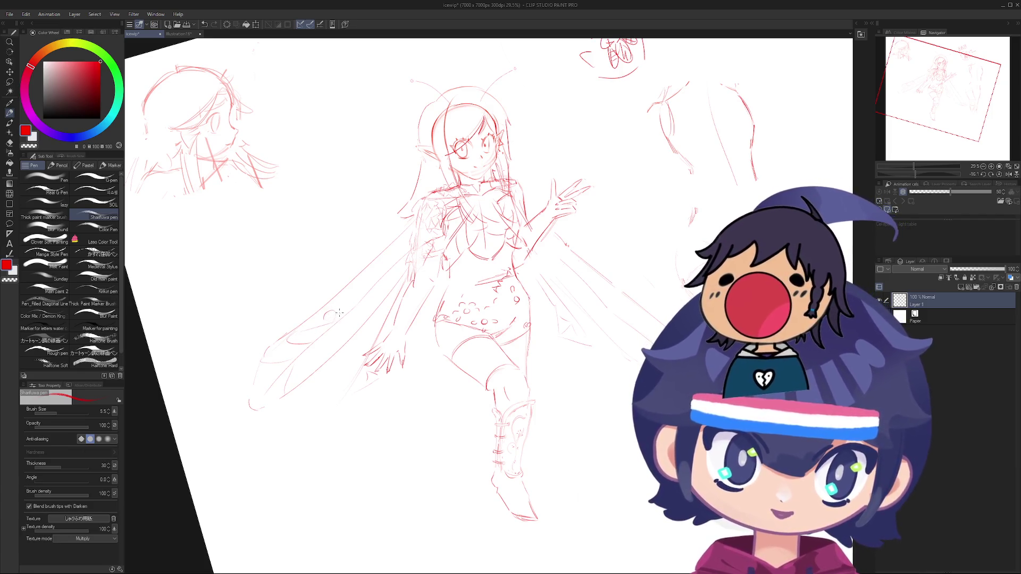
{"action": "left_click_drag", "start_coordinate": [338, 312], "coordinate": [324, 337]}
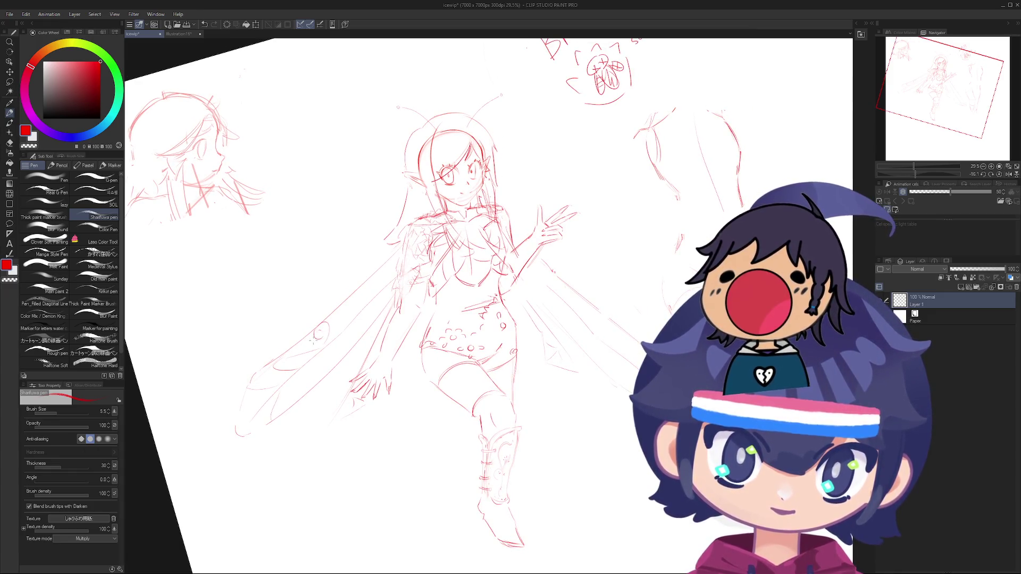
{"action": "scroll", "coordinate": [319, 333], "scroll_direction": "up", "scroll_amount": 3}
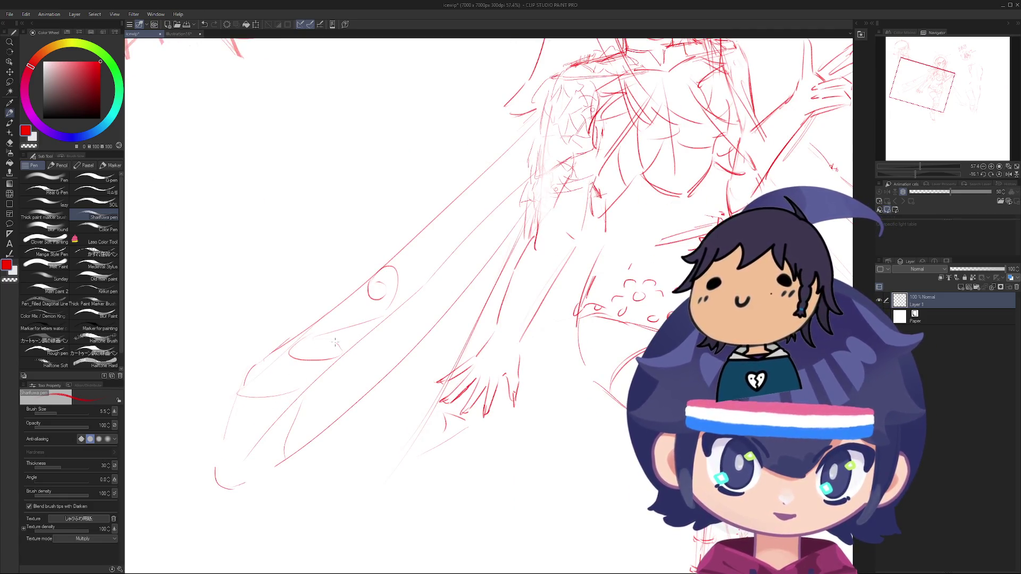
{"action": "scroll", "coordinate": [340, 346], "scroll_direction": "down", "scroll_amount": 3}
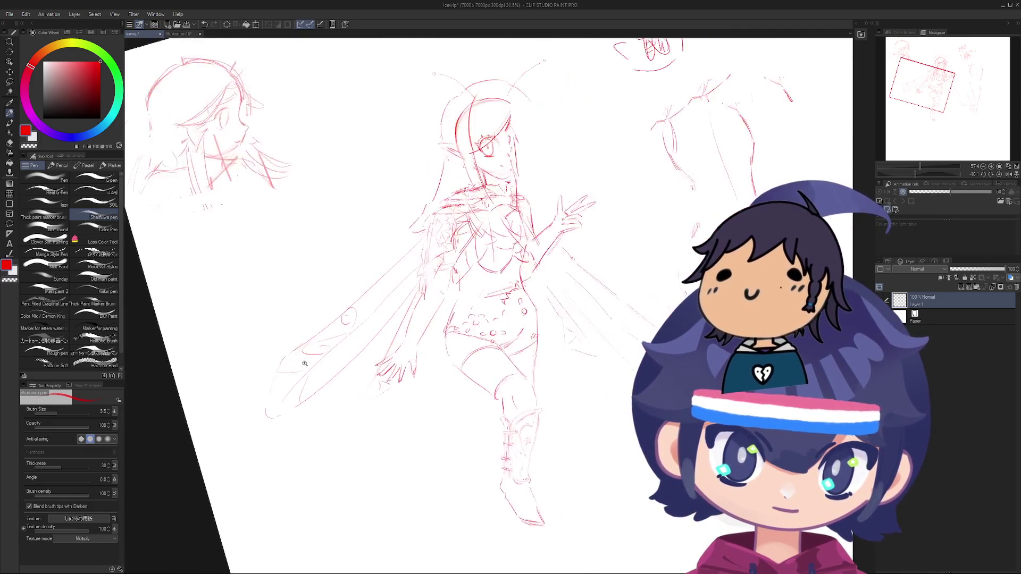
{"action": "scroll", "coordinate": [360, 364], "scroll_direction": "up", "scroll_amount": 1}
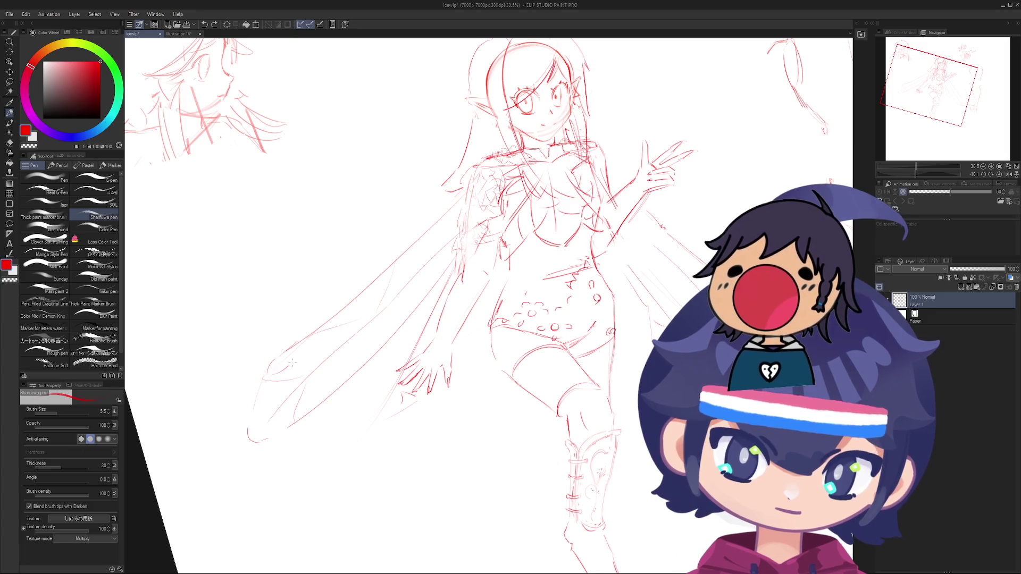
Step: Try two short strokes at the wing tip, undoing them and the latest stroke
{"action": "left_click_drag", "start_coordinate": [292, 362], "coordinate": [306, 354]}
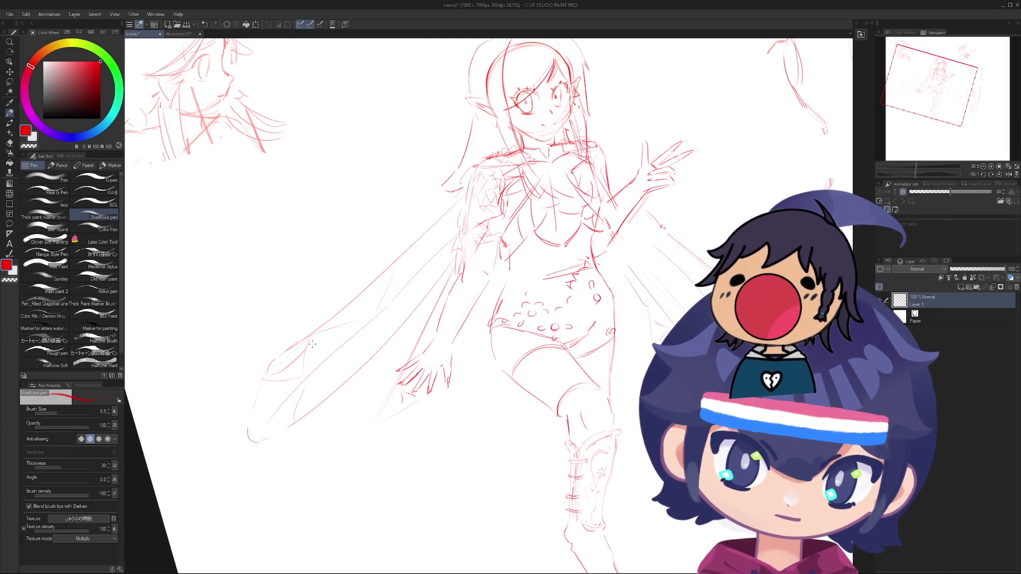
{"action": "key", "text": "ctrl+z"}
{"action": "mouse_move", "coordinate": [317, 366]}
{"action": "left_mouse_down"}
{"action": "mouse_move", "coordinate": [343, 333]}
{"action": "mouse_move", "coordinate": [292, 279]}
{"action": "mouse_move", "coordinate": [342, 486]}
{"action": "mouse_move", "coordinate": [321, 177]}
{"action": "mouse_move", "coordinate": [293, 296]}
{"action": "mouse_move", "coordinate": [322, 343]}
{"action": "left_mouse_up"}
{"action": "key", "text": "ctrl+z"}
{"action": "scroll", "coordinate": [293, 297], "scroll_direction": "down", "scroll_amount": 3}
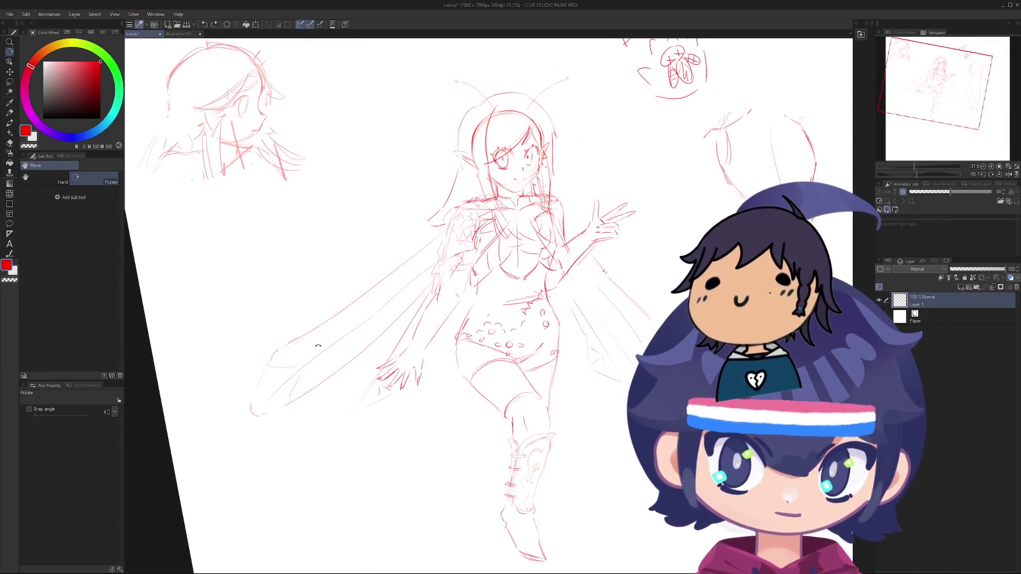
{"action": "key", "text": "p"}
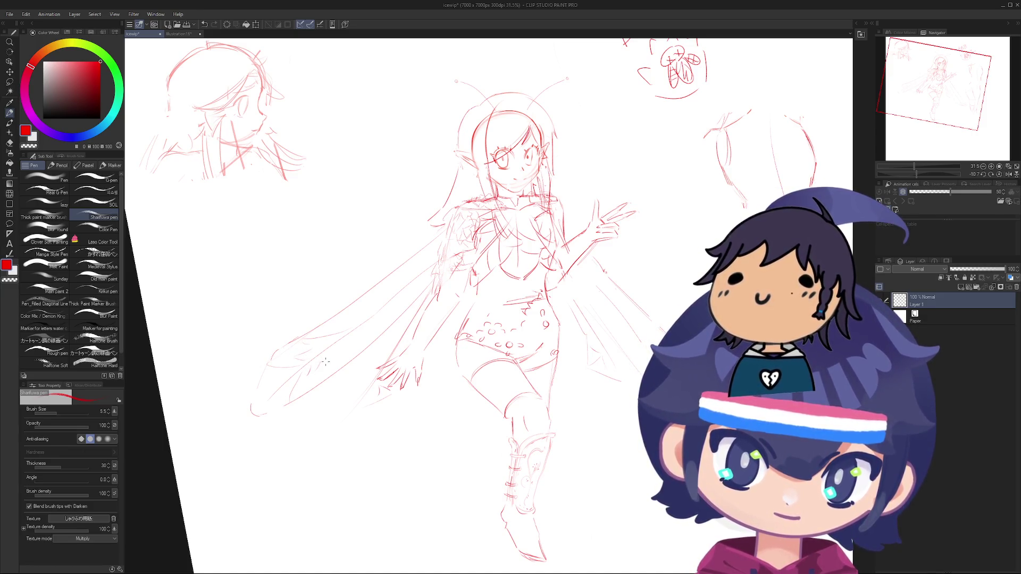
{"action": "key", "text": "ctrl+z"}
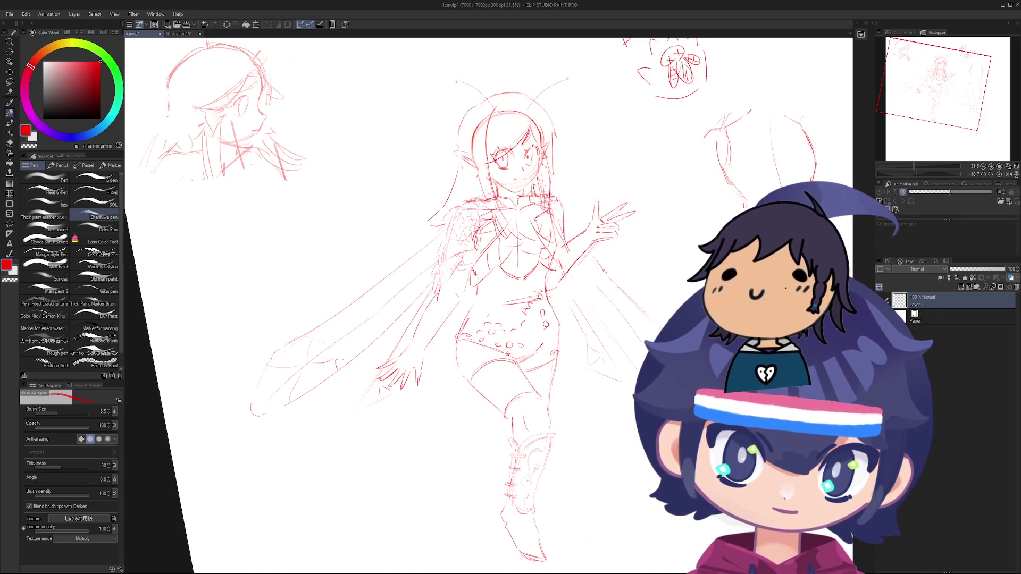
Step: Zoom in and rotate the view nearly upside down to keep sketching the boots
{"action": "left_click_drag", "start_coordinate": [329, 314], "coordinate": [359, 357]}
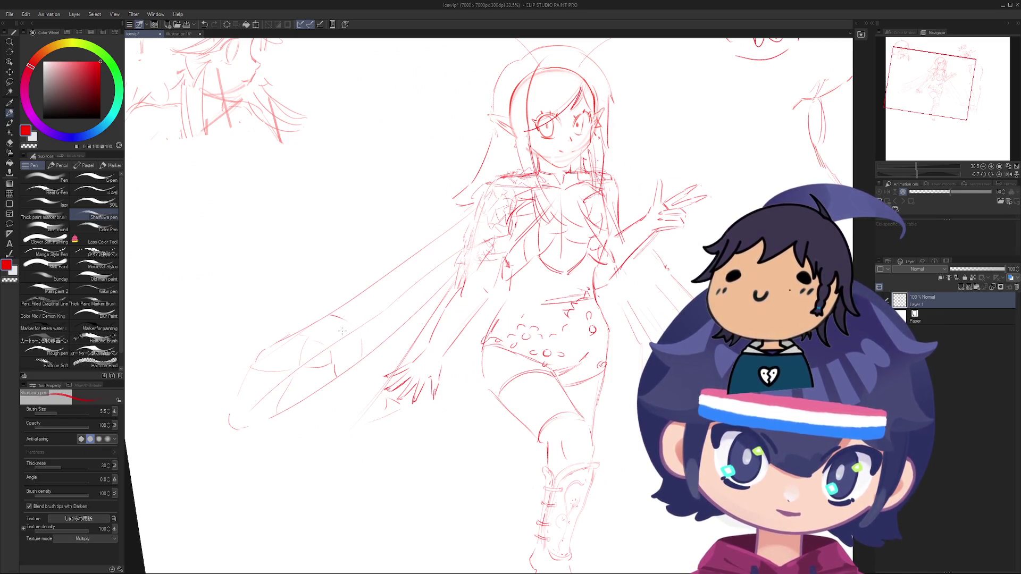
{"action": "scroll", "coordinate": [345, 345], "scroll_direction": "down", "scroll_amount": 3}
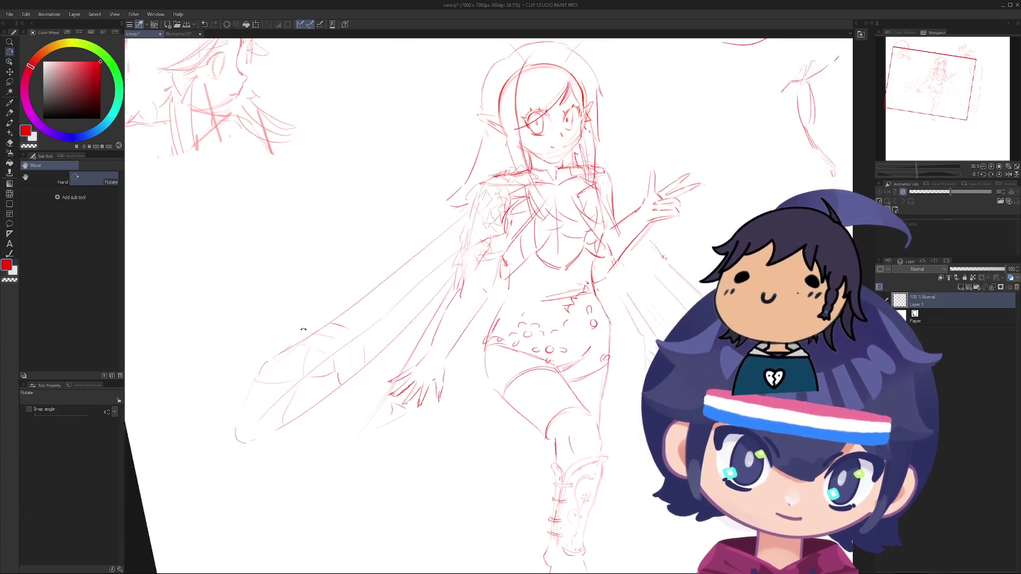
{"action": "mouse_move", "coordinate": [345, 345]}
{"action": "left_mouse_down"}
{"action": "mouse_move", "coordinate": [405, 471]}
{"action": "mouse_move", "coordinate": [453, 329]}
{"action": "left_mouse_up"}
{"action": "key", "text": "p"}
{"action": "scroll", "coordinate": [453, 316], "scroll_direction": "up", "scroll_amount": 4}
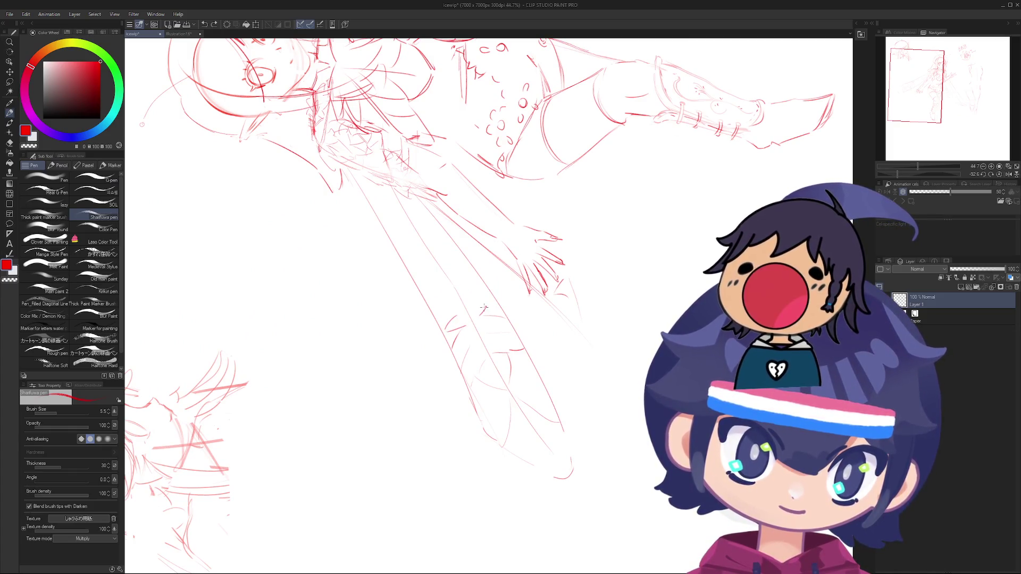
Step: Turn the view sideways and sketch trial lines along the wing, undoing the ones that miss
{"action": "scroll", "coordinate": [462, 304], "scroll_direction": "down", "scroll_amount": 3}
{"action": "left_click_drag", "start_coordinate": [462, 304], "coordinate": [474, 377]}
{"action": "scroll", "coordinate": [473, 377], "scroll_direction": "up", "scroll_amount": 5}
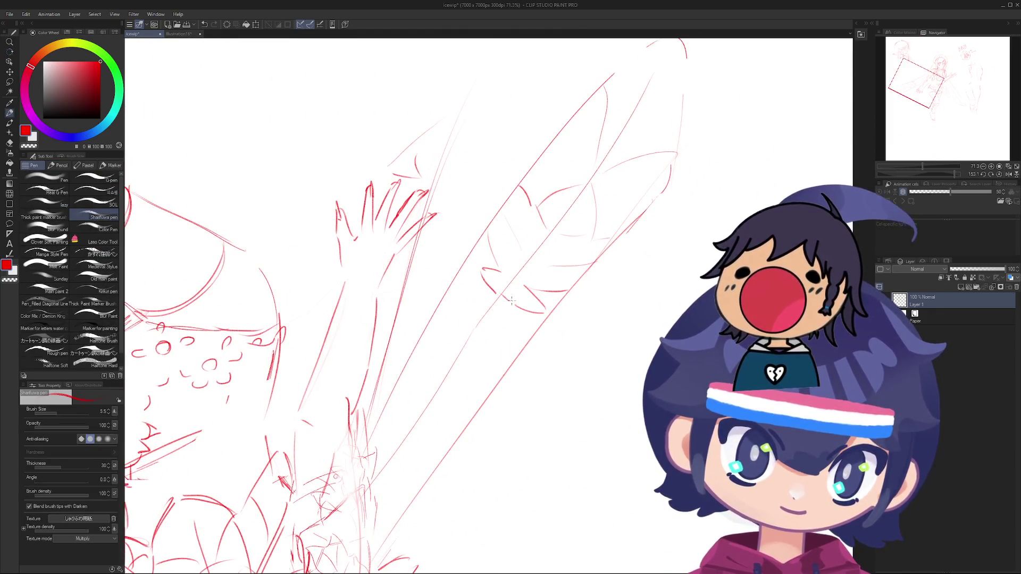
{"action": "scroll", "coordinate": [507, 302], "scroll_direction": "down", "scroll_amount": 3}
{"action": "mouse_move", "coordinate": [507, 302]}
{"action": "left_mouse_down"}
{"action": "mouse_move", "coordinate": [479, 340]}
{"action": "mouse_move", "coordinate": [420, 356]}
{"action": "mouse_move", "coordinate": [357, 325]}
{"action": "mouse_move", "coordinate": [361, 298]}
{"action": "mouse_move", "coordinate": [345, 255]}
{"action": "mouse_move", "coordinate": [378, 331]}
{"action": "mouse_move", "coordinate": [370, 282]}
{"action": "mouse_move", "coordinate": [346, 272]}
{"action": "left_mouse_up"}
{"action": "scroll", "coordinate": [479, 341], "scroll_direction": "up", "scroll_amount": 3}
{"action": "scroll", "coordinate": [371, 342], "scroll_direction": "down", "scroll_amount": 4}
{"action": "scroll", "coordinate": [362, 298], "scroll_direction": "up", "scroll_amount": 4}
{"action": "scroll", "coordinate": [345, 255], "scroll_direction": "down", "scroll_amount": 3}
{"action": "scroll", "coordinate": [351, 266], "scroll_direction": "up", "scroll_amount": 3}
{"action": "scroll", "coordinate": [378, 330], "scroll_direction": "down", "scroll_amount": 2}
{"action": "scroll", "coordinate": [369, 282], "scroll_direction": "up", "scroll_amount": 5}
{"action": "scroll", "coordinate": [336, 270], "scroll_direction": "up", "scroll_amount": 3}
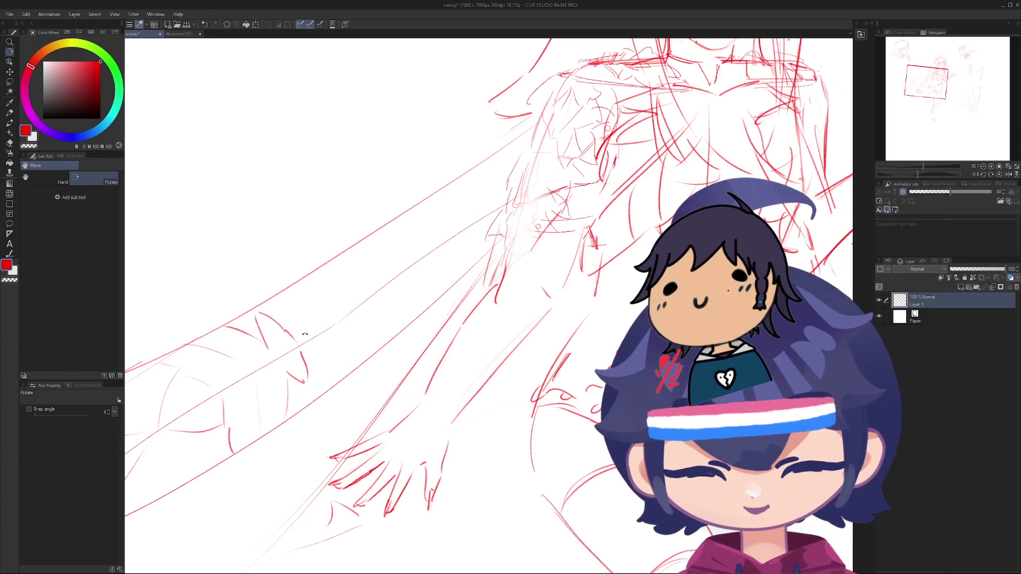
{"action": "key", "text": "p"}
{"action": "left_click_drag", "start_coordinate": [297, 343], "coordinate": [341, 279]}
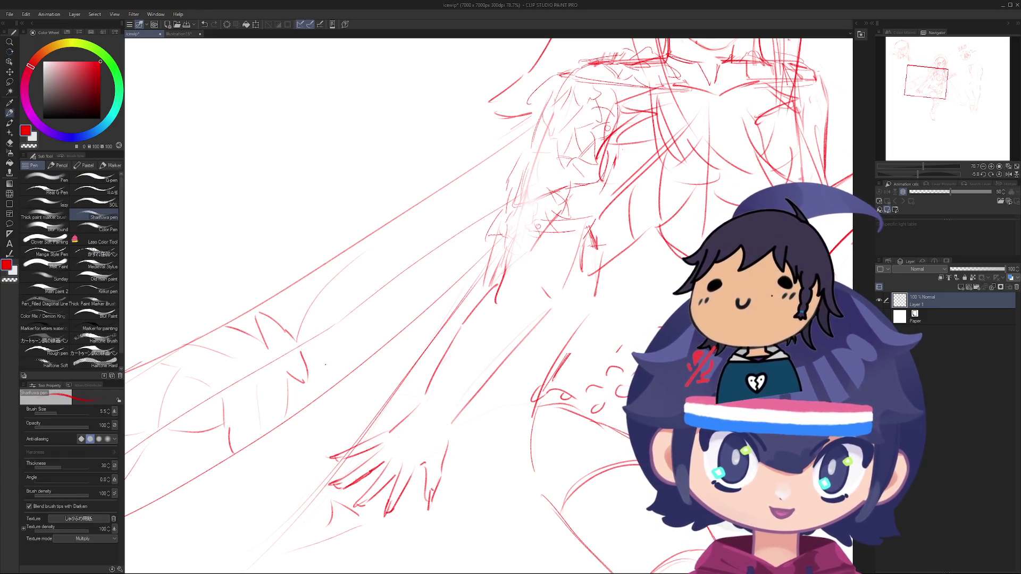
{"action": "key", "text": "ctrl+z"}
{"action": "mouse_move", "coordinate": [297, 336]}
{"action": "left_mouse_down"}
{"action": "mouse_move", "coordinate": [315, 324]}
{"action": "mouse_move", "coordinate": [333, 358]}
{"action": "mouse_move", "coordinate": [314, 271]}
{"action": "left_mouse_up"}
{"action": "key", "text": "r"}
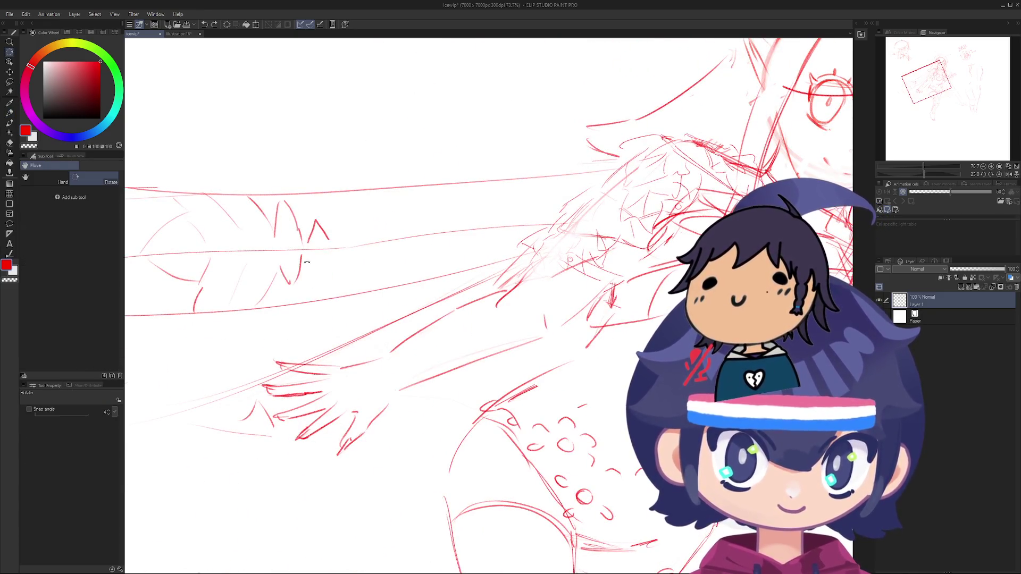
{"action": "key", "text": "p"}
{"action": "key", "text": "ctrl+z"}
{"action": "key", "text": "ctrl+z"}
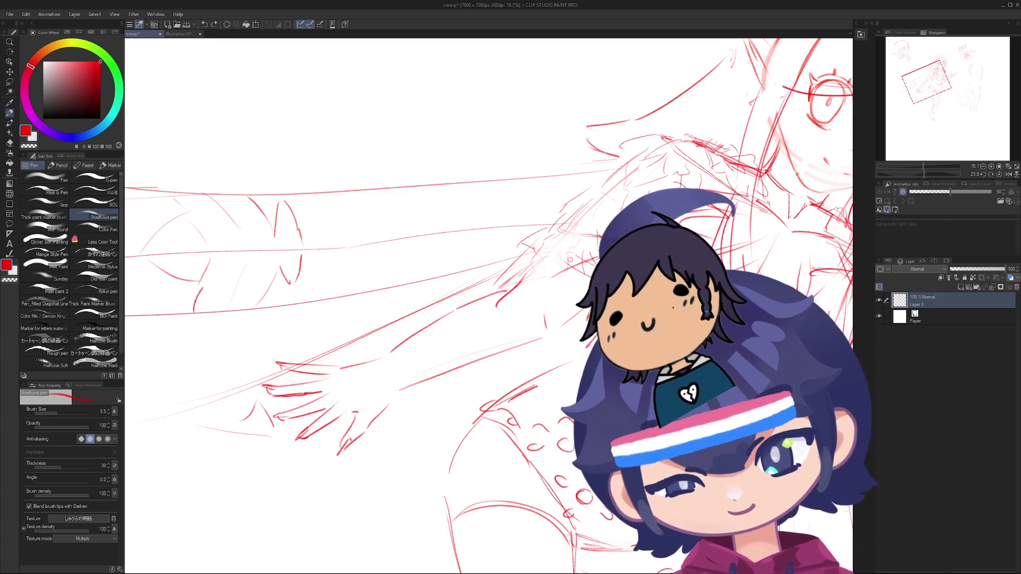
Step: Zoom out to see the whole figure, then retry curved wing strokes, undoing rejected attempts
{"action": "key", "text": "r"}
{"action": "left_click_drag", "start_coordinate": [570, 260], "coordinate": [307, 387]}
{"action": "scroll", "coordinate": [307, 386], "scroll_direction": "up", "scroll_amount": 3}
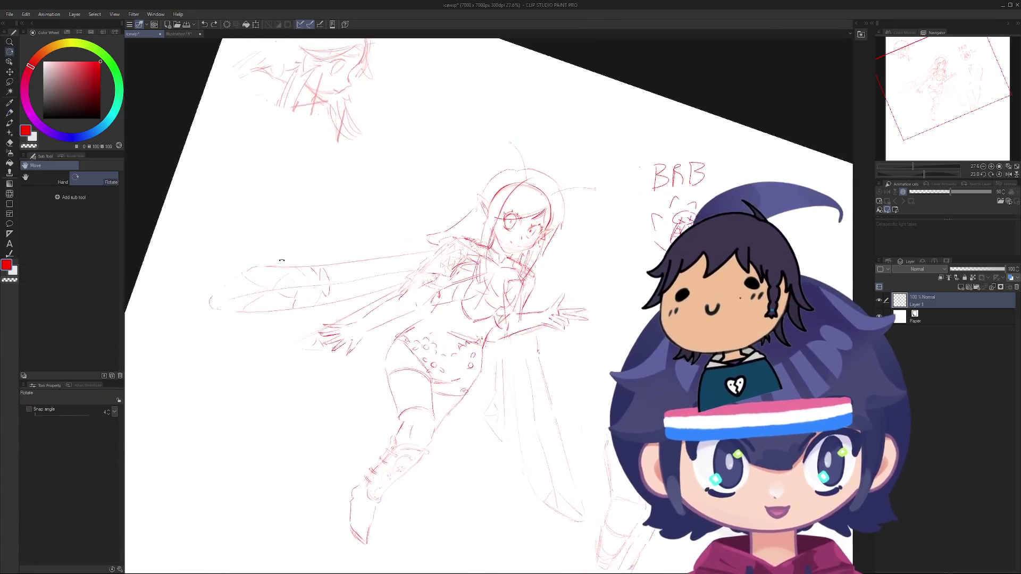
{"action": "key", "text": "p"}
{"action": "scroll", "coordinate": [316, 370], "scroll_direction": "up", "scroll_amount": 4}
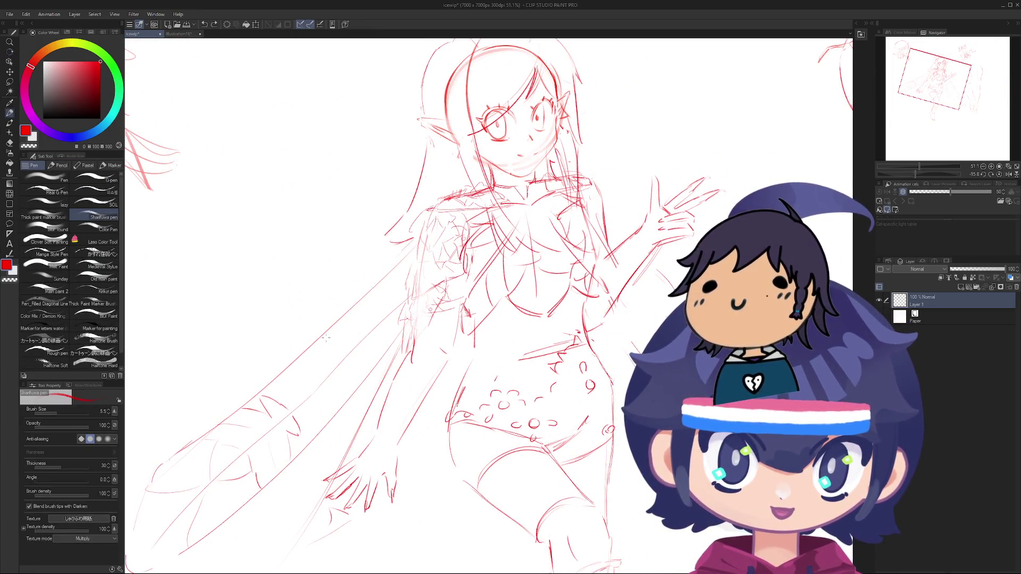
{"action": "scroll", "coordinate": [344, 346], "scroll_direction": "down", "scroll_amount": 5}
{"action": "scroll", "coordinate": [330, 362], "scroll_direction": "up", "scroll_amount": 5}
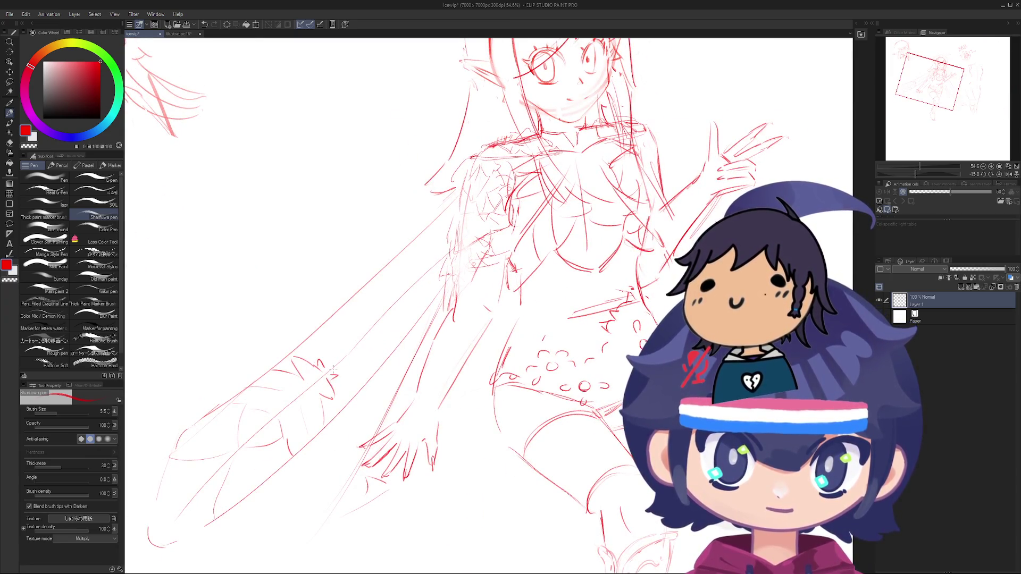
{"action": "key", "text": "ctrl+z"}
{"action": "left_click_drag", "start_coordinate": [340, 356], "coordinate": [322, 321]}
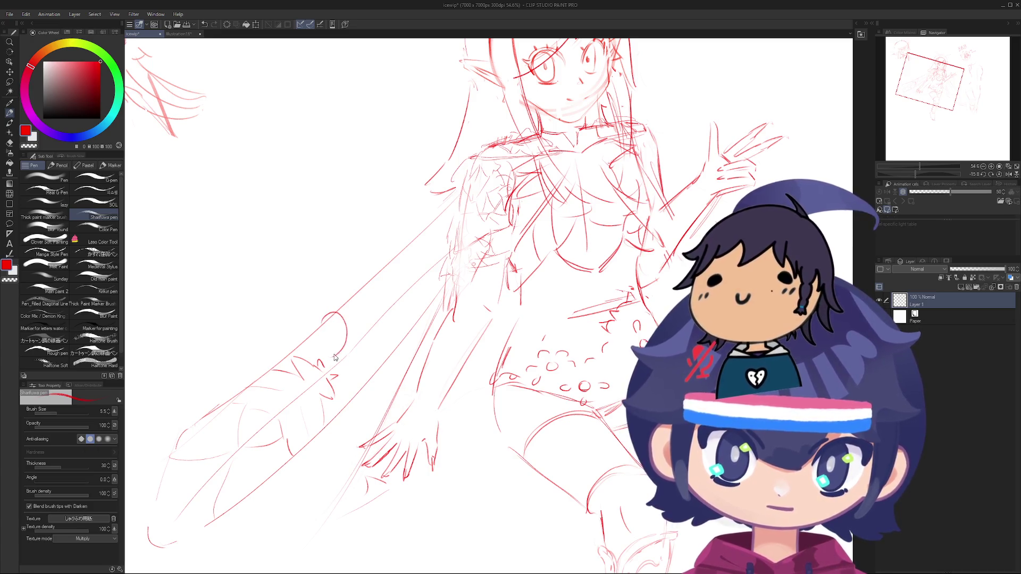
{"action": "key", "text": "ctrl+z"}
{"action": "left_click_drag", "start_coordinate": [333, 362], "coordinate": [335, 323]}
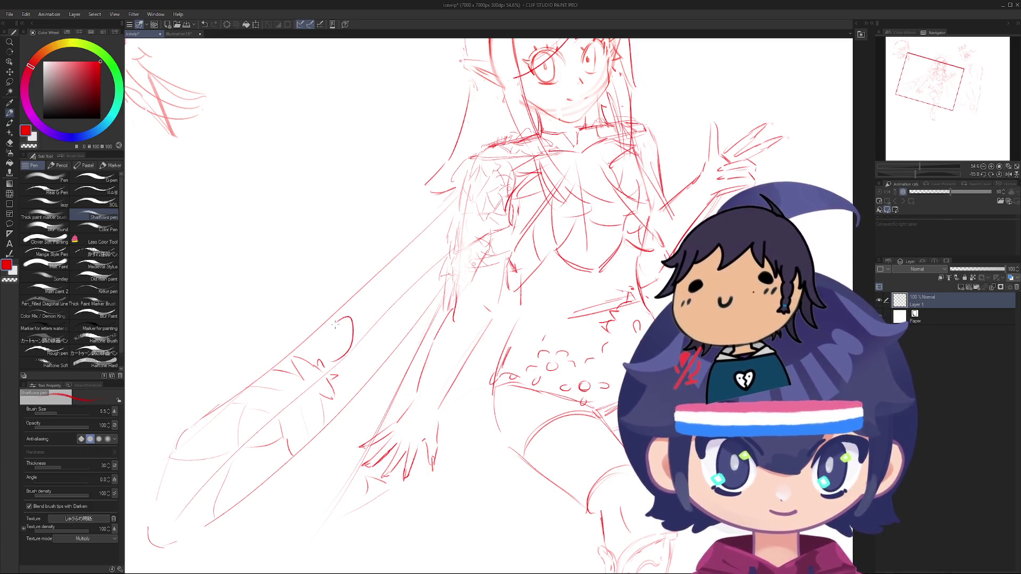
{"action": "left_click_drag", "start_coordinate": [358, 321], "coordinate": [380, 282]}
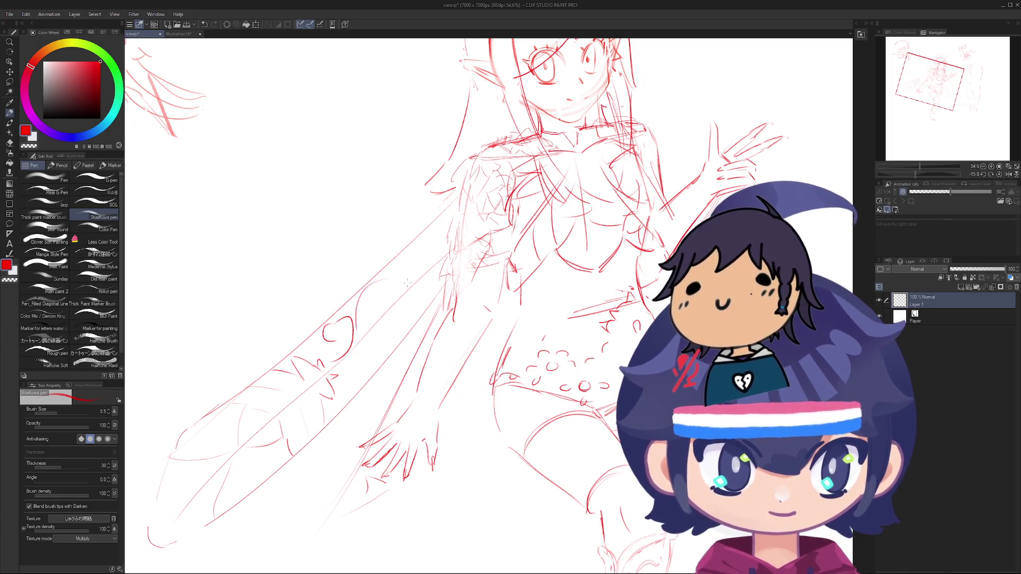
{"action": "key", "text": "ctrl+z"}
{"action": "key", "text": "ctrl+z"}
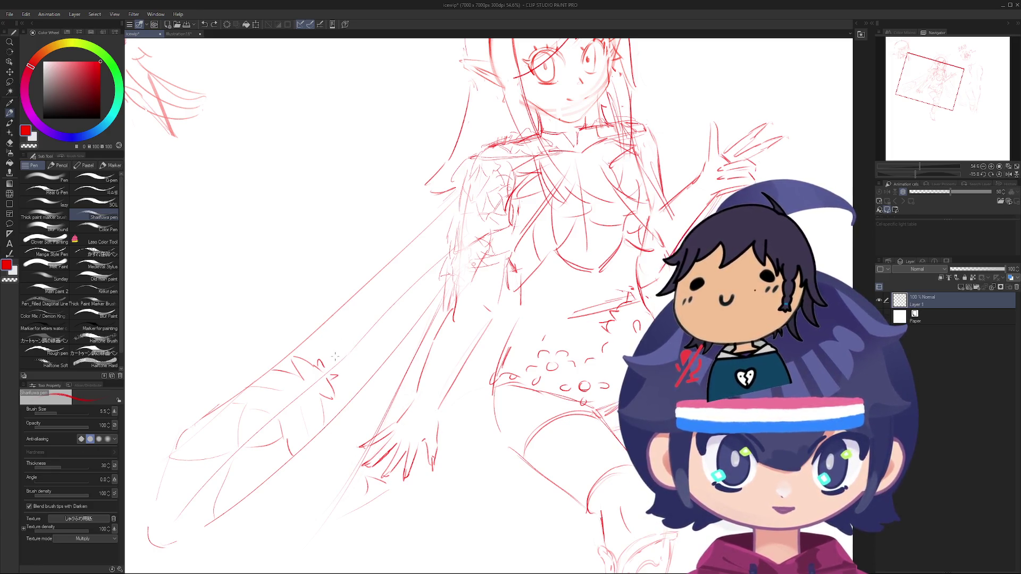
Step: Draw a long curved stroke across the wing after undoing stray and discarded strokes
{"action": "left_click_drag", "start_coordinate": [335, 360], "coordinate": [402, 257]}
{"action": "key", "text": "ctrl+z"}
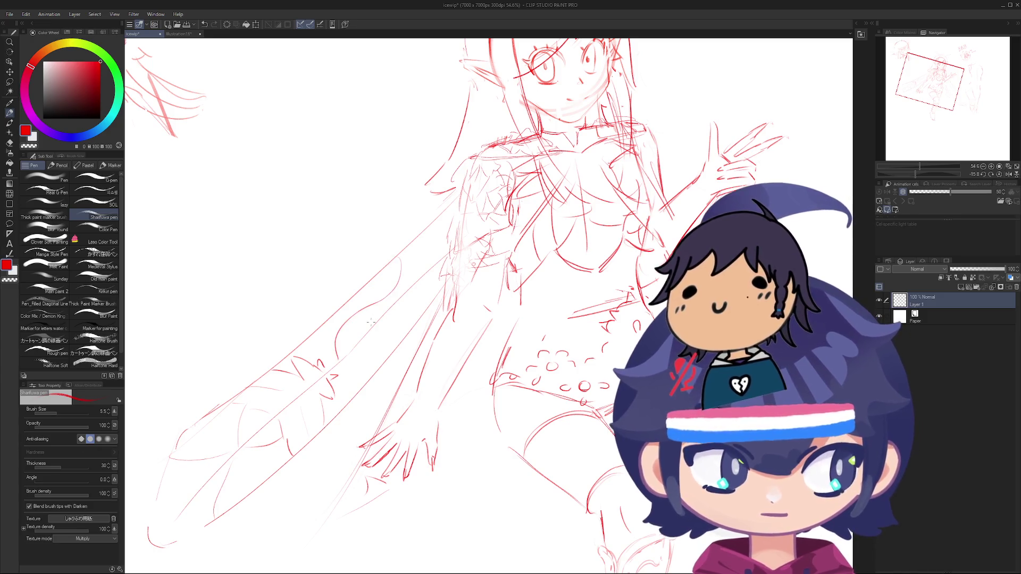
{"action": "key", "text": "ctrl+z"}
{"action": "mouse_move", "coordinate": [344, 363]}
{"action": "left_mouse_down"}
{"action": "mouse_move", "coordinate": [347, 373]}
{"action": "mouse_move", "coordinate": [378, 349]}
{"action": "mouse_move", "coordinate": [374, 357]}
{"action": "mouse_move", "coordinate": [366, 350]}
{"action": "mouse_move", "coordinate": [415, 323]}
{"action": "mouse_move", "coordinate": [396, 315]}
{"action": "mouse_move", "coordinate": [423, 306]}
{"action": "mouse_move", "coordinate": [342, 365]}
{"action": "left_mouse_up"}
{"action": "key", "text": "ctrl+z"}
{"action": "key", "text": "ctrl+z"}
{"action": "key", "text": "ctrl+z"}
{"action": "key", "text": "ctrl+z"}
{"action": "key", "text": "ctrl+z"}
{"action": "left_click_drag", "start_coordinate": [424, 303], "coordinate": [336, 371]}
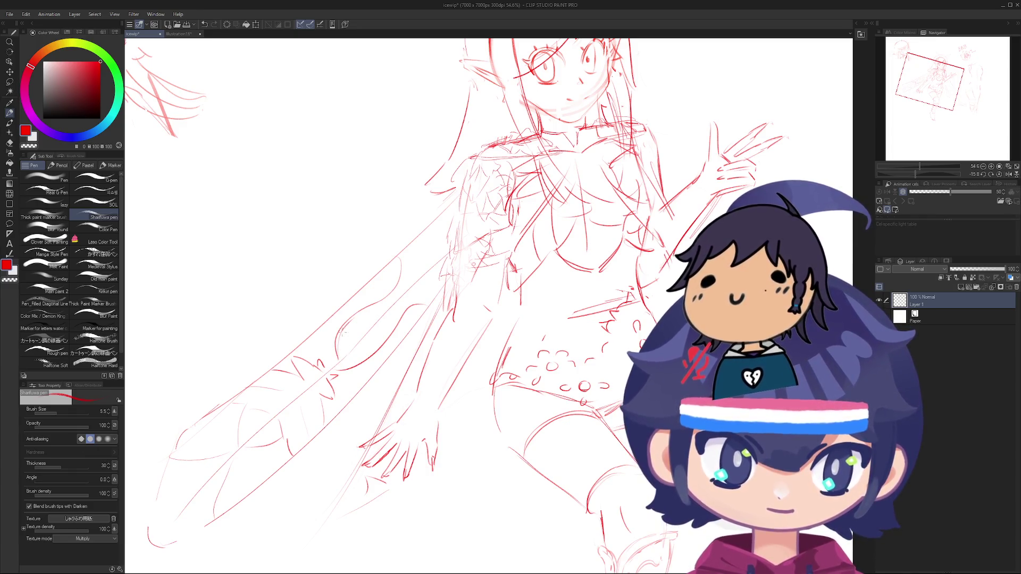
{"action": "scroll", "coordinate": [331, 330], "scroll_direction": "up", "scroll_amount": 3}
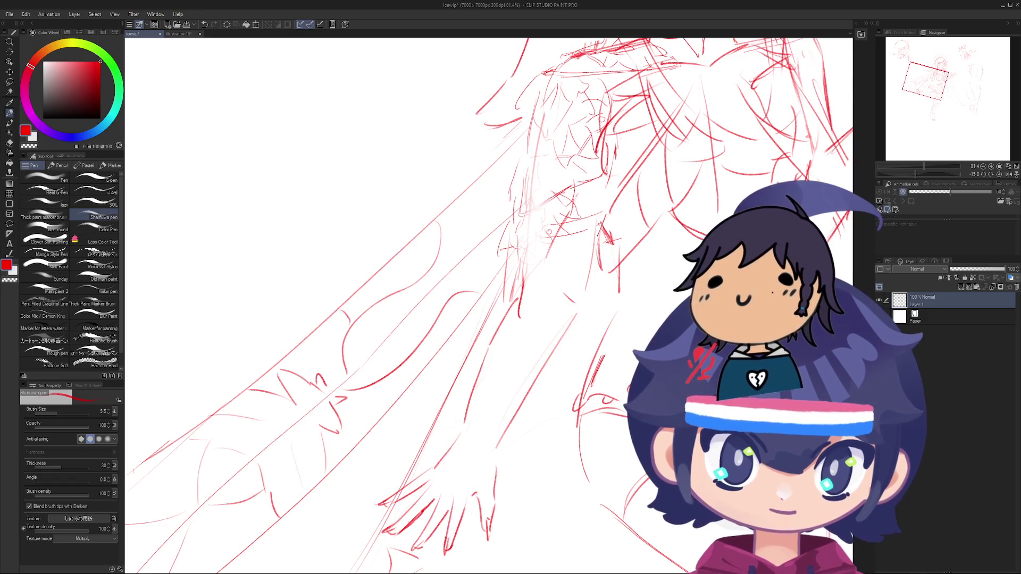
Step: Undo a stray stroke, zoom out, and add a short red stroke to the wing
{"action": "scroll", "coordinate": [410, 287], "scroll_direction": "down", "scroll_amount": 5}
{"action": "scroll", "coordinate": [356, 293], "scroll_direction": "up", "scroll_amount": 4}
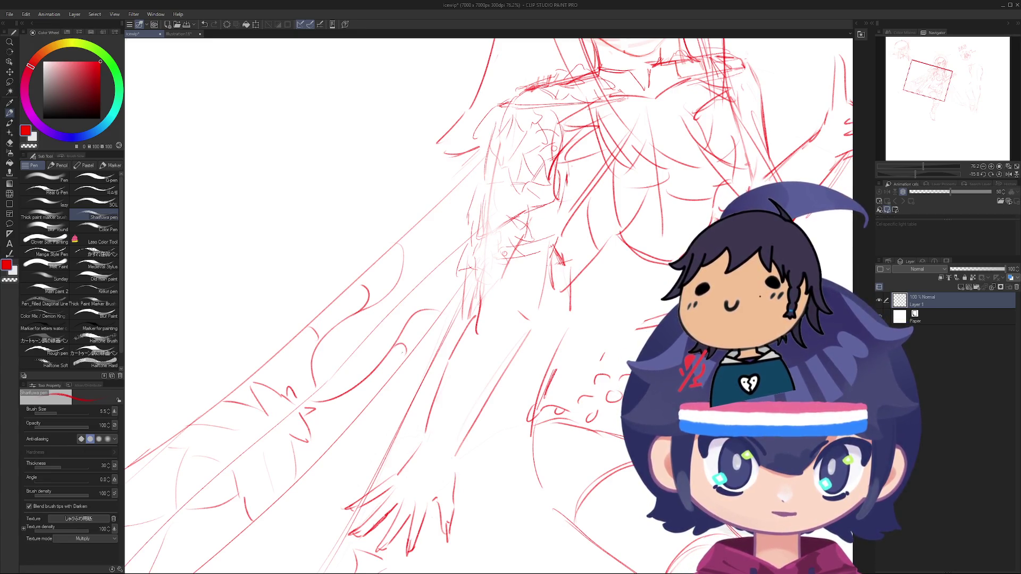
{"action": "scroll", "coordinate": [361, 307], "scroll_direction": "up", "scroll_amount": 2}
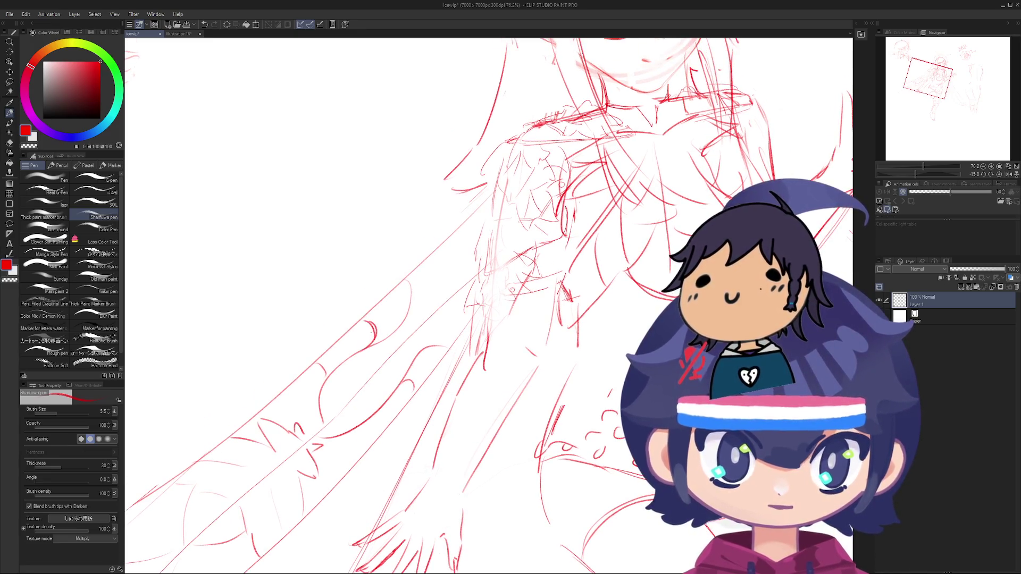
{"action": "scroll", "coordinate": [490, 306], "scroll_direction": "right", "scroll_amount": 2}
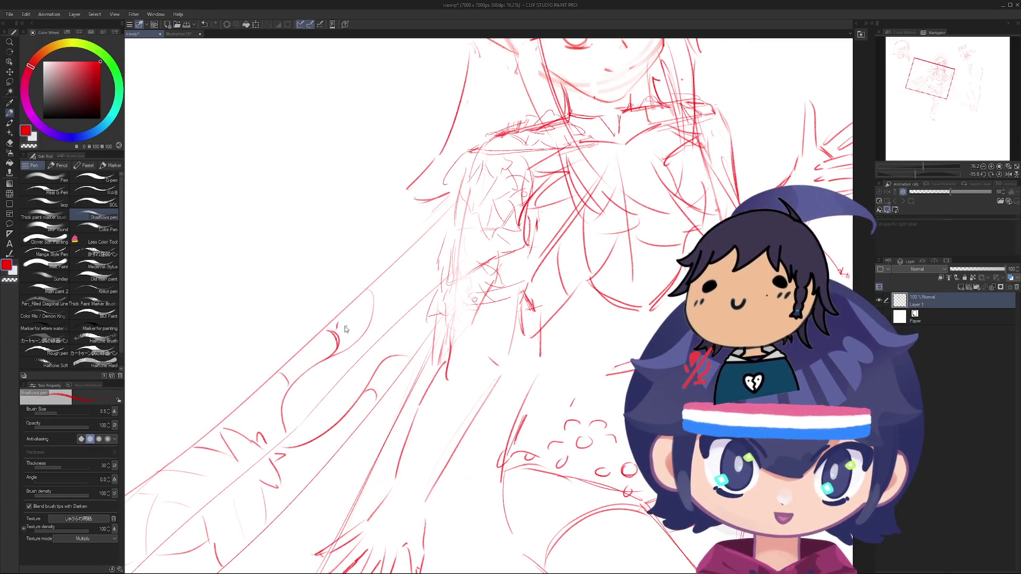
{"action": "key", "text": "ctrl+z"}
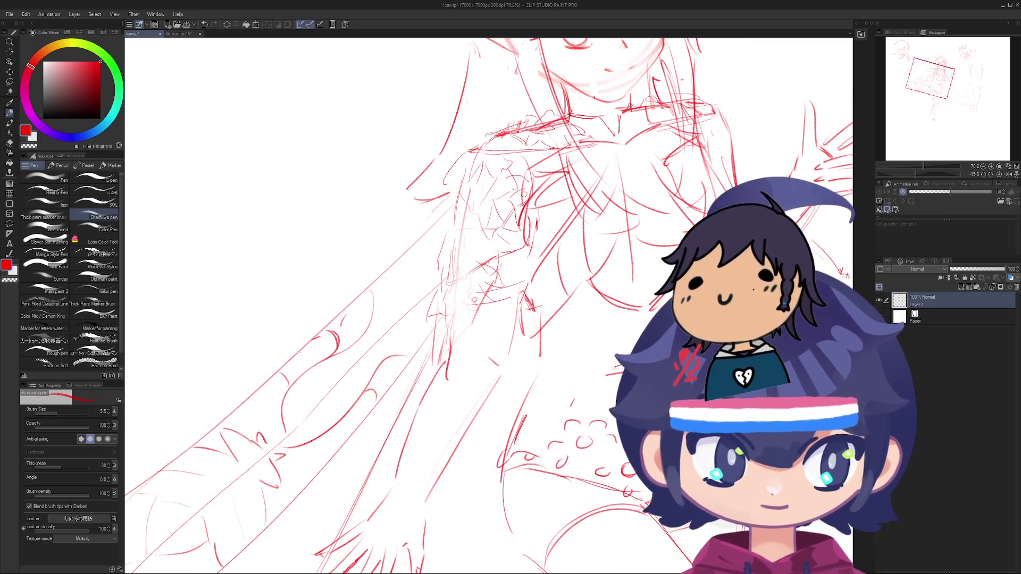
{"action": "scroll", "coordinate": [300, 352], "scroll_direction": "down", "scroll_amount": 5}
{"action": "mouse_move", "coordinate": [319, 319]}
{"action": "left_mouse_down"}
{"action": "mouse_move", "coordinate": [361, 243]}
{"action": "mouse_move", "coordinate": [383, 266]}
{"action": "left_mouse_up"}
{"action": "scroll", "coordinate": [405, 287], "scroll_direction": "up", "scroll_amount": 5}
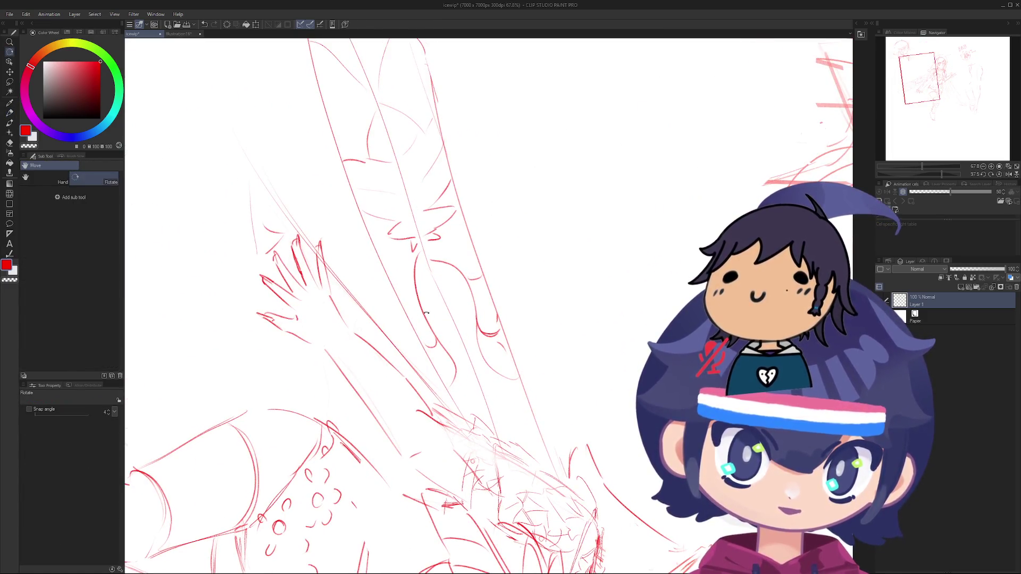
{"action": "key", "text": "p"}
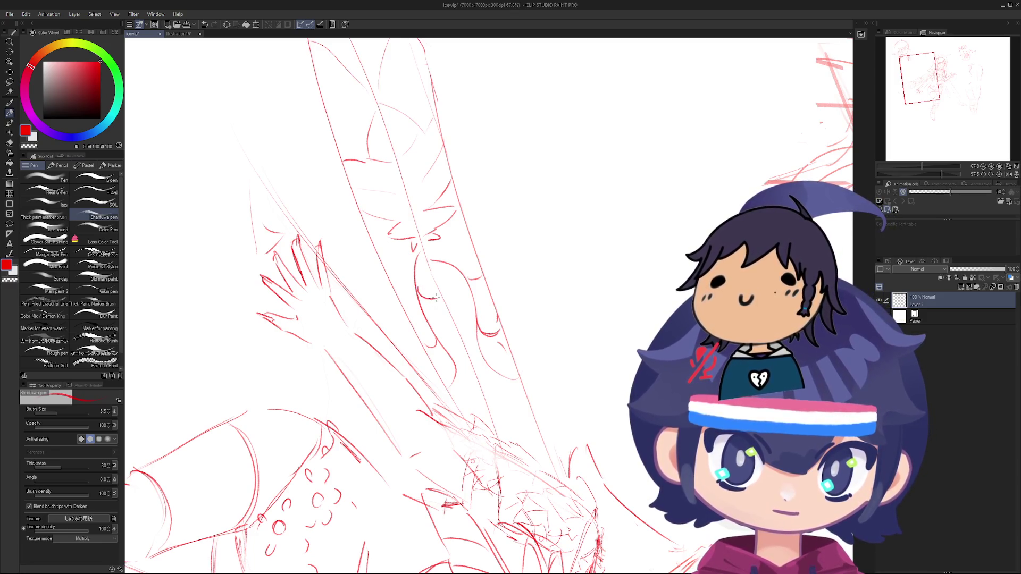
{"action": "left_click_drag", "start_coordinate": [436, 298], "coordinate": [446, 331]}
{"action": "key", "text": "ctrl+z"}
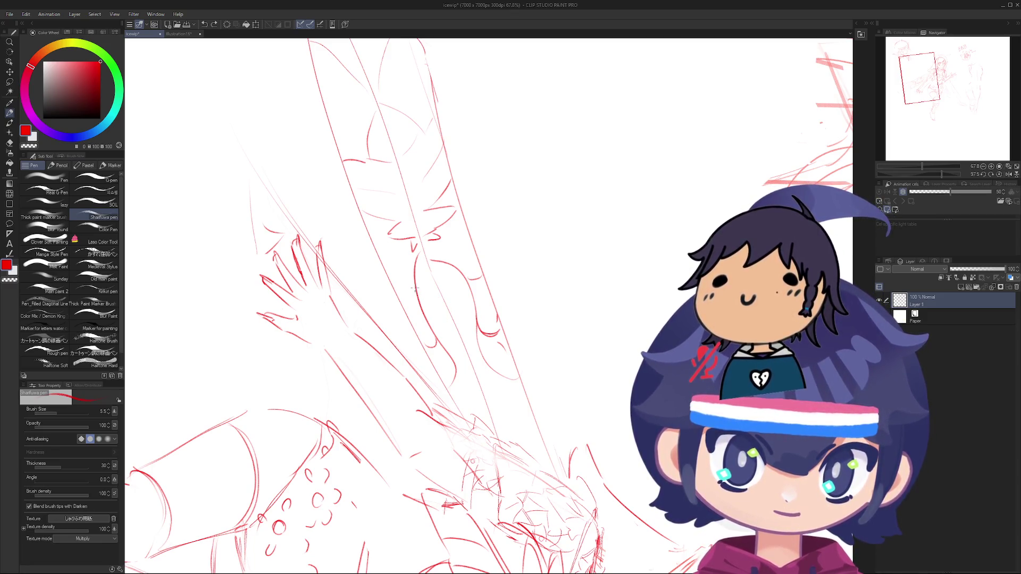
{"action": "left_click_drag", "start_coordinate": [417, 286], "coordinate": [442, 313]}
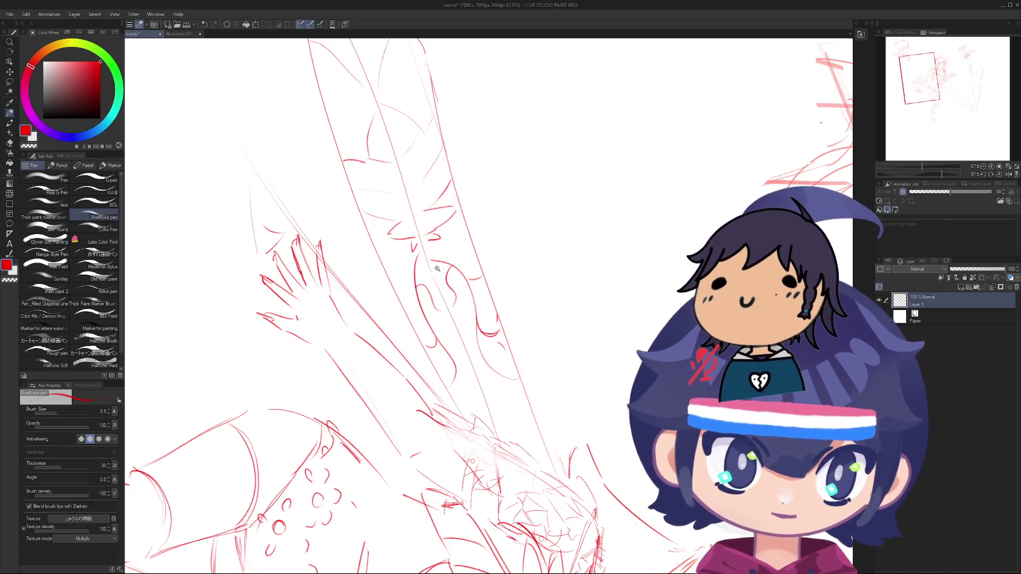
Step: Rotate the sketch upright, zoom in on the shoulder, and add a short stroke at the left shoulder
{"action": "mouse_move", "coordinate": [437, 269]}
{"action": "left_mouse_down"}
{"action": "mouse_move", "coordinate": [426, 298]}
{"action": "mouse_move", "coordinate": [367, 362]}
{"action": "mouse_move", "coordinate": [359, 320]}
{"action": "mouse_move", "coordinate": [377, 271]}
{"action": "mouse_move", "coordinate": [503, 331]}
{"action": "left_mouse_up"}
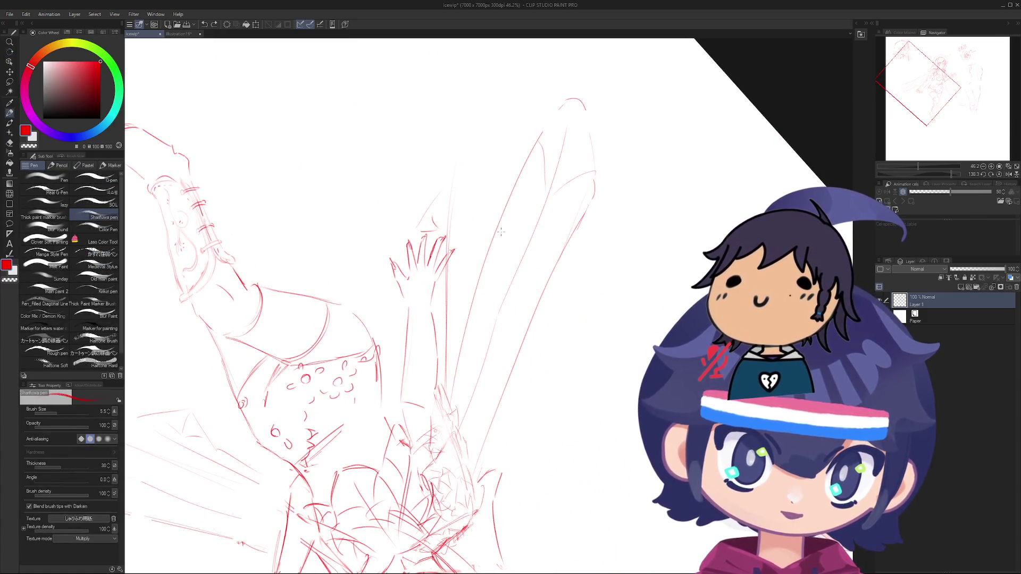
{"action": "mouse_move", "coordinate": [458, 401]}
{"action": "left_mouse_down"}
{"action": "mouse_move", "coordinate": [443, 443]}
{"action": "mouse_move", "coordinate": [410, 238]}
{"action": "left_mouse_up"}
{"action": "key", "text": "r"}
{"action": "mouse_move", "coordinate": [478, 298]}
{"action": "left_mouse_down"}
{"action": "mouse_move", "coordinate": [548, 367]}
{"action": "mouse_move", "coordinate": [400, 227]}
{"action": "mouse_move", "coordinate": [381, 300]}
{"action": "left_mouse_up"}
{"action": "key", "text": "p"}
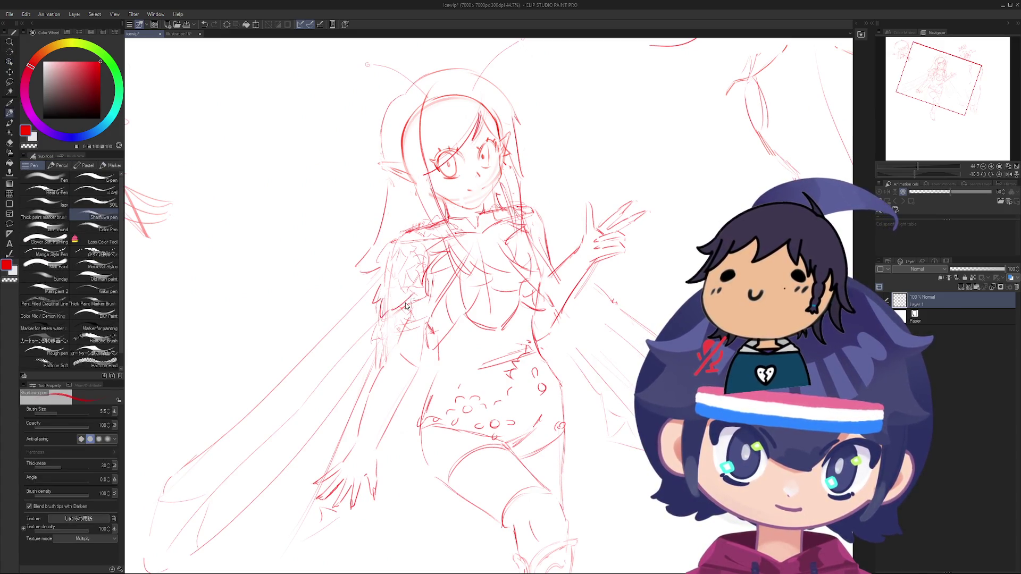
{"action": "left_click_drag", "start_coordinate": [394, 311], "coordinate": [407, 301]}
{"action": "key", "text": "ctrl+z"}
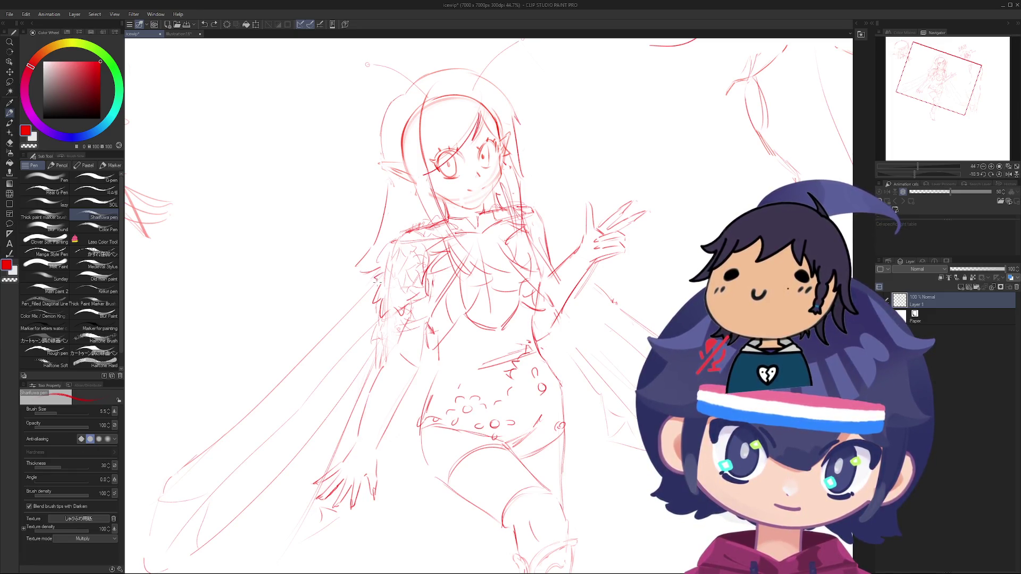
{"action": "left_click_drag", "start_coordinate": [400, 262], "coordinate": [389, 325]}
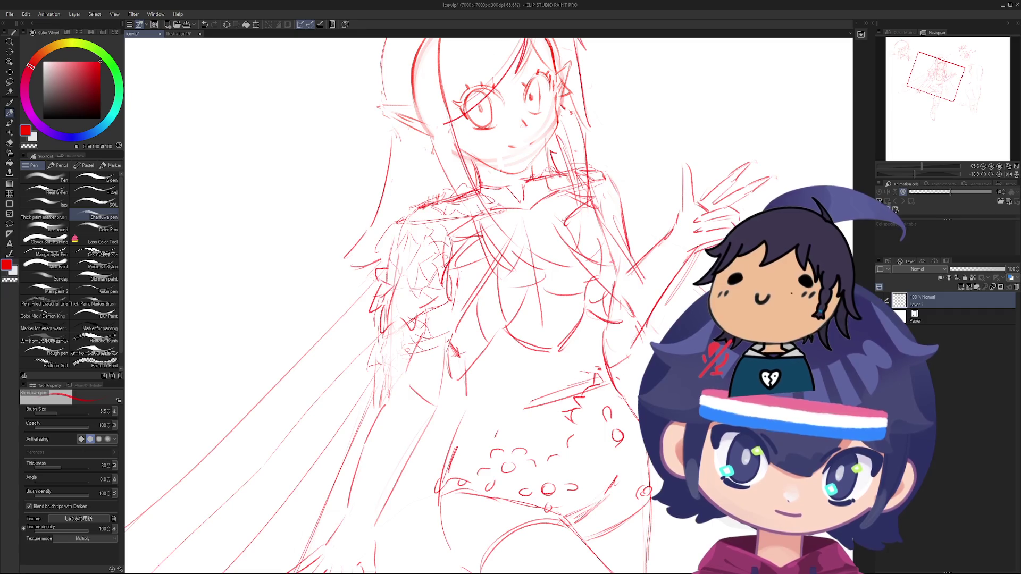
{"action": "mouse_move", "coordinate": [378, 274]}
{"action": "left_mouse_down"}
{"action": "mouse_move", "coordinate": [388, 282]}
{"action": "mouse_move", "coordinate": [386, 266]}
{"action": "mouse_move", "coordinate": [398, 272]}
{"action": "mouse_move", "coordinate": [442, 254]}
{"action": "mouse_move", "coordinate": [426, 330]}
{"action": "left_mouse_up"}
{"action": "key", "text": "e"}
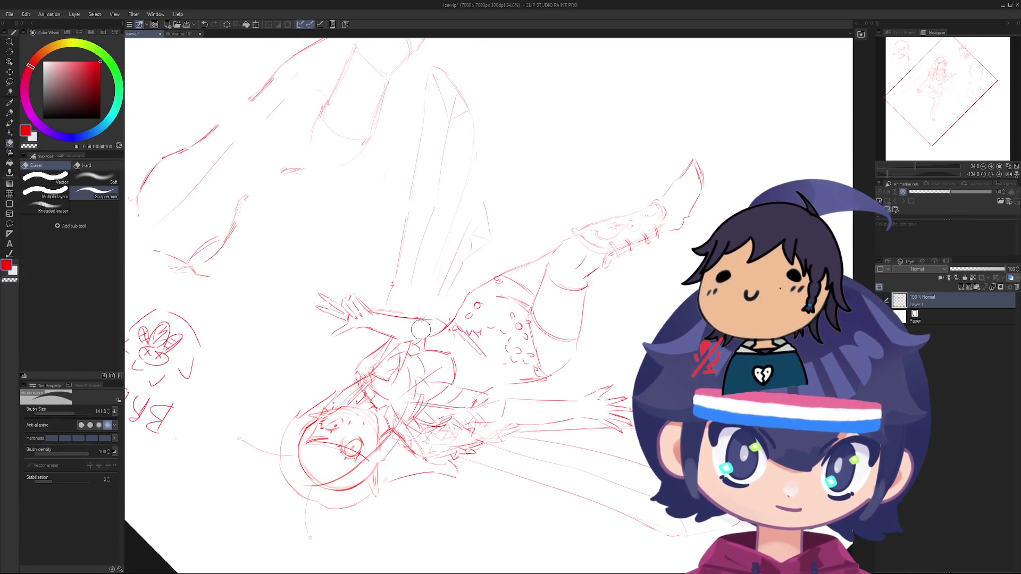
Step: Shrink the Snap eraser to about 27 and clear stray lines near the peace-sign arm
{"action": "scroll", "coordinate": [415, 329], "scroll_direction": "up", "scroll_amount": 5}
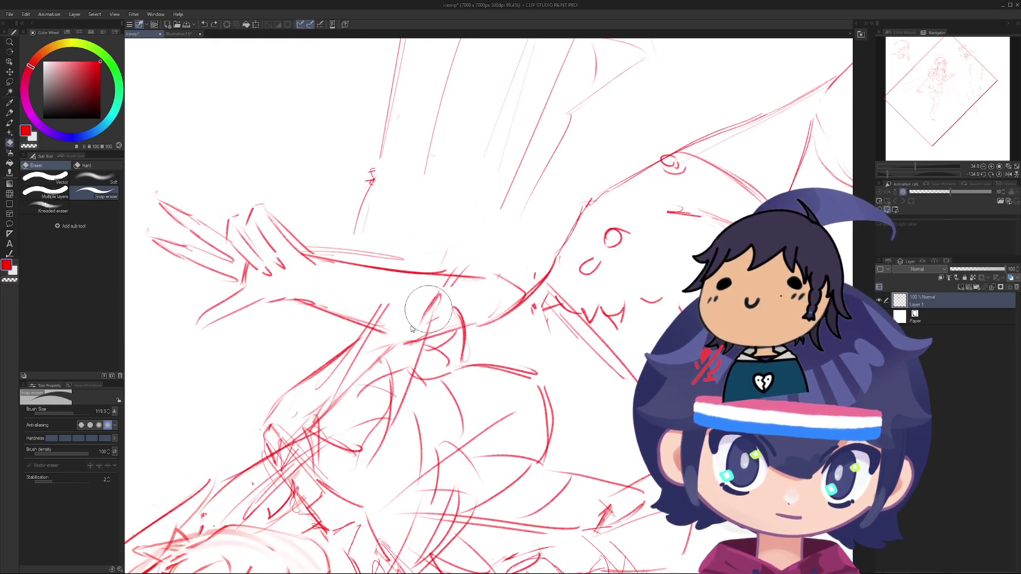
{"action": "left_click_drag", "start_coordinate": [411, 329], "coordinate": [429, 313]}
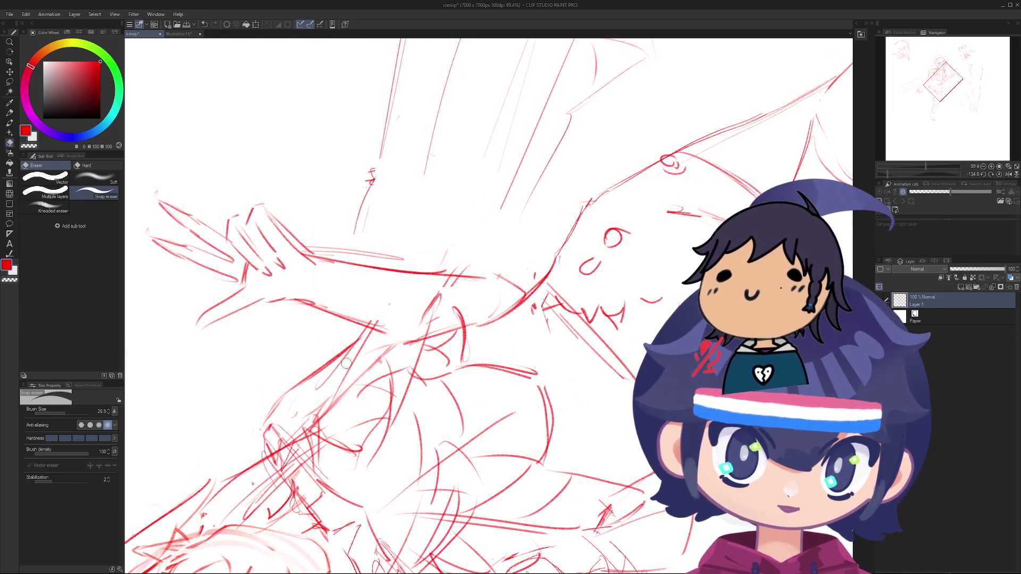
{"action": "key", "text": "p"}
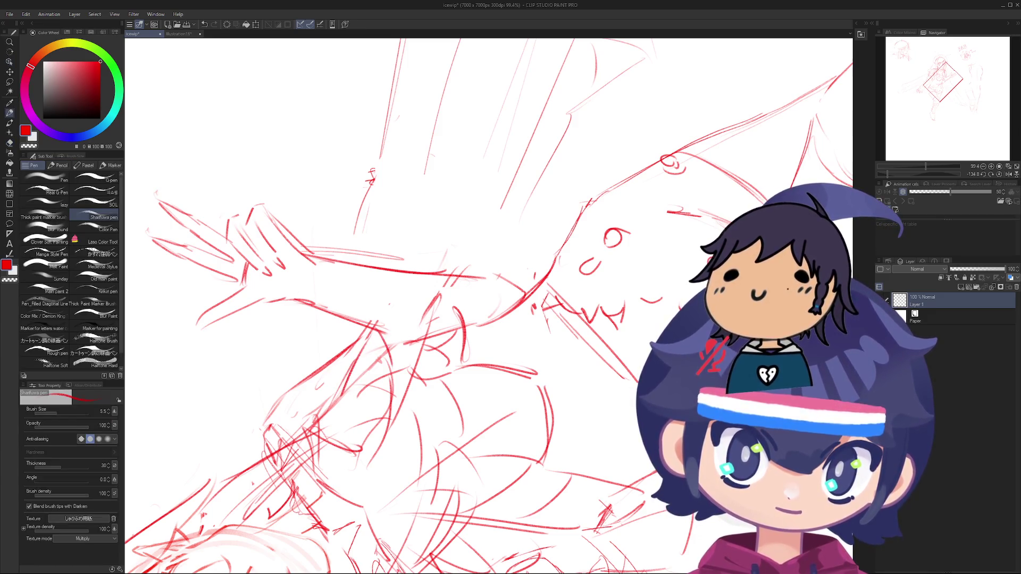
Step: Rotate and zoom the view around the sketch, ending nearly upside down and zoomed out
{"action": "left_click_drag", "start_coordinate": [404, 340], "coordinate": [340, 245]}
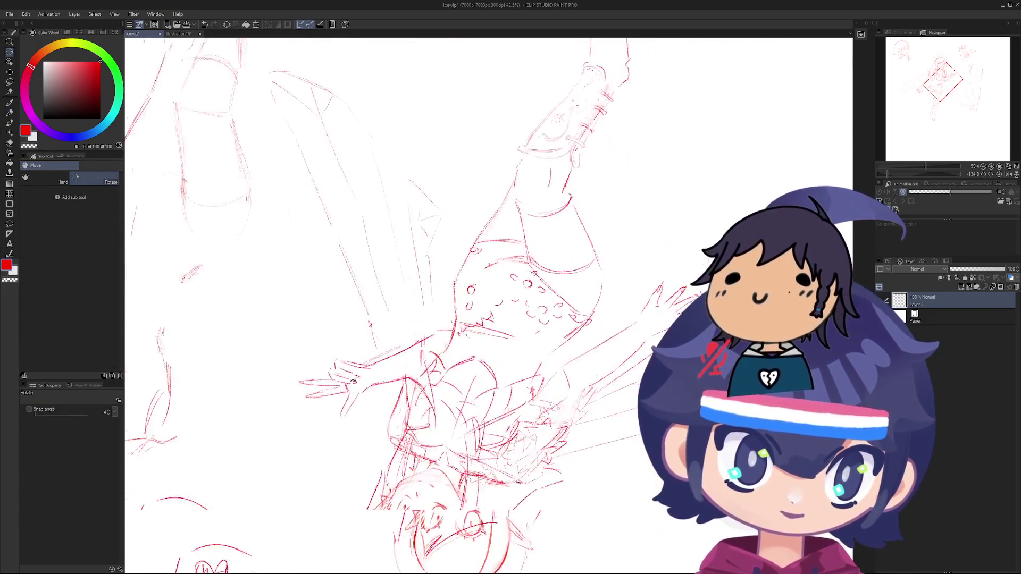
{"action": "mouse_move", "coordinate": [353, 380]}
{"action": "left_mouse_down"}
{"action": "mouse_move", "coordinate": [330, 329]}
{"action": "mouse_move", "coordinate": [324, 287]}
{"action": "mouse_move", "coordinate": [335, 260]}
{"action": "mouse_move", "coordinate": [354, 249]}
{"action": "mouse_move", "coordinate": [492, 243]}
{"action": "left_mouse_up"}
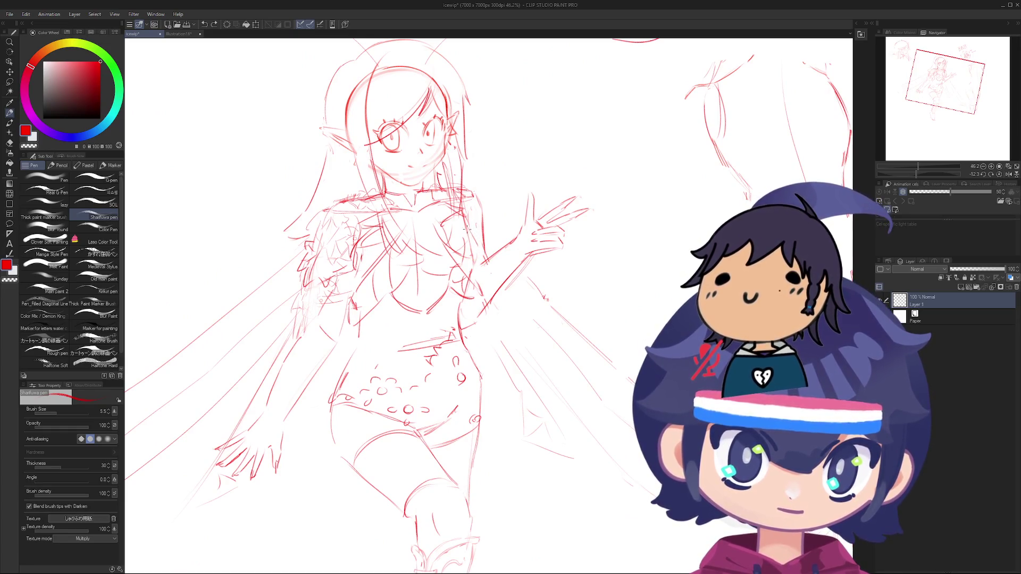
{"action": "left_click_drag", "start_coordinate": [467, 239], "coordinate": [400, 277]}
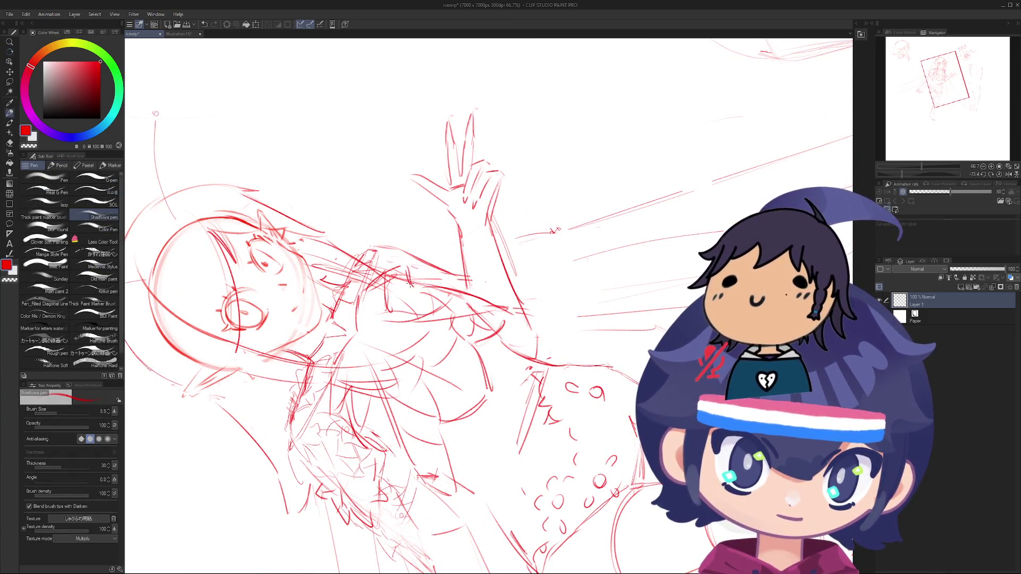
{"action": "left_click_drag", "start_coordinate": [410, 285], "coordinate": [415, 210]}
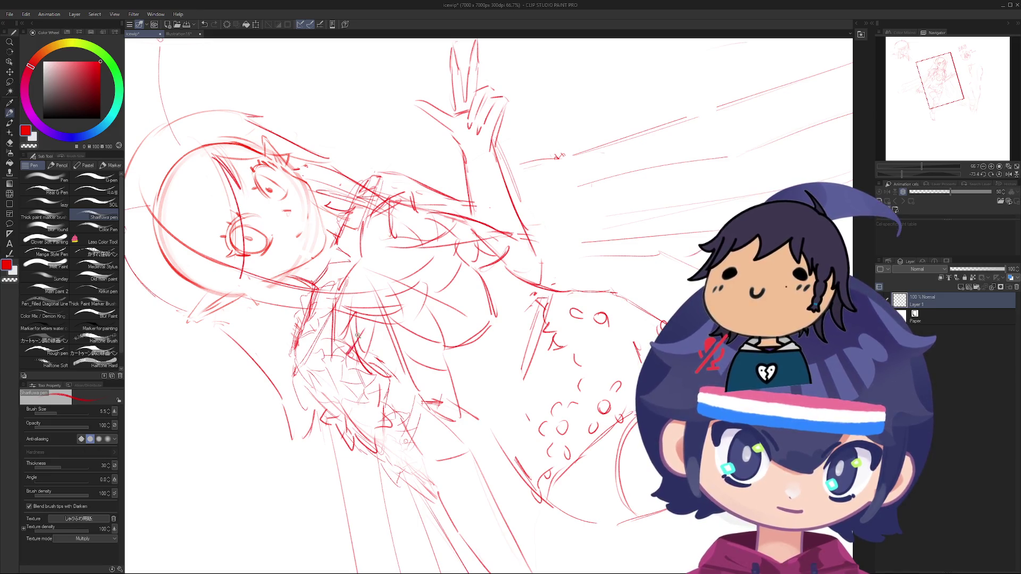
{"action": "scroll", "coordinate": [358, 335], "scroll_direction": "down", "scroll_amount": 4}
{"action": "mouse_move", "coordinate": [357, 335]}
{"action": "left_mouse_down"}
{"action": "mouse_move", "coordinate": [304, 320]}
{"action": "mouse_move", "coordinate": [362, 383]}
{"action": "mouse_move", "coordinate": [390, 452]}
{"action": "mouse_move", "coordinate": [329, 345]}
{"action": "left_mouse_up"}
{"action": "scroll", "coordinate": [362, 383], "scroll_direction": "down", "scroll_amount": 3}
{"action": "scroll", "coordinate": [305, 289], "scroll_direction": "up", "scroll_amount": 3}
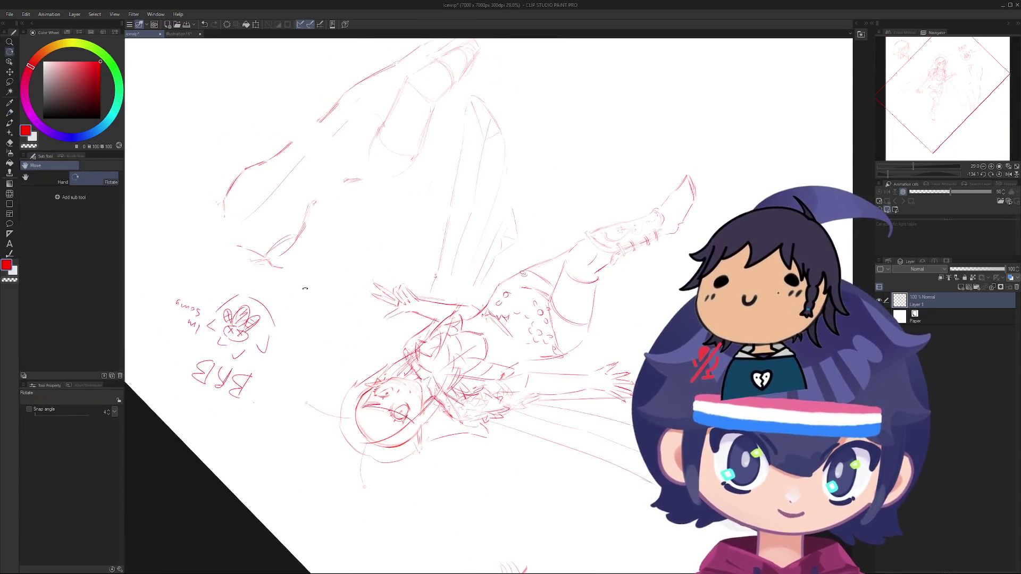
{"action": "mouse_move", "coordinate": [305, 289]}
{"action": "left_mouse_down"}
{"action": "mouse_move", "coordinate": [404, 213]}
{"action": "mouse_move", "coordinate": [388, 229]}
{"action": "mouse_move", "coordinate": [420, 229]}
{"action": "mouse_move", "coordinate": [420, 151]}
{"action": "mouse_move", "coordinate": [297, 220]}
{"action": "left_mouse_up"}
{"action": "scroll", "coordinate": [420, 150], "scroll_direction": "up", "scroll_amount": 4}
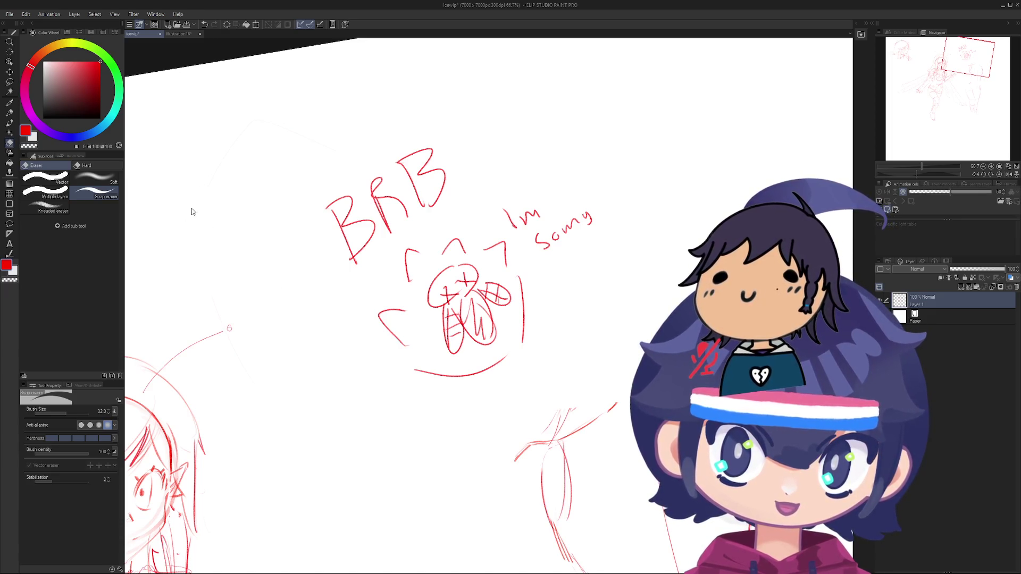
{"action": "left_click_drag", "start_coordinate": [194, 212], "coordinate": [206, 221]}
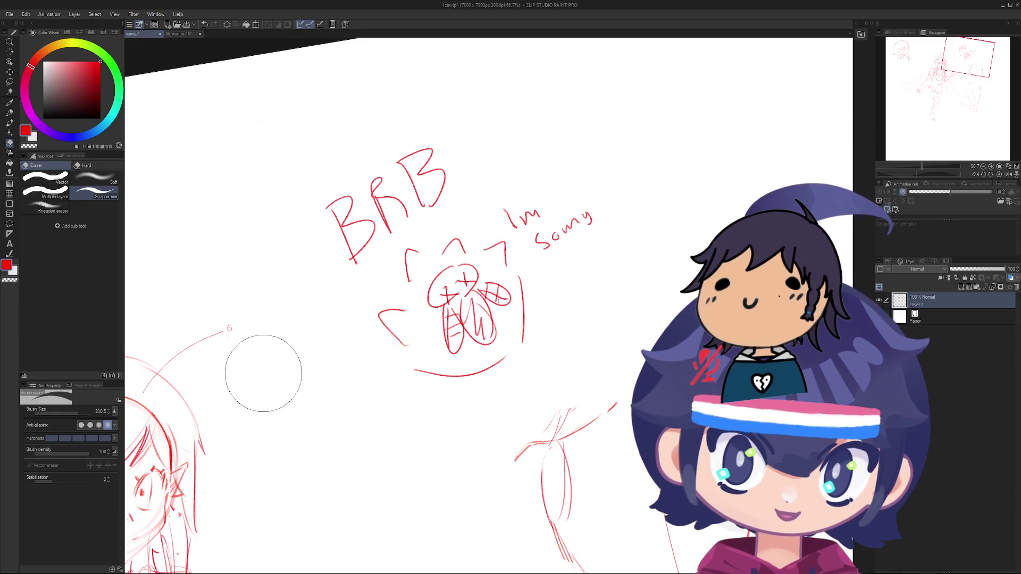
{"action": "left_click_drag", "start_coordinate": [251, 374], "coordinate": [244, 297]}
{"action": "scroll", "coordinate": [201, 328], "scroll_direction": "up", "scroll_amount": 5}
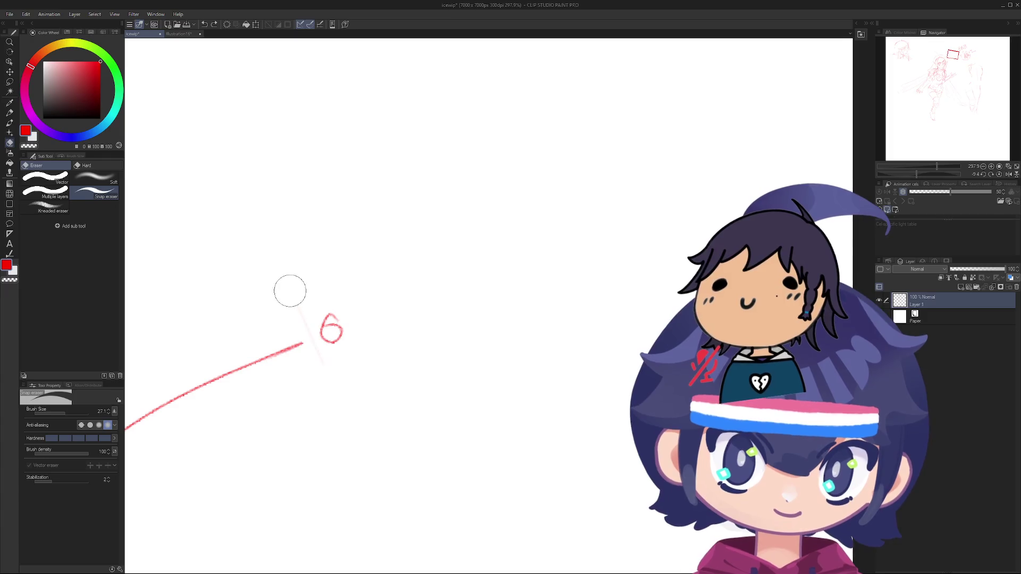
{"action": "scroll", "coordinate": [406, 175], "scroll_direction": "down", "scroll_amount": 8}
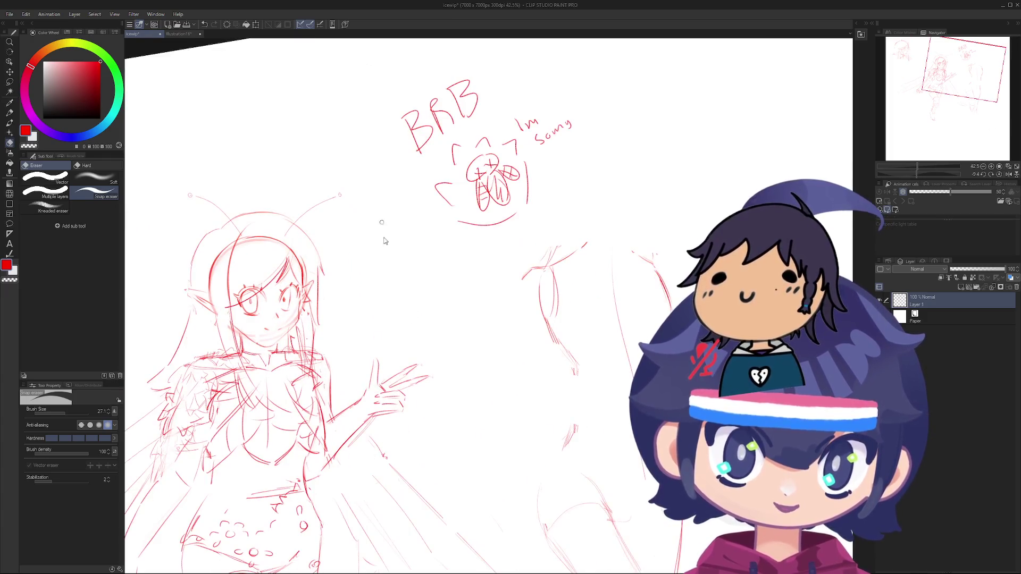
{"action": "scroll", "coordinate": [418, 282], "scroll_direction": "down", "scroll_amount": 3}
{"action": "scroll", "coordinate": [402, 363], "scroll_direction": "up", "scroll_amount": 2}
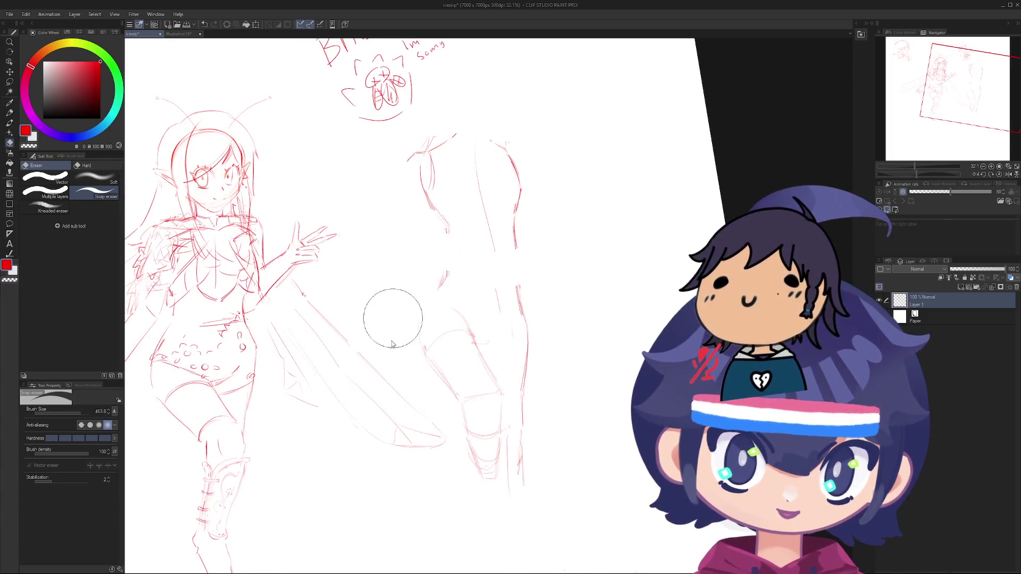
{"action": "scroll", "coordinate": [402, 364], "scroll_direction": "down", "scroll_amount": 5}
{"action": "mouse_move", "coordinate": [353, 307]}
{"action": "left_mouse_down"}
{"action": "mouse_move", "coordinate": [298, 298]}
{"action": "mouse_move", "coordinate": [326, 373]}
{"action": "left_mouse_up"}
{"action": "scroll", "coordinate": [311, 269], "scroll_direction": "down", "scroll_amount": 6}
{"action": "scroll", "coordinate": [311, 269], "scroll_direction": "up", "scroll_amount": 7}
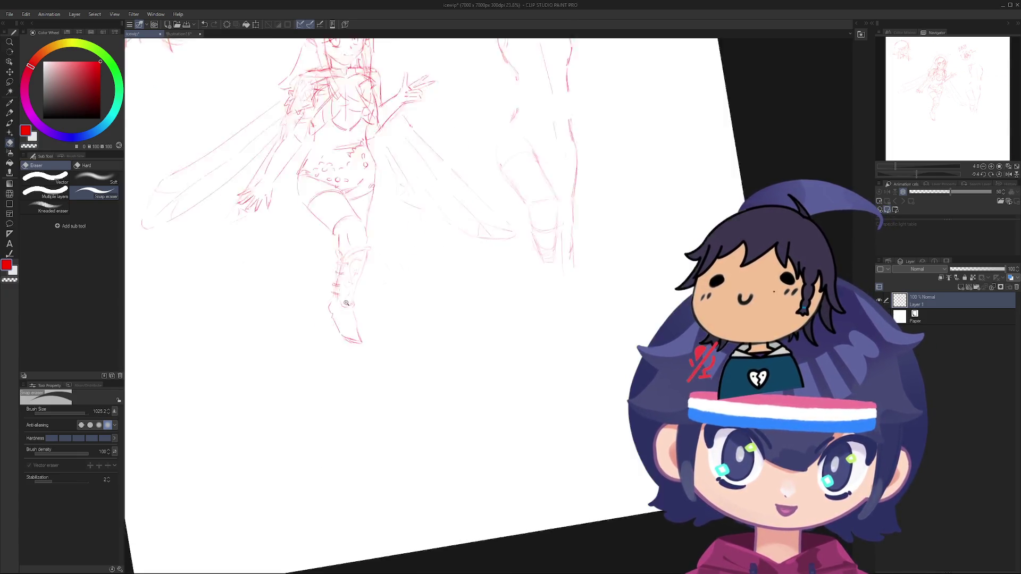
{"action": "mouse_move", "coordinate": [247, 236]}
{"action": "left_mouse_down"}
{"action": "mouse_move", "coordinate": [404, 235]}
{"action": "mouse_move", "coordinate": [365, 170]}
{"action": "mouse_move", "coordinate": [349, 170]}
{"action": "mouse_move", "coordinate": [310, 250]}
{"action": "mouse_move", "coordinate": [413, 394]}
{"action": "mouse_move", "coordinate": [324, 324]}
{"action": "mouse_move", "coordinate": [341, 319]}
{"action": "mouse_move", "coordinate": [319, 346]}
{"action": "mouse_move", "coordinate": [328, 328]}
{"action": "mouse_move", "coordinate": [437, 292]}
{"action": "mouse_move", "coordinate": [417, 306]}
{"action": "left_mouse_up"}
{"action": "scroll", "coordinate": [405, 235], "scroll_direction": "down", "scroll_amount": 5}
{"action": "scroll", "coordinate": [405, 234], "scroll_direction": "up", "scroll_amount": 2}
{"action": "key", "text": "r"}
{"action": "scroll", "coordinate": [438, 292], "scroll_direction": "up", "scroll_amount": 2}
Step: Redraw the leg contour slightly further left, then turn the view nearly upright
{"action": "scroll", "coordinate": [422, 319], "scroll_direction": "up", "scroll_amount": 5}
{"action": "key", "text": "p"}
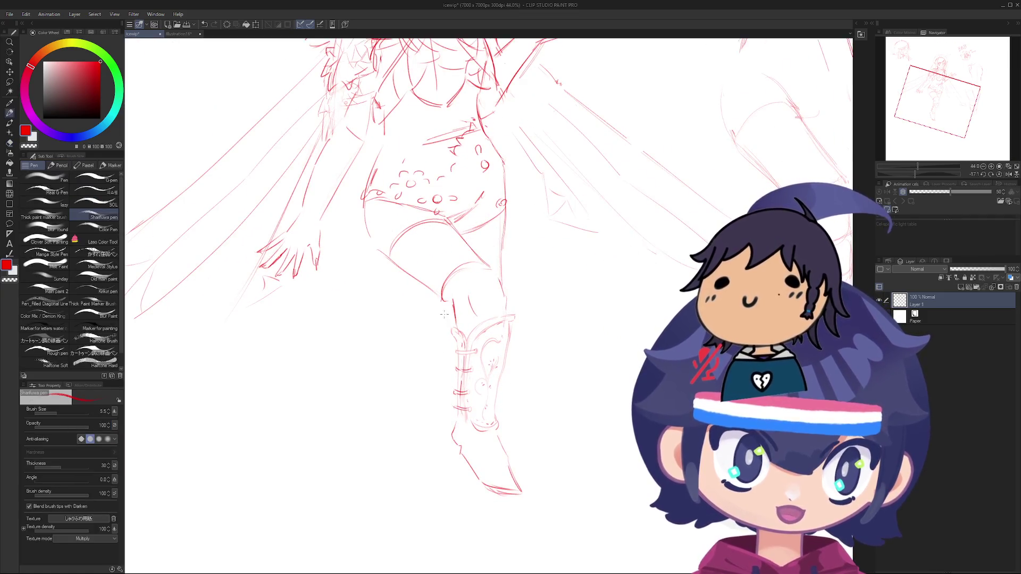
{"action": "key", "text": "ctrl+z"}
{"action": "left_click_drag", "start_coordinate": [429, 354], "coordinate": [435, 308]}
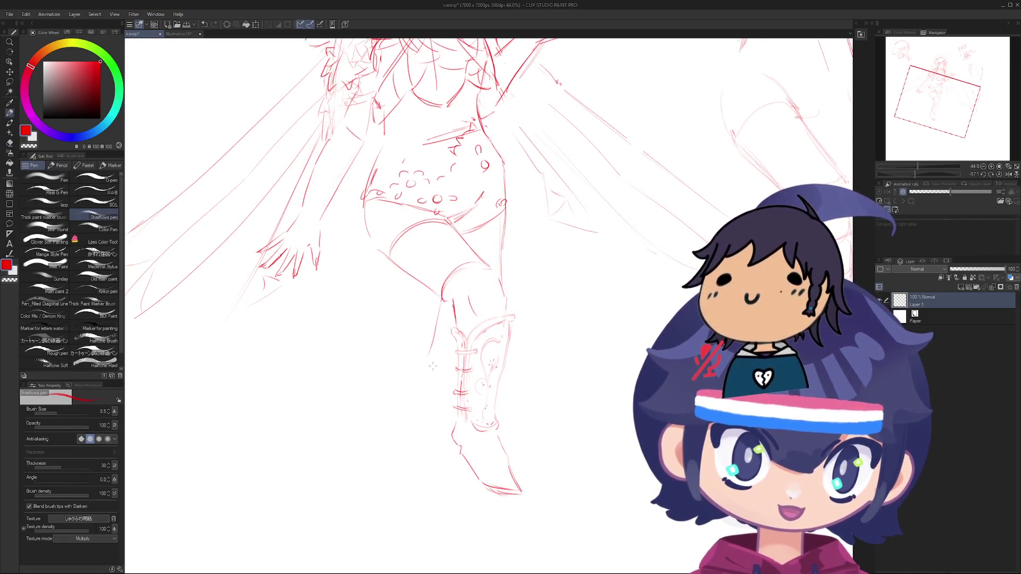
{"action": "key", "text": "r"}
{"action": "mouse_move", "coordinate": [446, 386]}
{"action": "left_mouse_down"}
{"action": "mouse_move", "coordinate": [410, 337]}
{"action": "mouse_move", "coordinate": [384, 367]}
{"action": "mouse_move", "coordinate": [423, 333]}
{"action": "left_mouse_up"}
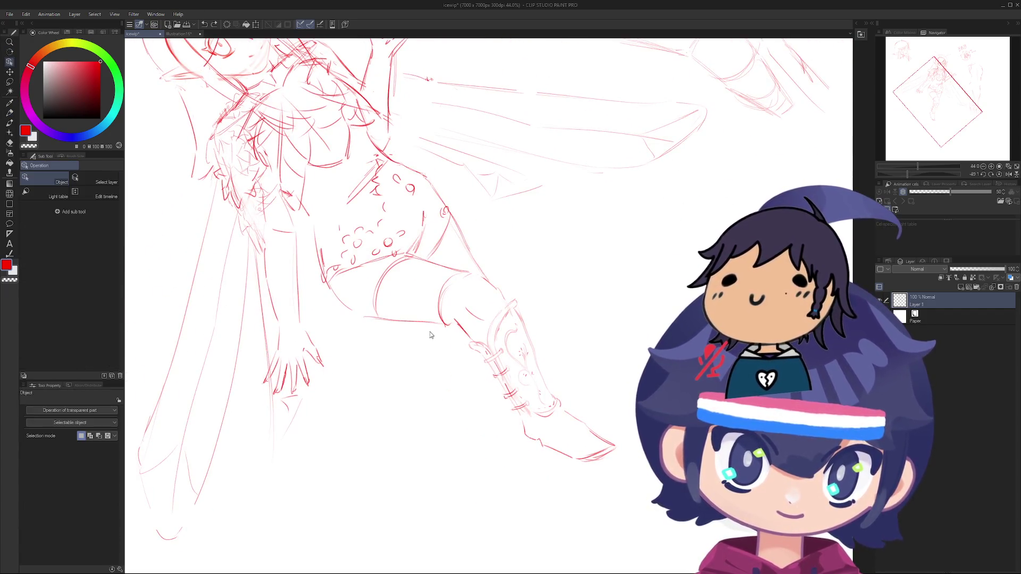
{"action": "key", "text": "p"}
{"action": "key", "text": "r"}
{"action": "scroll", "coordinate": [420, 341], "scroll_direction": "down", "scroll_amount": 4}
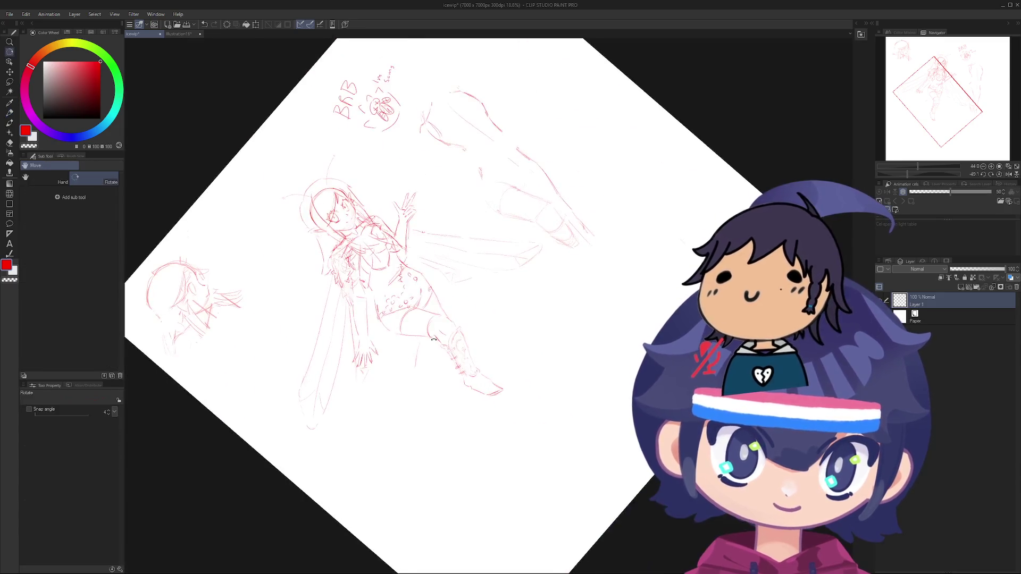
{"action": "mouse_move", "coordinate": [409, 378]}
{"action": "left_mouse_down"}
{"action": "mouse_move", "coordinate": [394, 332]}
{"action": "mouse_move", "coordinate": [407, 313]}
{"action": "left_mouse_up"}
{"action": "key", "text": "p"}
{"action": "scroll", "coordinate": [415, 283], "scroll_direction": "up", "scroll_amount": 3}
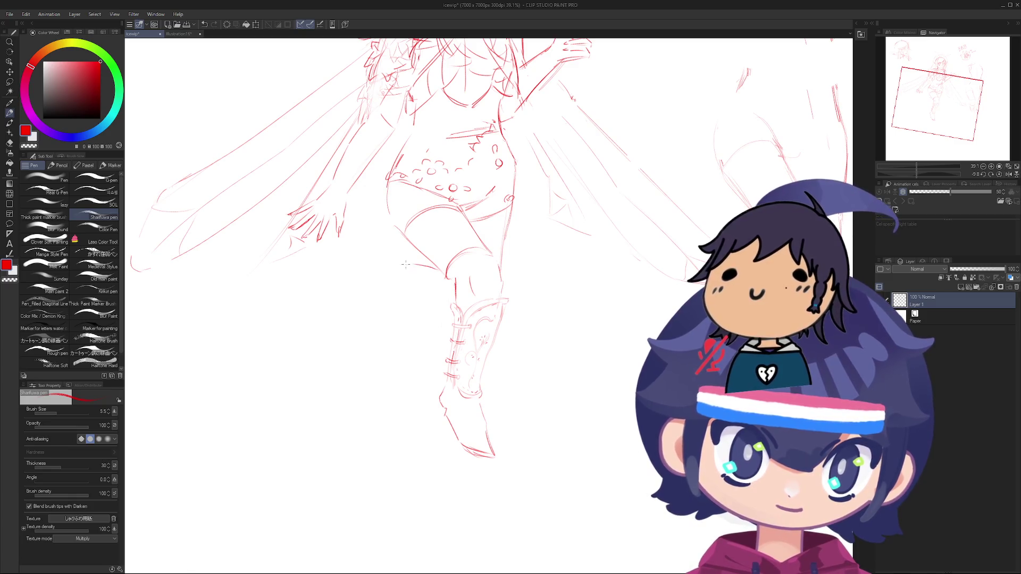
Step: Sketch short strokes on the leg outline, undoing and retrying the stroke tail
{"action": "mouse_move", "coordinate": [434, 273]}
{"action": "left_mouse_down"}
{"action": "mouse_move", "coordinate": [399, 272]}
{"action": "mouse_move", "coordinate": [409, 363]}
{"action": "mouse_move", "coordinate": [383, 336]}
{"action": "mouse_move", "coordinate": [364, 369]}
{"action": "left_mouse_up"}
{"action": "key", "text": "ctrl+z"}
{"action": "key", "text": "ctrl+z"}
{"action": "key", "text": "ctrl+z"}
{"action": "key", "text": "ctrl+z"}
{"action": "key", "text": "ctrl+z"}
{"action": "left_click_drag", "start_coordinate": [376, 328], "coordinate": [366, 379]}
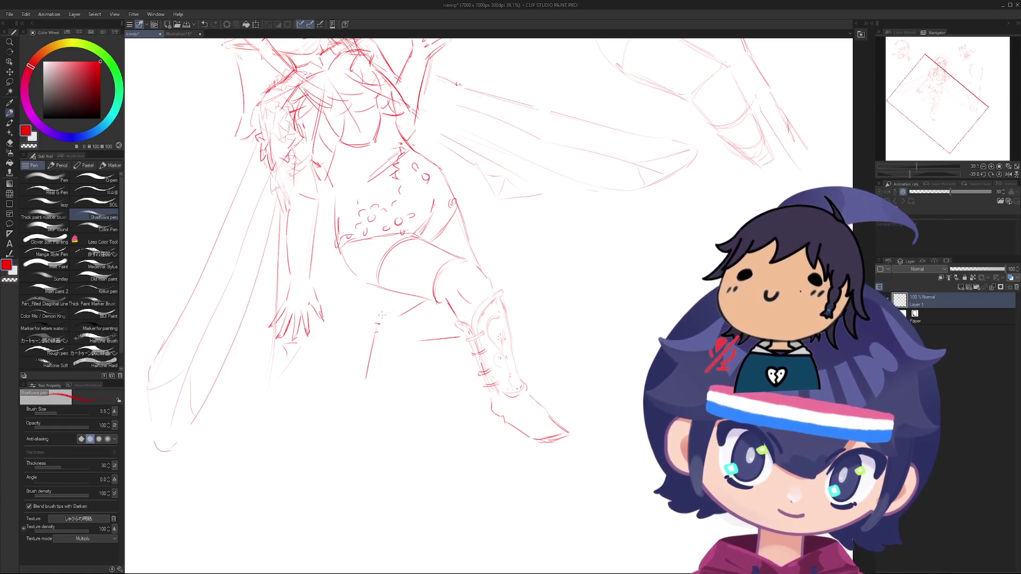
{"action": "key", "text": "ctrl+z"}
{"action": "mouse_move", "coordinate": [366, 378]}
{"action": "left_mouse_down"}
{"action": "mouse_move", "coordinate": [372, 400]}
{"action": "mouse_move", "coordinate": [503, 277]}
{"action": "left_mouse_up"}
{"action": "key", "text": "ctrl+z"}
{"action": "key", "text": "ctrl+z"}
{"action": "scroll", "coordinate": [503, 277], "scroll_direction": "up", "scroll_amount": 2}
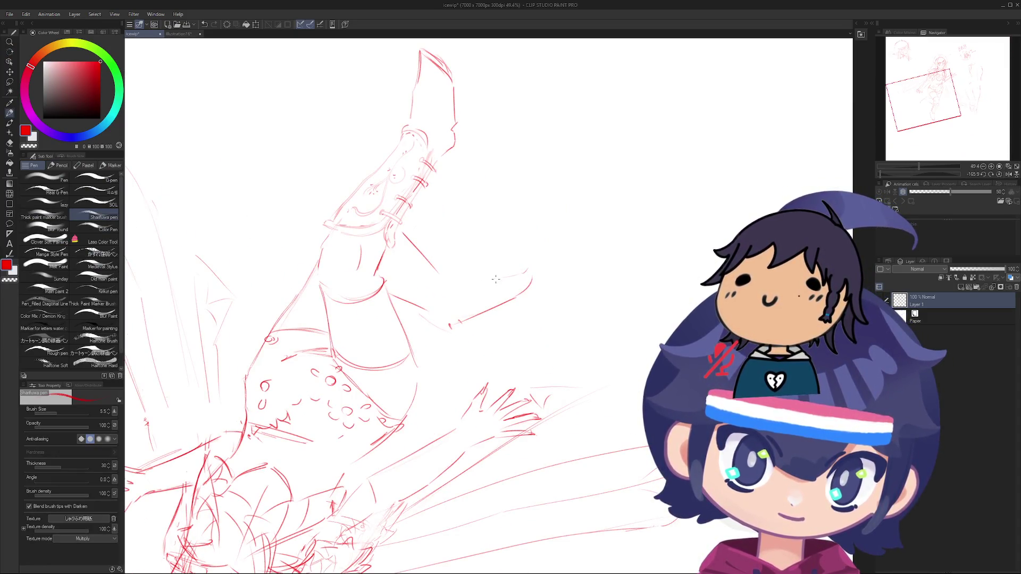
Step: Darken the faint leg line and draw strokes on the bent leg, undoing the retries
{"action": "mouse_move", "coordinate": [526, 272]}
{"action": "left_mouse_down"}
{"action": "mouse_move", "coordinate": [493, 276]}
{"action": "mouse_move", "coordinate": [444, 308]}
{"action": "left_mouse_up"}
{"action": "key", "text": "i"}
{"action": "key", "text": "p"}
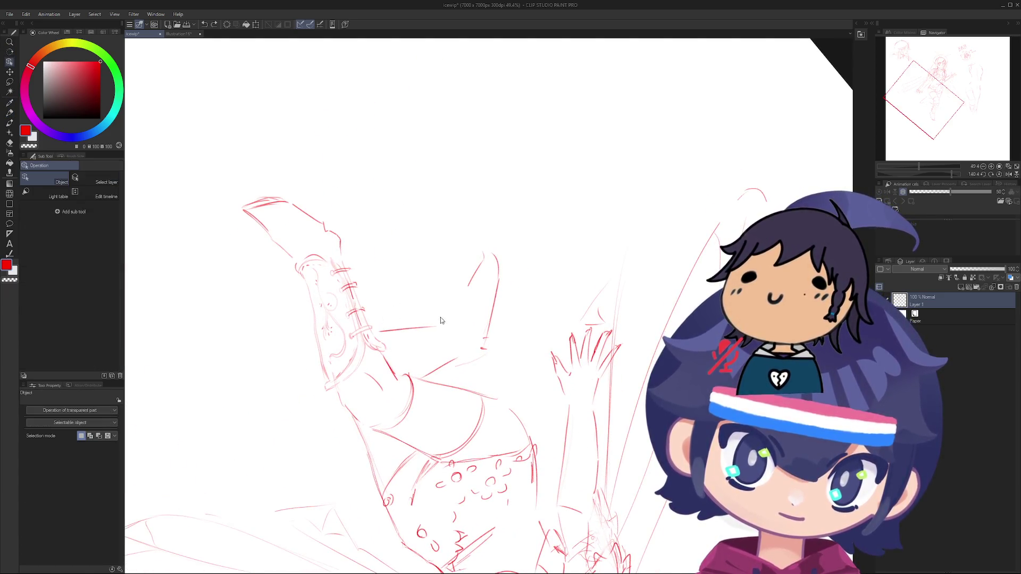
{"action": "mouse_move", "coordinate": [455, 304]}
{"action": "left_mouse_down"}
{"action": "mouse_move", "coordinate": [434, 316]}
{"action": "mouse_move", "coordinate": [458, 333]}
{"action": "left_mouse_up"}
{"action": "key", "text": "ctrl+z"}
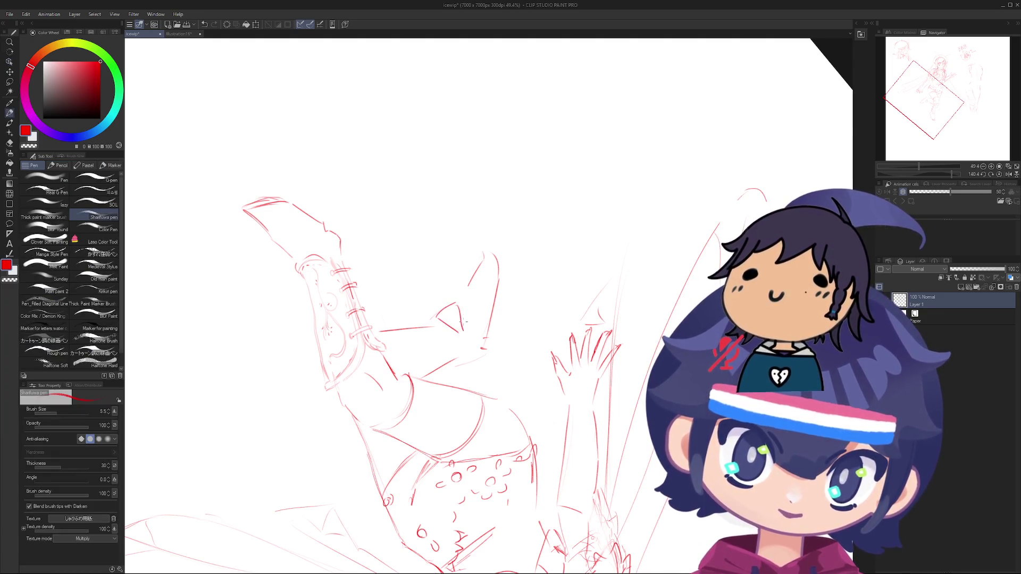
{"action": "mouse_move", "coordinate": [461, 291]}
{"action": "left_mouse_down"}
{"action": "mouse_move", "coordinate": [453, 304]}
{"action": "mouse_move", "coordinate": [464, 329]}
{"action": "mouse_move", "coordinate": [524, 298]}
{"action": "left_mouse_up"}
{"action": "key", "text": "ctrl+z"}
{"action": "key", "text": "ctrl+z"}
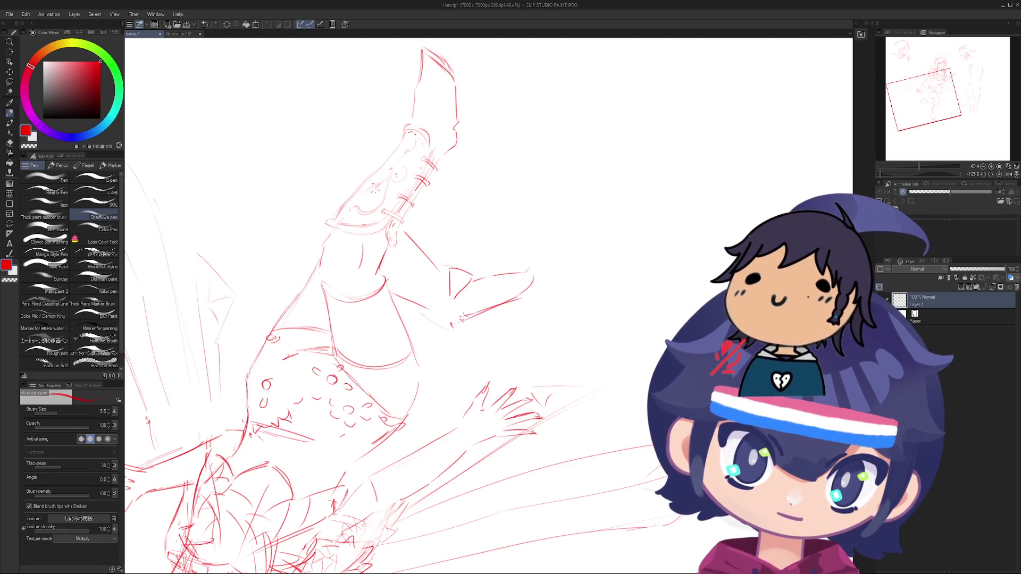
{"action": "mouse_move", "coordinate": [444, 324]}
{"action": "left_mouse_down"}
{"action": "mouse_move", "coordinate": [445, 391]}
{"action": "mouse_move", "coordinate": [383, 273]}
{"action": "mouse_move", "coordinate": [425, 351]}
{"action": "mouse_move", "coordinate": [419, 313]}
{"action": "mouse_move", "coordinate": [436, 340]}
{"action": "mouse_move", "coordinate": [404, 330]}
{"action": "mouse_move", "coordinate": [441, 298]}
{"action": "mouse_move", "coordinate": [456, 320]}
{"action": "mouse_move", "coordinate": [428, 343]}
{"action": "mouse_move", "coordinate": [468, 357]}
{"action": "mouse_move", "coordinate": [441, 367]}
{"action": "left_mouse_up"}
{"action": "scroll", "coordinate": [445, 392], "scroll_direction": "down", "scroll_amount": 4}
Step: Lasso the foot and rotate it with Scale/Rotate (Ctrl+T), confirming with OK
{"action": "key", "text": "m"}
{"action": "key", "text": "ctrl+t"}
{"action": "left_click", "coordinate": [436, 385]}
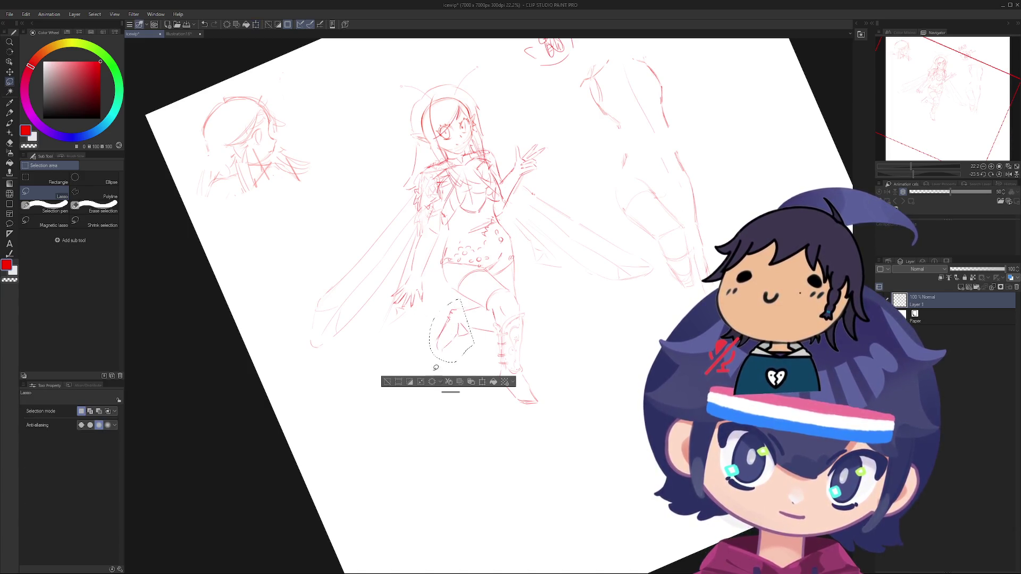
Step: Lasso the lower leg and foot, rotate it further with Scale/Rotate, and deselect
{"action": "key", "text": "r"}
{"action": "mouse_move", "coordinate": [372, 277]}
{"action": "left_mouse_down"}
{"action": "mouse_move", "coordinate": [324, 262]}
{"action": "mouse_move", "coordinate": [494, 366]}
{"action": "left_mouse_up"}
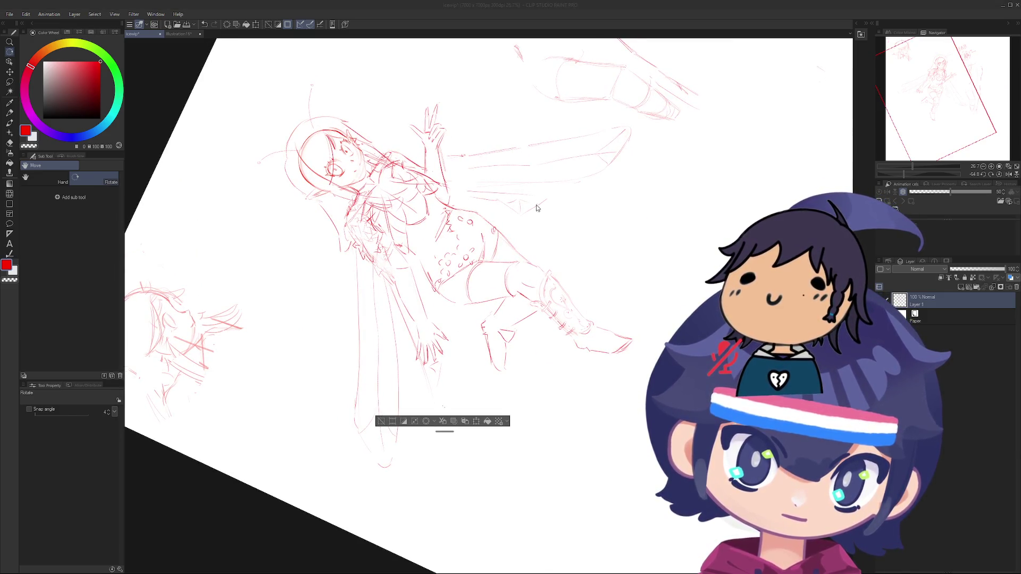
{"action": "left_click_drag", "start_coordinate": [481, 310], "coordinate": [529, 336]}
{"action": "key", "text": "ctrl+t"}
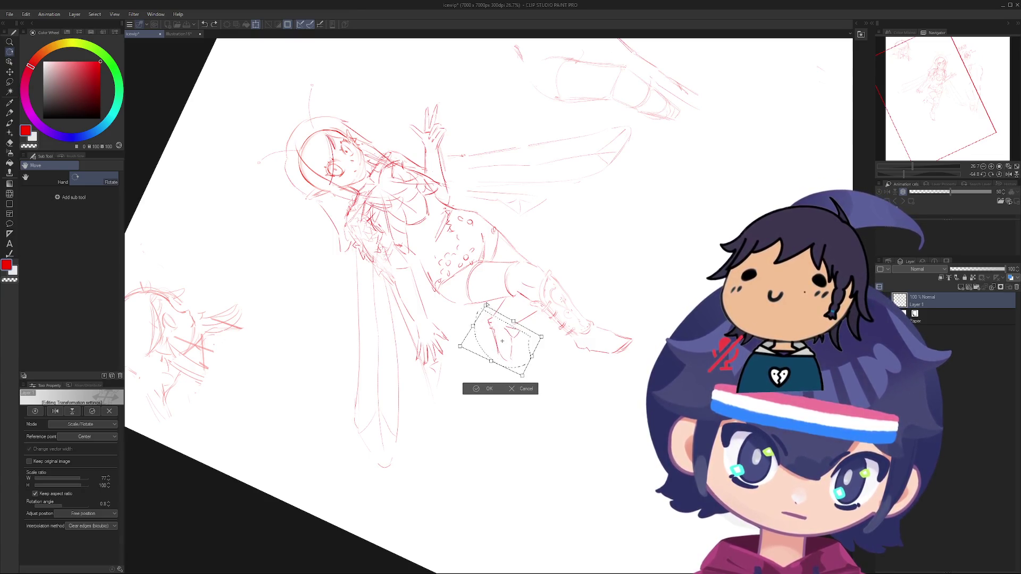
{"action": "left_click", "coordinate": [489, 390]}
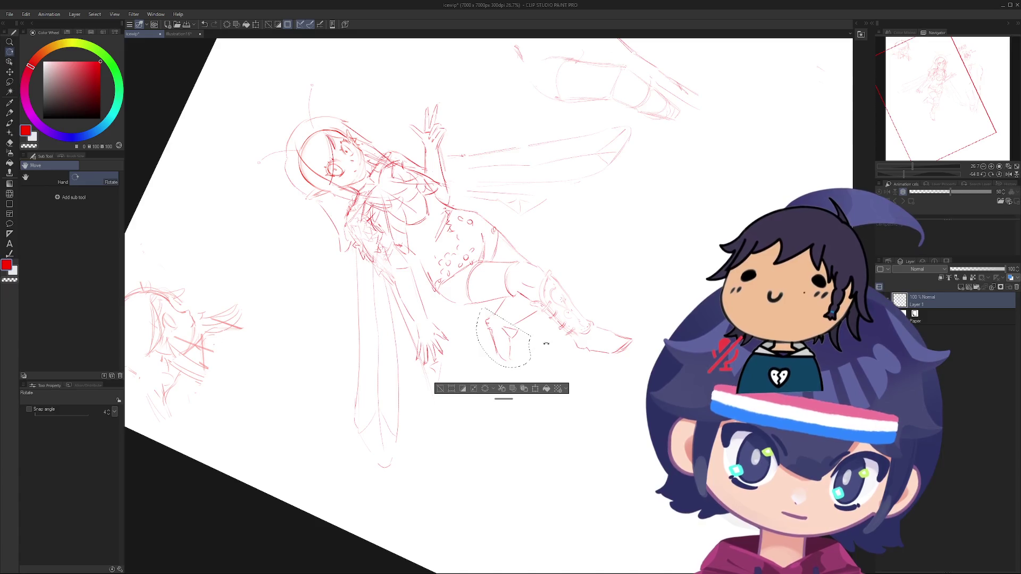
{"action": "key", "text": "ctrl+d"}
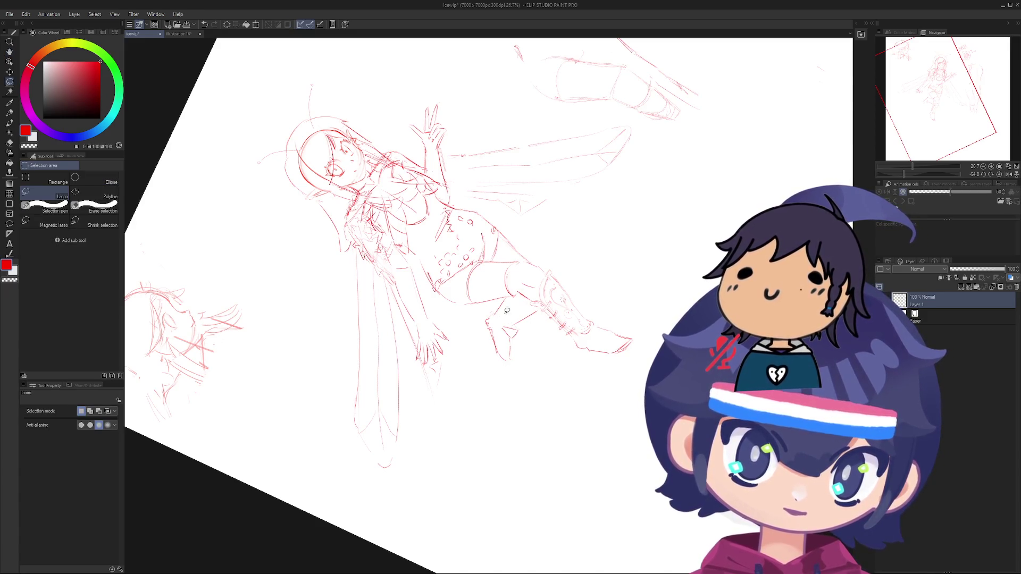
Step: Erase the lower leg's rough lines and undo a short pen stroke to redraw it
{"action": "scroll", "coordinate": [454, 326], "scroll_direction": "up", "scroll_amount": 3}
{"action": "mouse_move", "coordinate": [453, 325]}
{"action": "left_mouse_down"}
{"action": "mouse_move", "coordinate": [448, 265]}
{"action": "mouse_move", "coordinate": [422, 308]}
{"action": "mouse_move", "coordinate": [456, 292]}
{"action": "mouse_move", "coordinate": [452, 349]}
{"action": "left_mouse_up"}
{"action": "key", "text": "e"}
{"action": "key", "text": "p"}
{"action": "key", "text": "ctrl+z"}
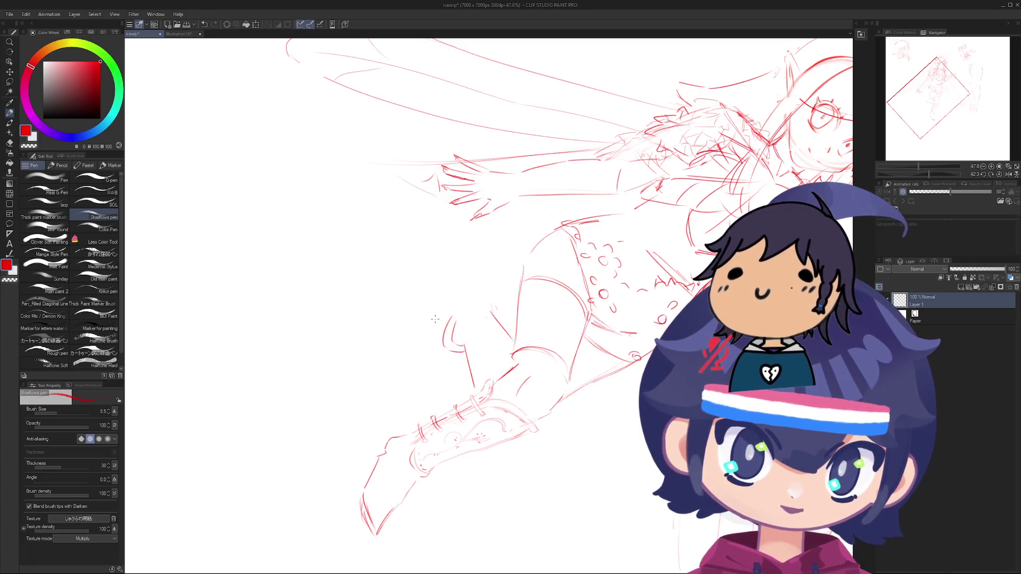
Step: Draw a diagonal stroke, a top stroke and the boot's back edge on the lower leg, retrying misplaced ones
{"action": "left_click_drag", "start_coordinate": [435, 319], "coordinate": [416, 347]}
{"action": "key", "text": "ctrl+z"}
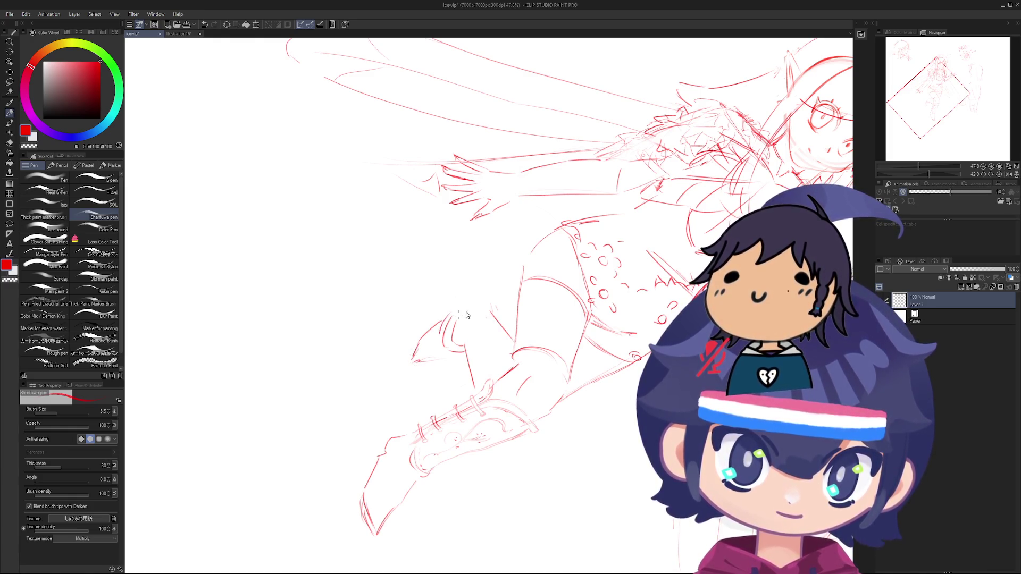
{"action": "left_click_drag", "start_coordinate": [456, 318], "coordinate": [492, 308]}
{"action": "scroll", "coordinate": [441, 373], "scroll_direction": "down", "scroll_amount": 3}
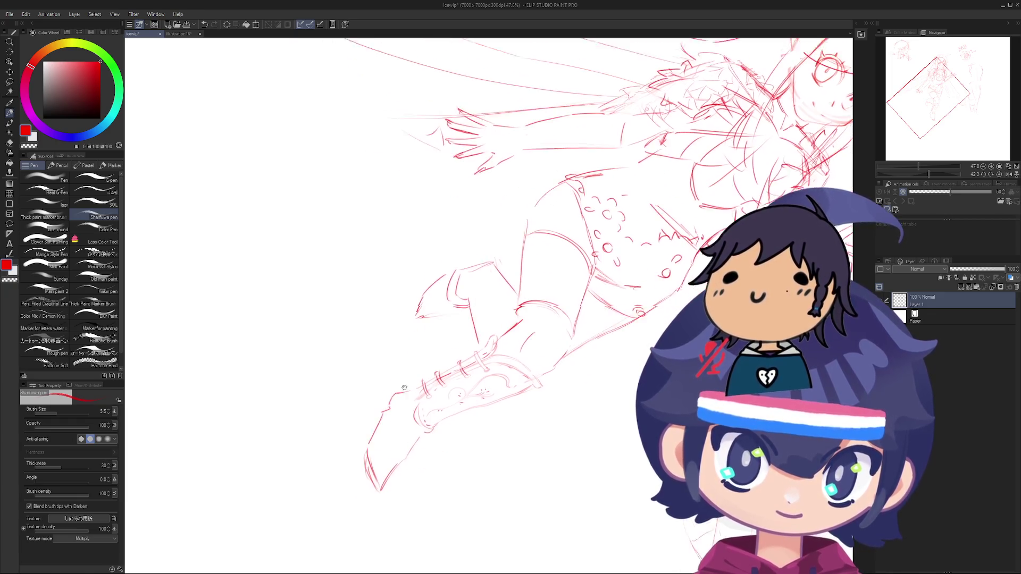
{"action": "mouse_move", "coordinate": [421, 374]}
{"action": "left_mouse_down"}
{"action": "mouse_move", "coordinate": [411, 408]}
{"action": "mouse_move", "coordinate": [414, 395]}
{"action": "mouse_move", "coordinate": [433, 424]}
{"action": "mouse_move", "coordinate": [456, 228]}
{"action": "mouse_move", "coordinate": [495, 266]}
{"action": "left_mouse_up"}
{"action": "key", "text": "ctrl+z"}
Step: Pick the line colour from the canvas and redraw short boot strokes, undoing failed attempts
{"action": "key", "text": "r"}
{"action": "key", "text": "p"}
{"action": "scroll", "coordinate": [538, 315], "scroll_direction": "up", "scroll_amount": 1}
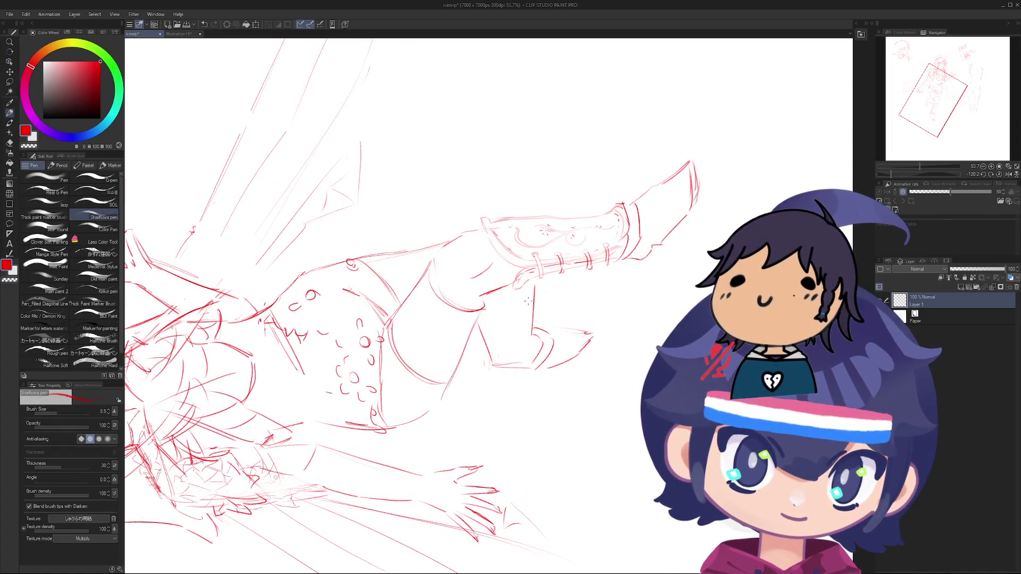
{"action": "key", "text": "i"}
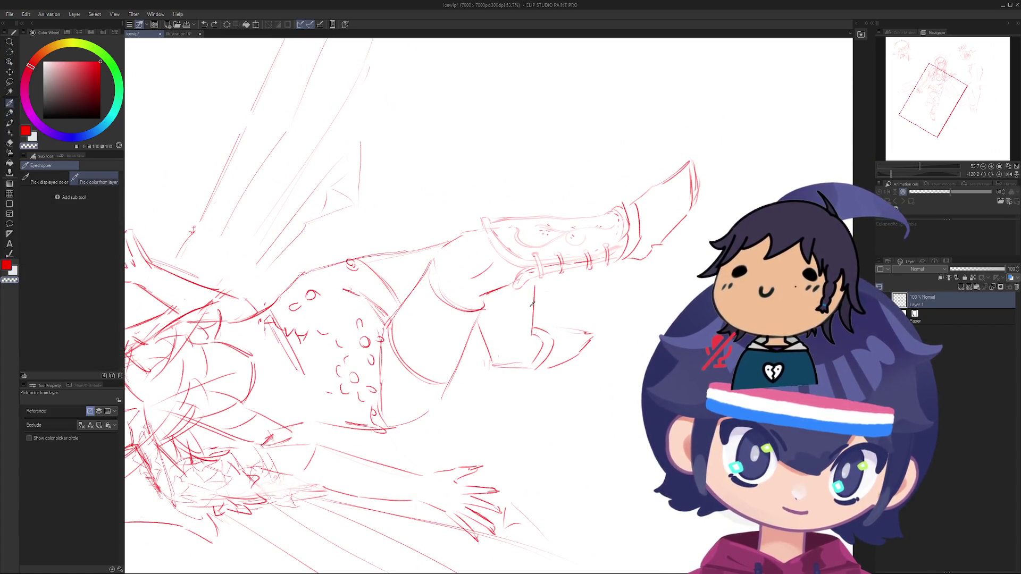
{"action": "key", "text": "p"}
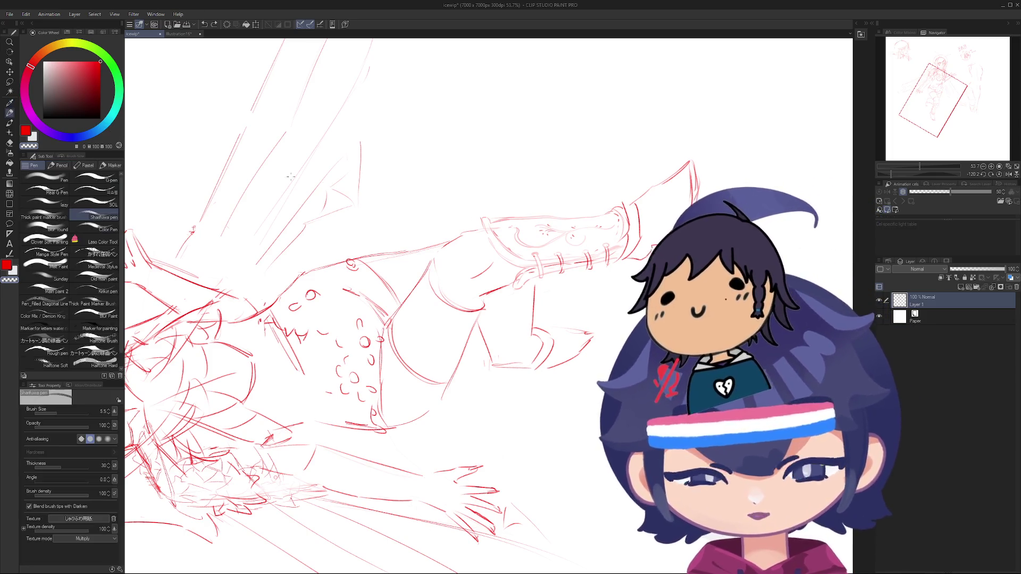
{"action": "left_click_drag", "start_coordinate": [530, 308], "coordinate": [533, 336]}
{"action": "key", "text": "ctrl+z"}
{"action": "key", "text": "ctrl+z"}
{"action": "key", "text": "ctrl+z"}
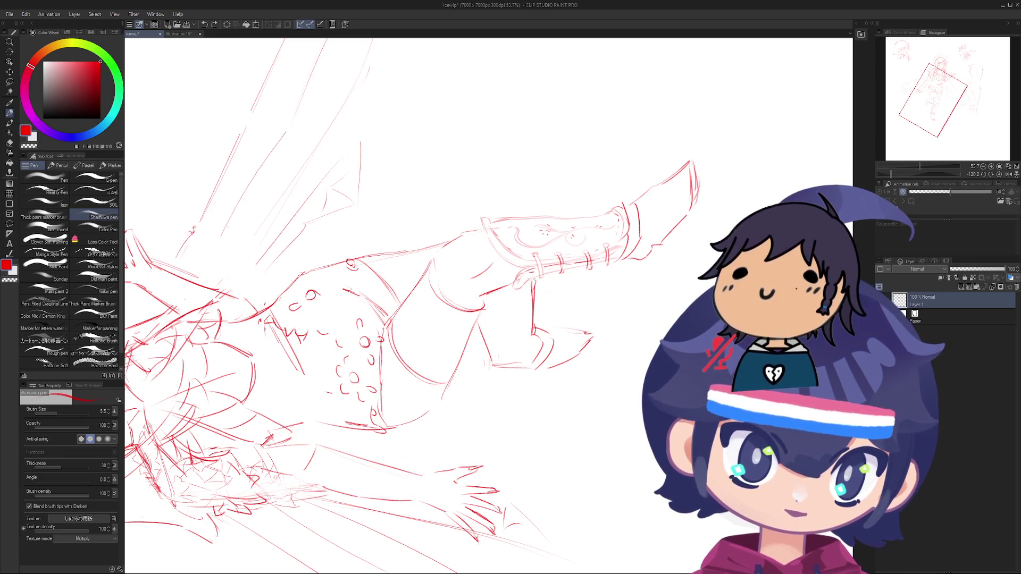
{"action": "key", "text": "ctrl+z"}
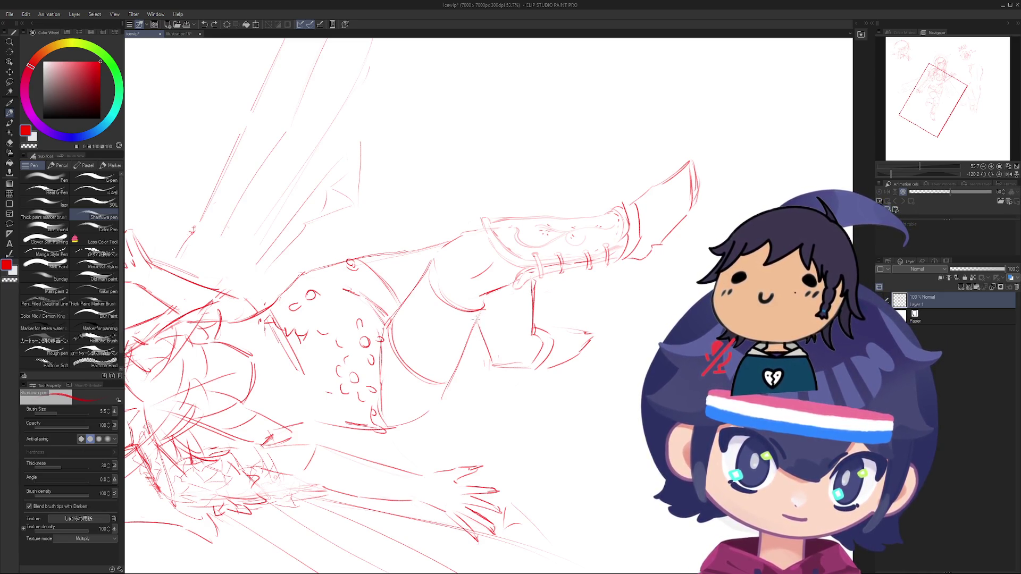
{"action": "key", "text": "ctrl+z"}
{"action": "mouse_move", "coordinate": [521, 295]}
{"action": "left_mouse_down"}
{"action": "mouse_move", "coordinate": [477, 329]}
{"action": "mouse_move", "coordinate": [485, 325]}
{"action": "mouse_move", "coordinate": [462, 316]}
{"action": "mouse_move", "coordinate": [479, 281]}
{"action": "left_mouse_up"}
{"action": "key", "text": "ctrl+z"}
{"action": "key", "text": "ctrl+z"}
{"action": "key", "text": "ctrl+z"}
{"action": "key", "text": "ctrl+z"}
{"action": "key", "text": "ctrl+z"}
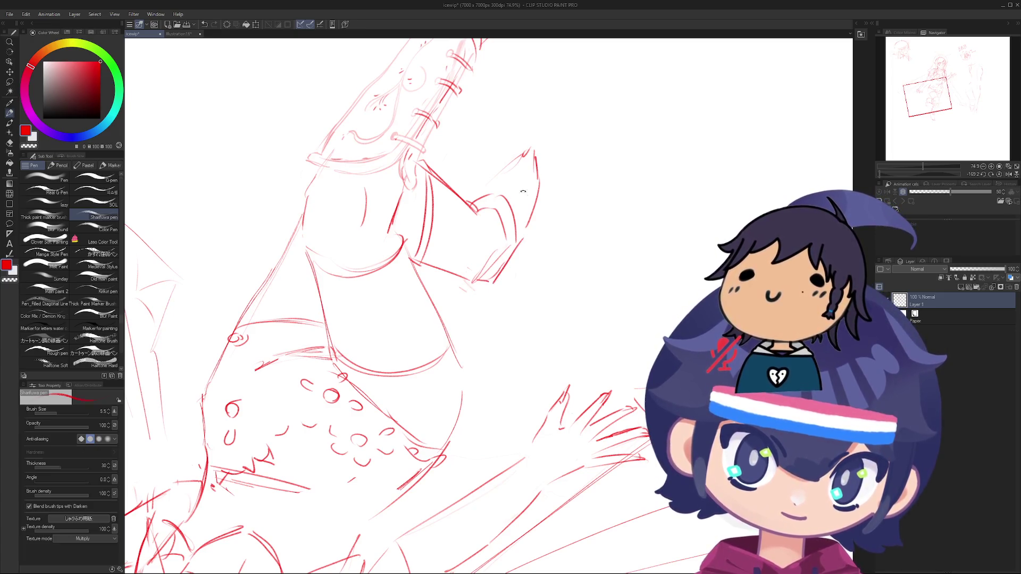
Step: Rotate the view and draw a red stroke down along the bent leg's shin
{"action": "mouse_move", "coordinate": [500, 269]}
{"action": "left_mouse_down"}
{"action": "mouse_move", "coordinate": [554, 228]}
{"action": "mouse_move", "coordinate": [510, 208]}
{"action": "mouse_move", "coordinate": [494, 250]}
{"action": "mouse_move", "coordinate": [506, 322]}
{"action": "mouse_move", "coordinate": [443, 237]}
{"action": "mouse_move", "coordinate": [468, 266]}
{"action": "left_mouse_up"}
{"action": "scroll", "coordinate": [506, 322], "scroll_direction": "down", "scroll_amount": 5}
{"action": "scroll", "coordinate": [506, 322], "scroll_direction": "up", "scroll_amount": 3}
{"action": "scroll", "coordinate": [500, 298], "scroll_direction": "up", "scroll_amount": 6}
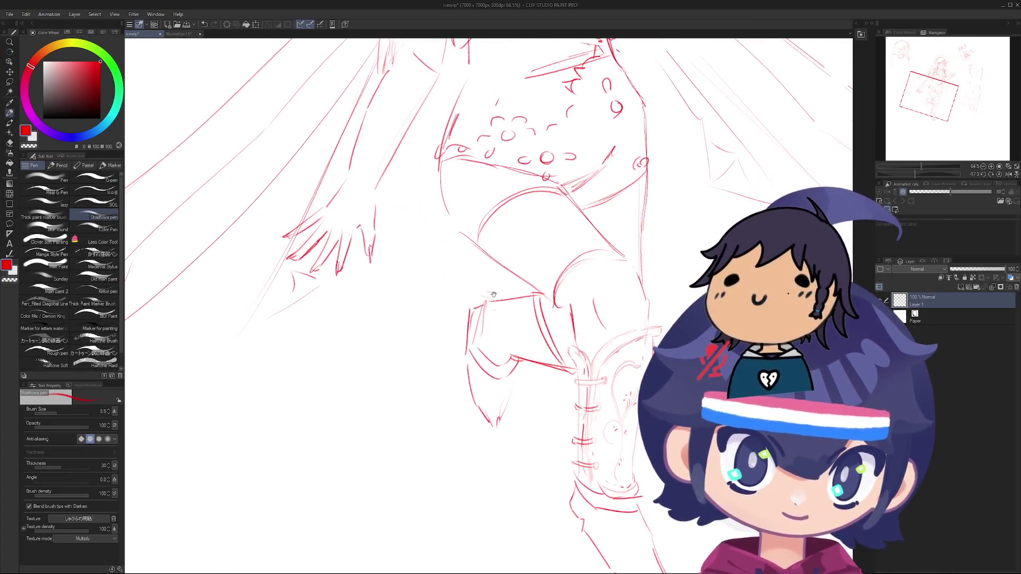
{"action": "mouse_move", "coordinate": [489, 307]}
{"action": "left_mouse_down"}
{"action": "mouse_move", "coordinate": [562, 287]}
{"action": "mouse_move", "coordinate": [423, 371]}
{"action": "mouse_move", "coordinate": [383, 341]}
{"action": "mouse_move", "coordinate": [445, 296]}
{"action": "mouse_move", "coordinate": [434, 364]}
{"action": "left_mouse_up"}
{"action": "scroll", "coordinate": [547, 278], "scroll_direction": "down", "scroll_amount": 6}
{"action": "scroll", "coordinate": [434, 364], "scroll_direction": "up", "scroll_amount": 5}
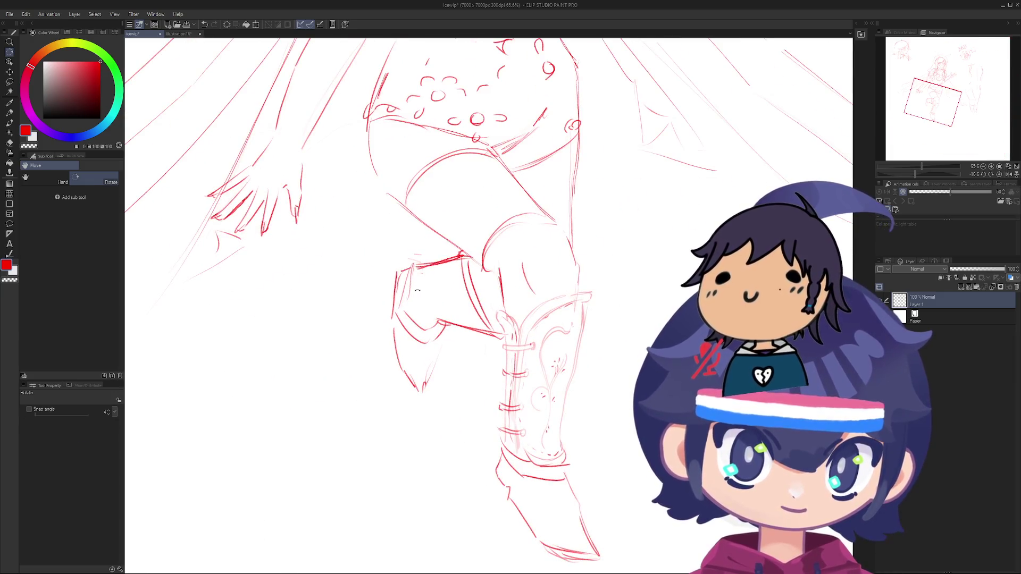
Step: Sketch short red strokes near the ankle and foot, undoing misplaced attempts
{"action": "key", "text": "o"}
{"action": "key", "text": "p"}
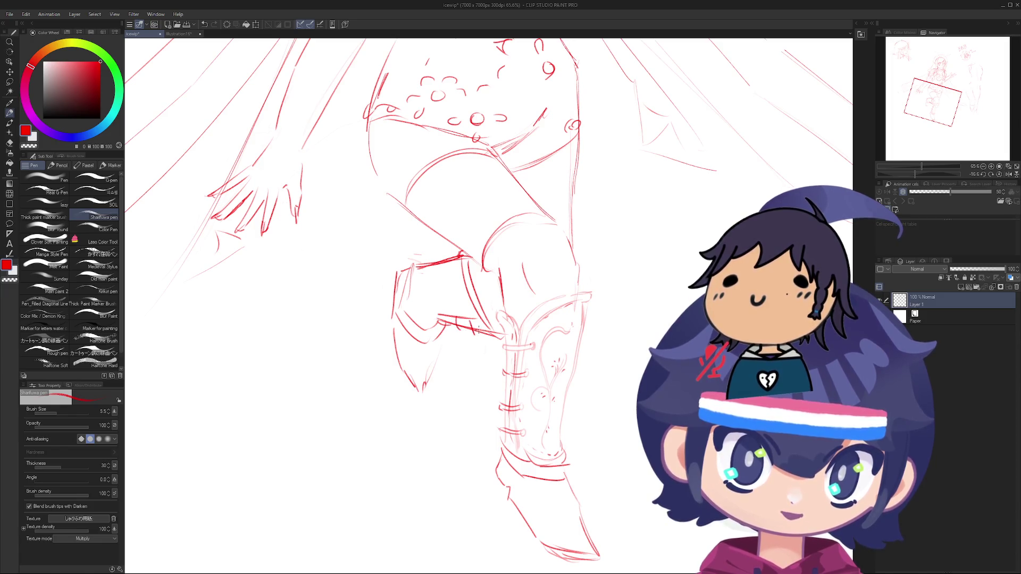
{"action": "key", "text": "ctrl+z"}
{"action": "mouse_move", "coordinate": [447, 315]}
{"action": "left_mouse_down"}
{"action": "mouse_move", "coordinate": [488, 325]}
{"action": "mouse_move", "coordinate": [478, 323]}
{"action": "left_mouse_up"}
{"action": "key", "text": "ctrl+z"}
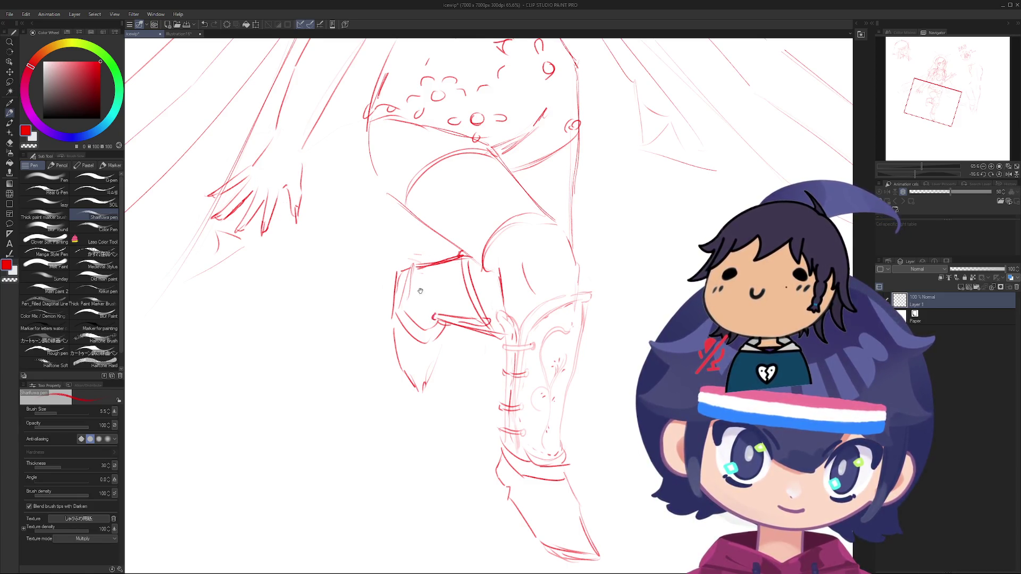
{"action": "mouse_move", "coordinate": [420, 291]}
{"action": "left_mouse_down"}
{"action": "mouse_move", "coordinate": [419, 300]}
{"action": "mouse_move", "coordinate": [482, 318]}
{"action": "mouse_move", "coordinate": [500, 313]}
{"action": "mouse_move", "coordinate": [496, 294]}
{"action": "mouse_move", "coordinate": [479, 296]}
{"action": "left_mouse_up"}
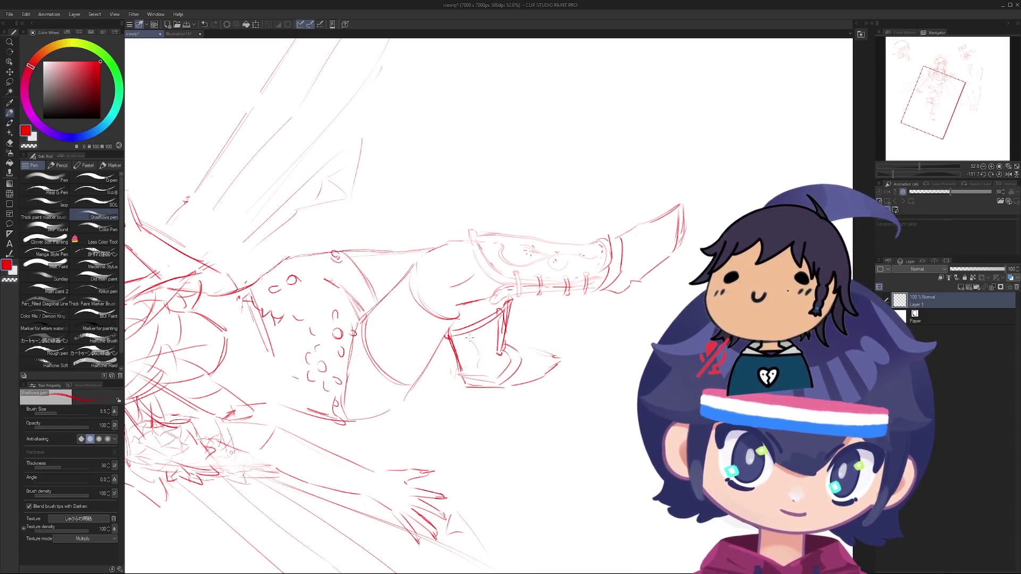
{"action": "key", "text": "ctrl+z"}
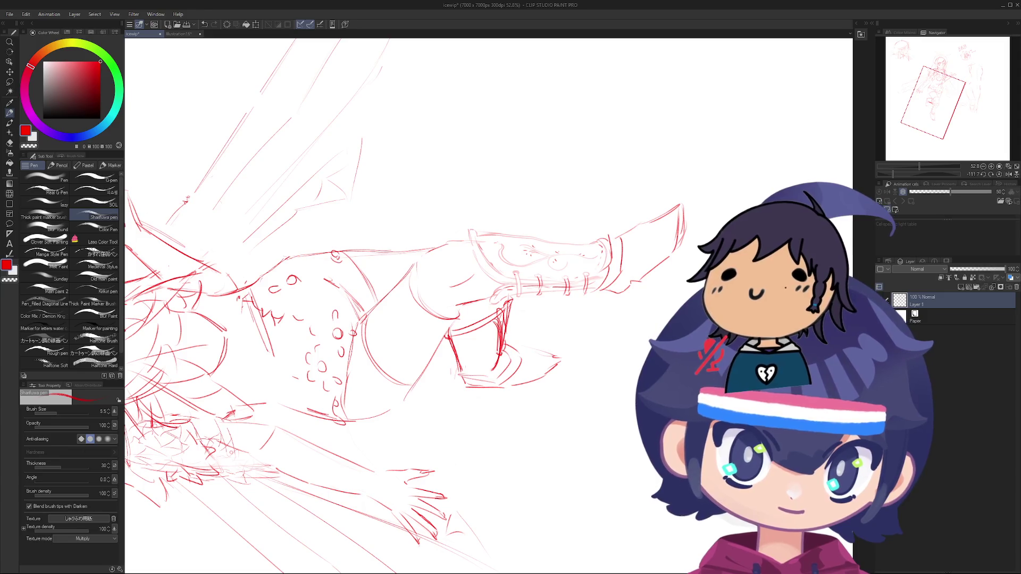
{"action": "mouse_move", "coordinate": [405, 319]}
{"action": "left_mouse_down"}
{"action": "mouse_move", "coordinate": [444, 340]}
{"action": "mouse_move", "coordinate": [408, 309]}
{"action": "mouse_move", "coordinate": [419, 313]}
{"action": "mouse_move", "coordinate": [412, 293]}
{"action": "left_mouse_up"}
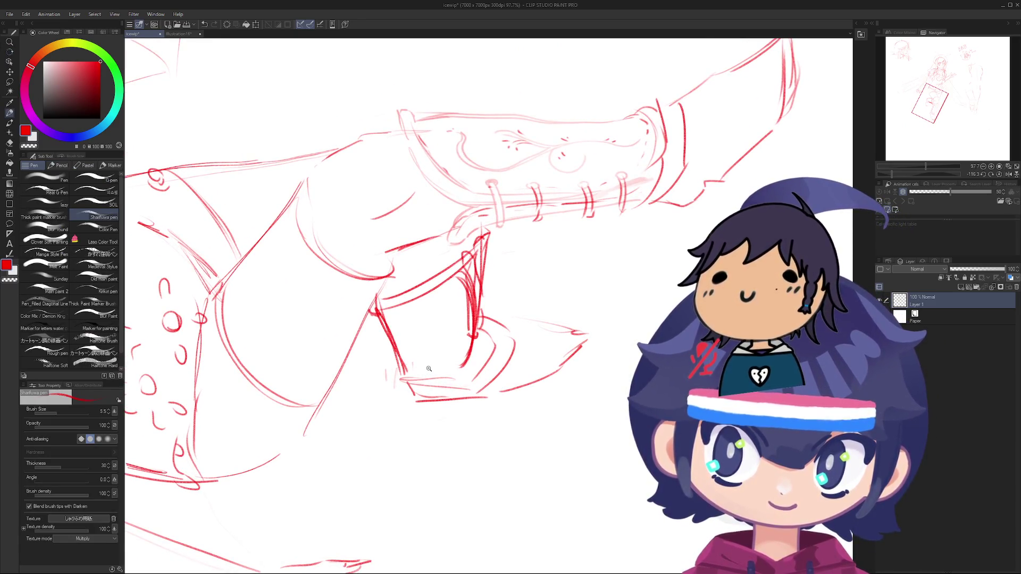
Step: Zoom to the boot heel, erase stray red heel strokes, restore one erase, and straighten the canvas
{"action": "left_click_drag", "start_coordinate": [429, 369], "coordinate": [433, 304]}
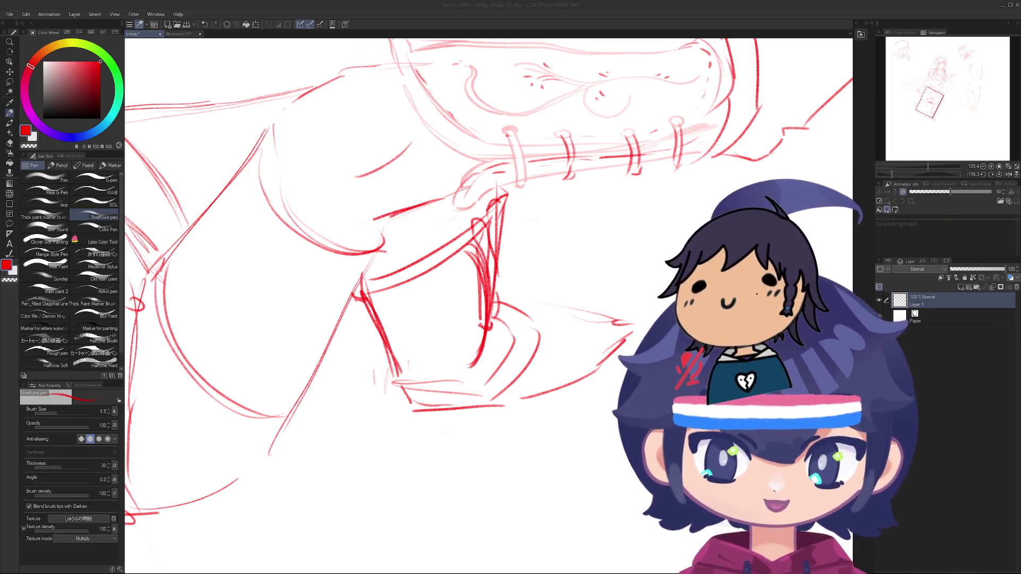
{"action": "key", "text": "e"}
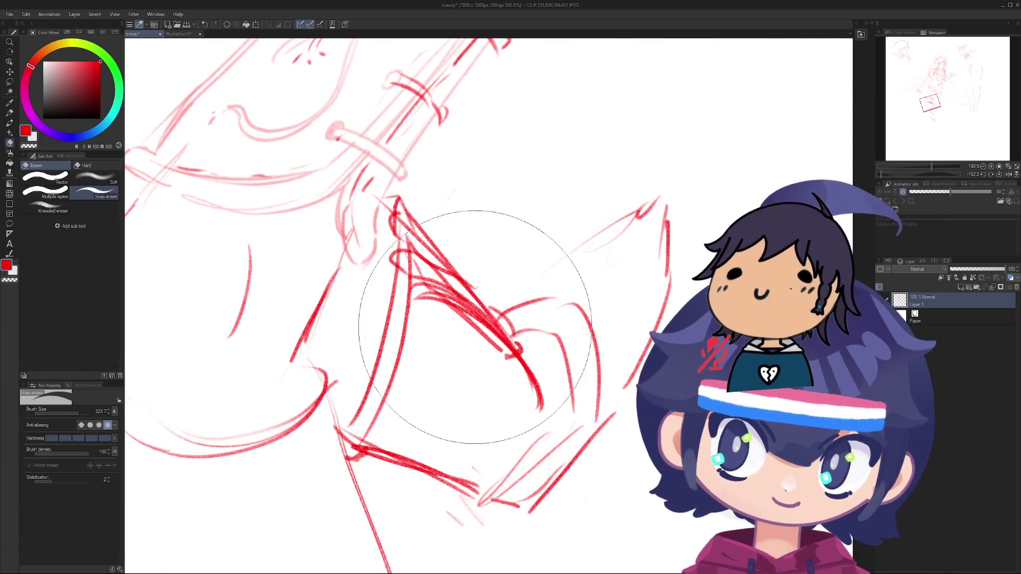
{"action": "key", "text": "ctrl+z"}
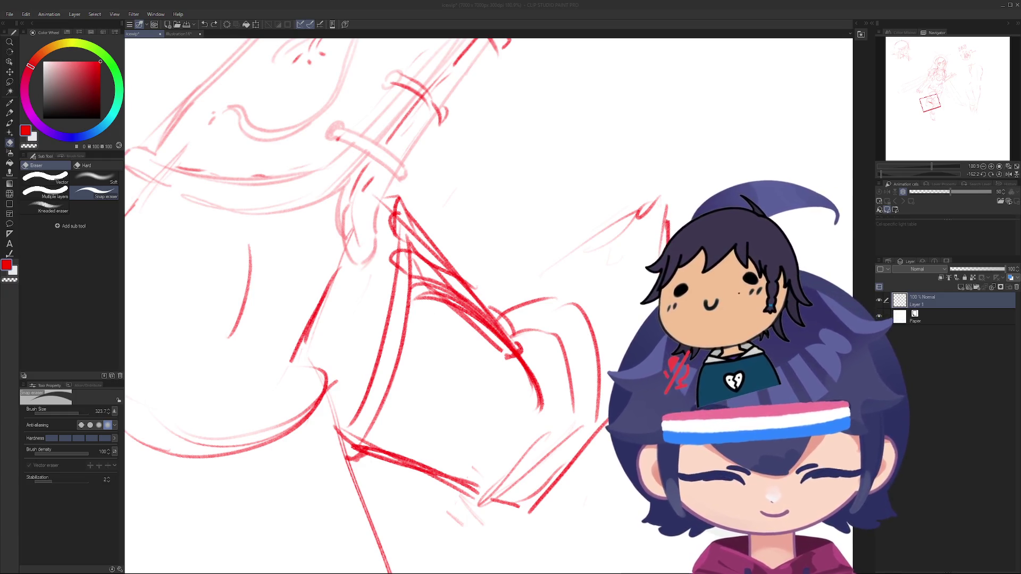
{"action": "left_click_drag", "start_coordinate": [532, 240], "coordinate": [481, 322]}
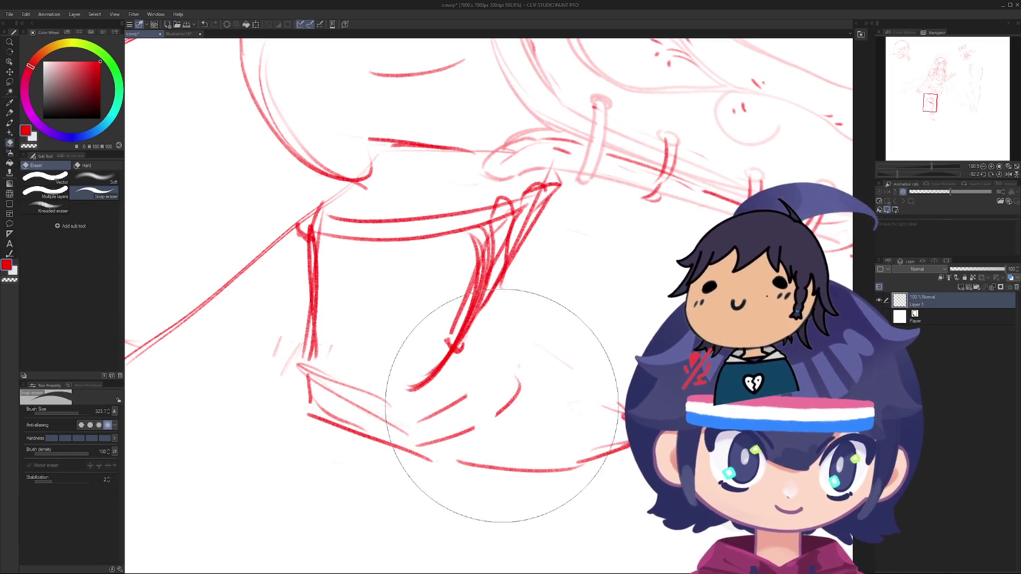
Step: Fade the old red heel strokes with the Soft eraser
{"action": "left_click", "coordinate": [94, 179]}
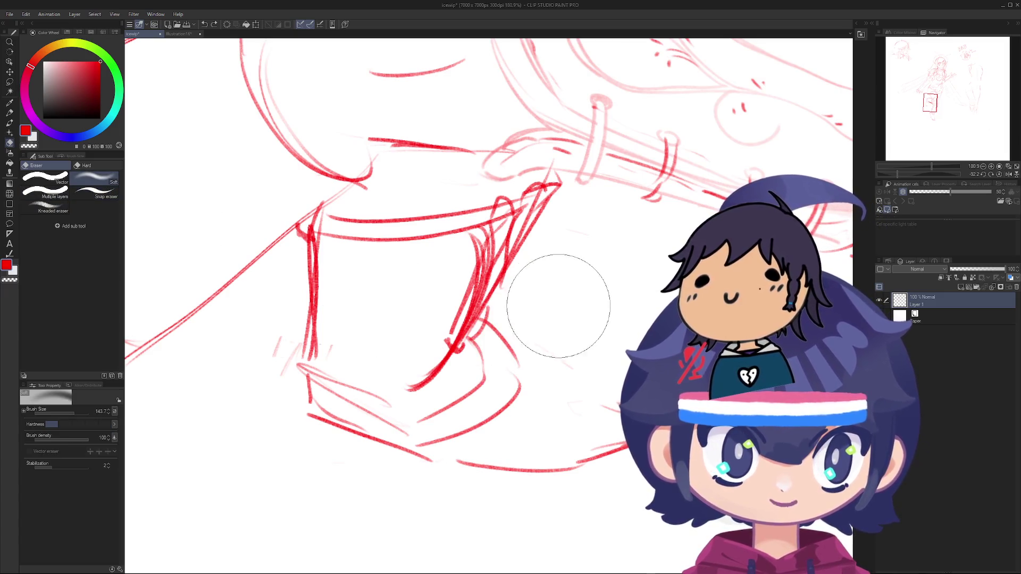
{"action": "mouse_move", "coordinate": [529, 239]}
{"action": "left_mouse_down"}
{"action": "mouse_move", "coordinate": [464, 238]}
{"action": "mouse_move", "coordinate": [376, 445]}
{"action": "mouse_move", "coordinate": [605, 456]}
{"action": "left_mouse_up"}
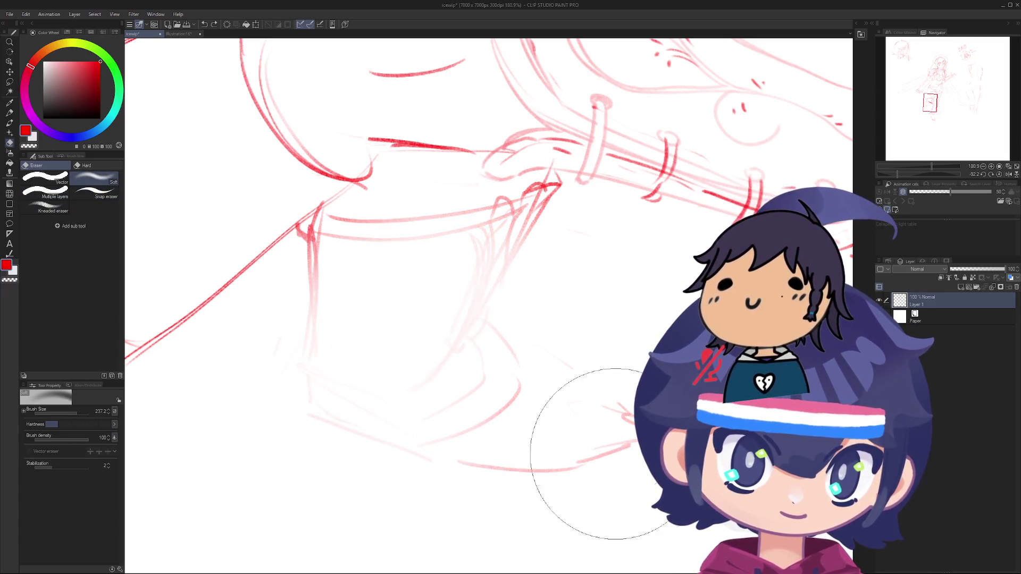
{"action": "mouse_move", "coordinate": [326, 292]}
{"action": "left_mouse_down"}
{"action": "mouse_move", "coordinate": [372, 160]}
{"action": "mouse_move", "coordinate": [434, 286]}
{"action": "mouse_move", "coordinate": [362, 266]}
{"action": "mouse_move", "coordinate": [267, 297]}
{"action": "left_mouse_up"}
Step: Try a long red line and short strokes over the faded heel, undoing each attempt
{"action": "key", "text": "p"}
{"action": "left_click_drag", "start_coordinate": [400, 118], "coordinate": [263, 314]}
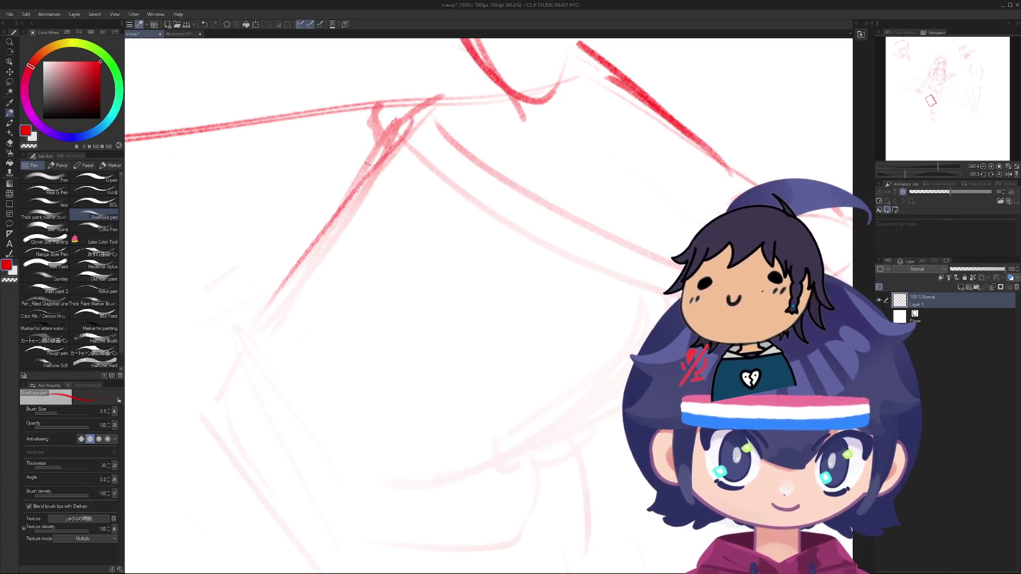
{"action": "key", "text": "ctrl+z"}
{"action": "left_click_drag", "start_coordinate": [376, 148], "coordinate": [246, 329]}
{"action": "mouse_move", "coordinate": [394, 116]}
{"action": "left_mouse_down"}
{"action": "mouse_move", "coordinate": [247, 311]}
{"action": "mouse_move", "coordinate": [254, 334]}
{"action": "left_mouse_up"}
{"action": "key", "text": "ctrl+z"}
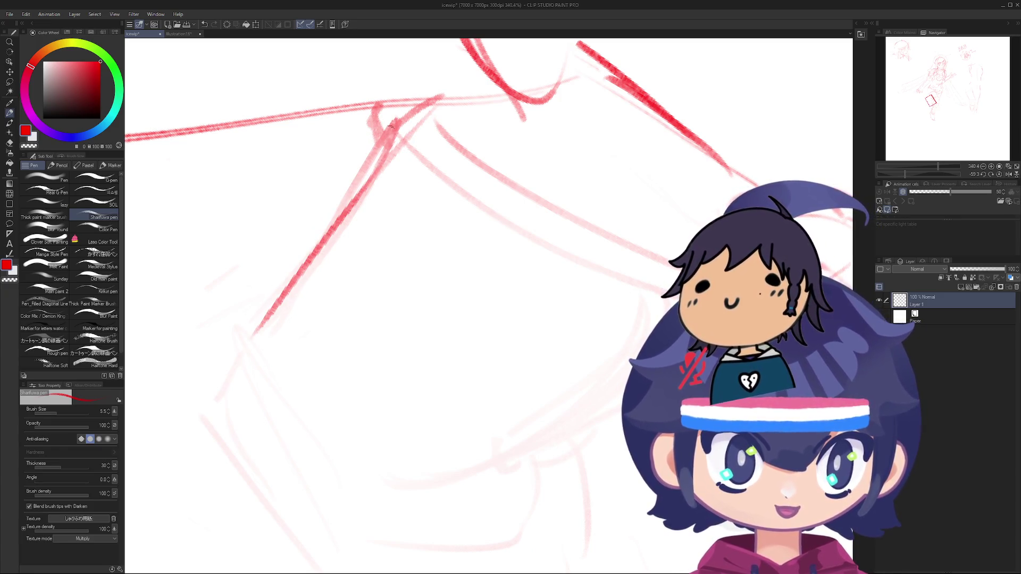
{"action": "left_click_drag", "start_coordinate": [391, 126], "coordinate": [380, 186]}
{"action": "left_click_drag", "start_coordinate": [382, 150], "coordinate": [364, 193]}
{"action": "key", "text": "ctrl+z"}
{"action": "key", "text": "ctrl+z"}
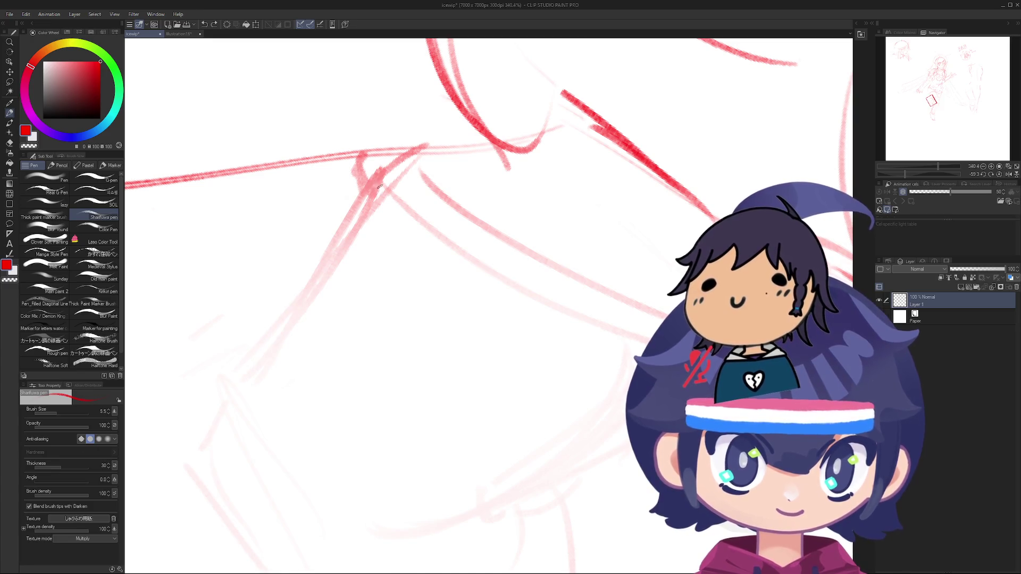
{"action": "left_click_drag", "start_coordinate": [382, 157], "coordinate": [367, 190]}
{"action": "key", "text": "ctrl+z"}
{"action": "mouse_move", "coordinate": [384, 150]}
{"action": "left_mouse_down"}
{"action": "mouse_move", "coordinate": [367, 183]}
{"action": "mouse_move", "coordinate": [415, 215]}
{"action": "mouse_move", "coordinate": [451, 265]}
{"action": "mouse_move", "coordinate": [279, 361]}
{"action": "mouse_move", "coordinate": [488, 255]}
{"action": "left_mouse_up"}
{"action": "key", "text": "ctrl+z"}
{"action": "key", "text": "ctrl+z"}
Step: Draw the long heel curve from the red mark with a loop at its top
{"action": "key", "text": "ctrl+z"}
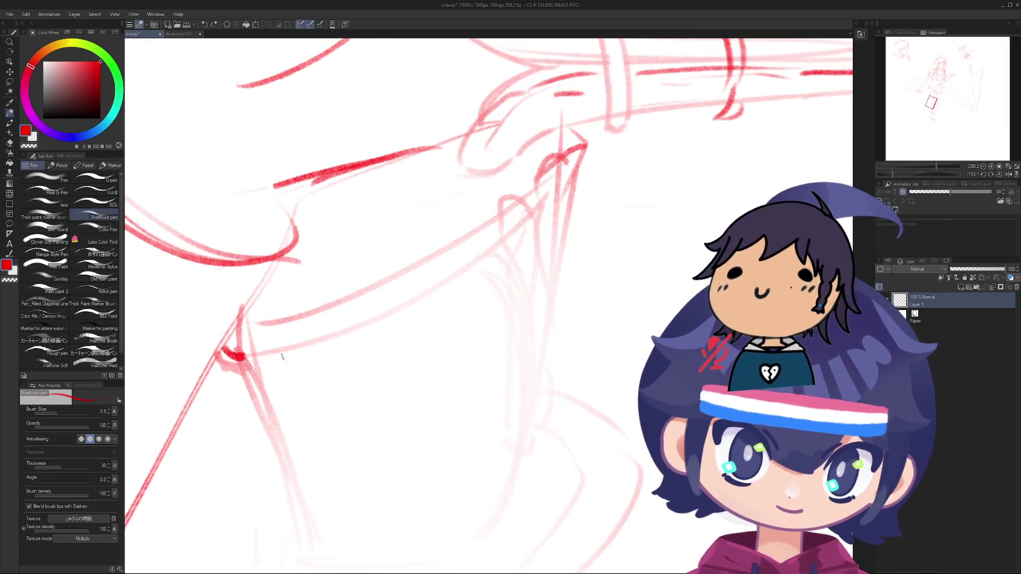
{"action": "mouse_move", "coordinate": [226, 359]}
{"action": "left_mouse_down"}
{"action": "mouse_move", "coordinate": [462, 293]}
{"action": "mouse_move", "coordinate": [234, 356]}
{"action": "mouse_move", "coordinate": [564, 204]}
{"action": "left_mouse_up"}
{"action": "left_click_drag", "start_coordinate": [556, 215], "coordinate": [524, 264]}
{"action": "key", "text": "ctrl+z"}
{"action": "left_click_drag", "start_coordinate": [561, 196], "coordinate": [557, 223]}
{"action": "key", "text": "ctrl+z"}
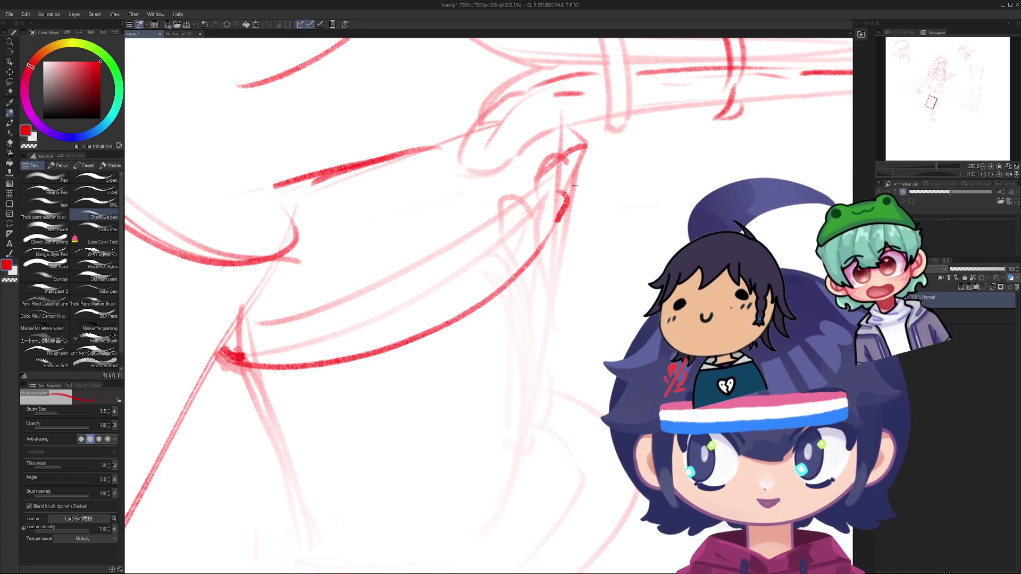
{"action": "mouse_move", "coordinate": [577, 175]}
{"action": "left_mouse_down"}
{"action": "mouse_move", "coordinate": [566, 205]}
{"action": "mouse_move", "coordinate": [582, 180]}
{"action": "mouse_move", "coordinate": [572, 203]}
{"action": "mouse_move", "coordinate": [530, 199]}
{"action": "left_mouse_up"}
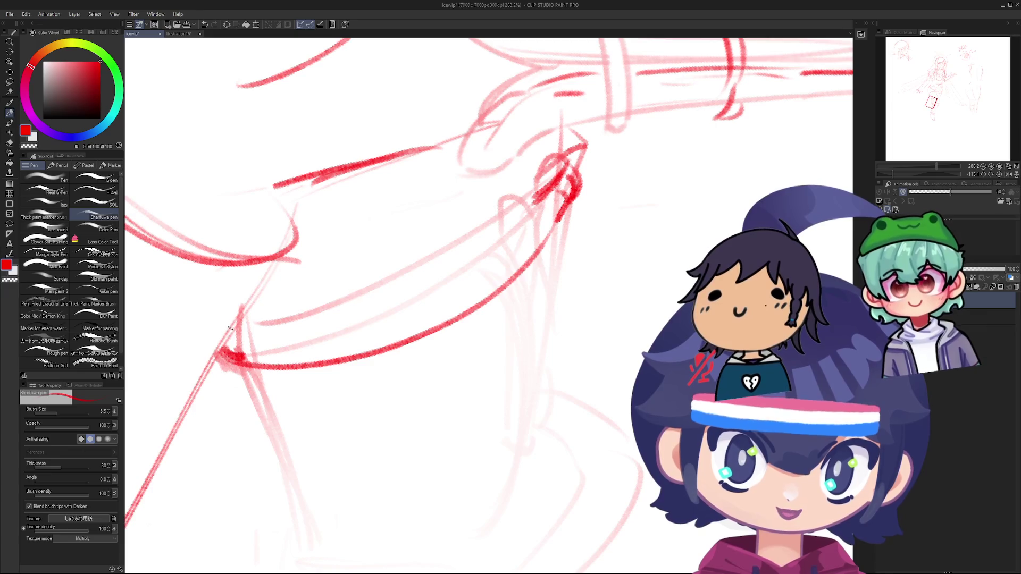
{"action": "left_click_drag", "start_coordinate": [230, 329], "coordinate": [303, 322]}
{"action": "key", "text": "ctrl+z"}
{"action": "key", "text": "ctrl+z"}
{"action": "key", "text": "ctrl+z"}
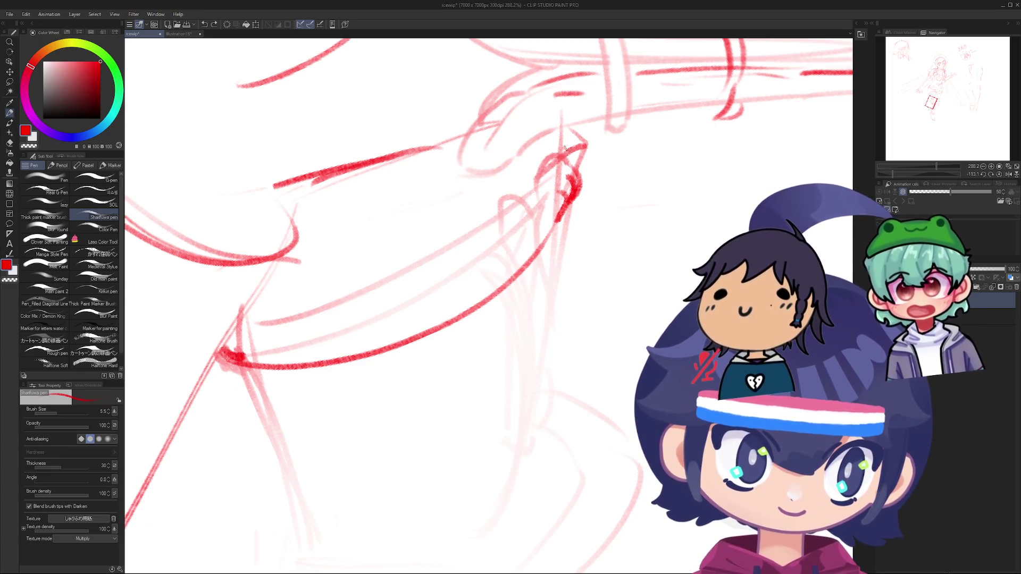
{"action": "key", "text": "ctrl+z"}
{"action": "mouse_move", "coordinate": [575, 150]}
{"action": "left_mouse_down"}
{"action": "mouse_move", "coordinate": [567, 183]}
{"action": "mouse_move", "coordinate": [590, 169]}
{"action": "left_mouse_up"}
{"action": "key", "text": "ctrl+z"}
{"action": "mouse_move", "coordinate": [591, 165]}
{"action": "left_mouse_down"}
{"action": "mouse_move", "coordinate": [585, 186]}
{"action": "mouse_move", "coordinate": [542, 199]}
{"action": "left_mouse_up"}
{"action": "key", "text": "ctrl+z"}
{"action": "left_click_drag", "start_coordinate": [567, 153], "coordinate": [519, 218]}
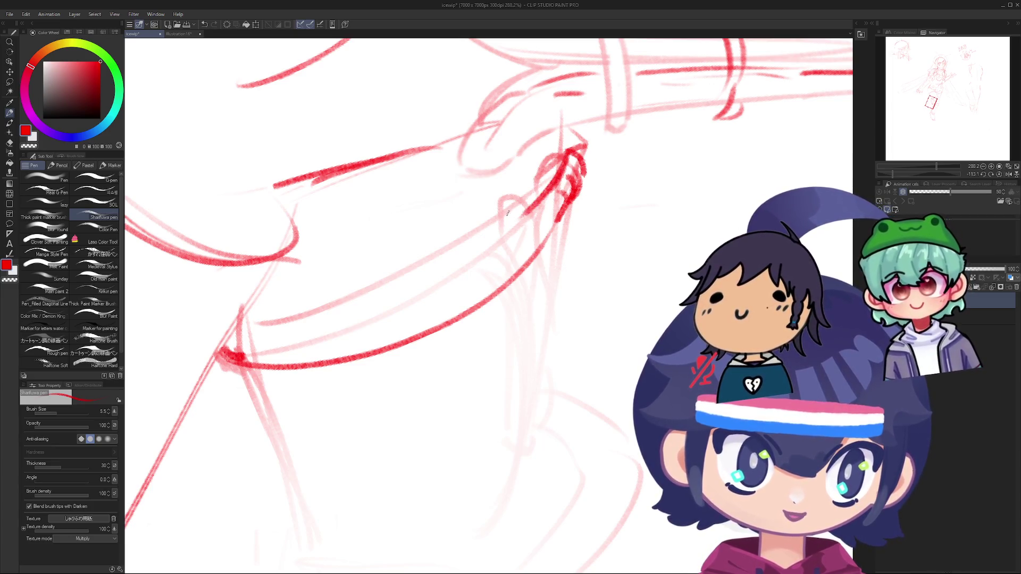
Step: Add a thin line below the curve and retrace the curve down from its top
{"action": "left_click_drag", "start_coordinate": [240, 322], "coordinate": [376, 323]}
{"action": "key", "text": "ctrl+z"}
{"action": "key", "text": "ctrl+z"}
{"action": "left_click_drag", "start_coordinate": [242, 326], "coordinate": [408, 302]}
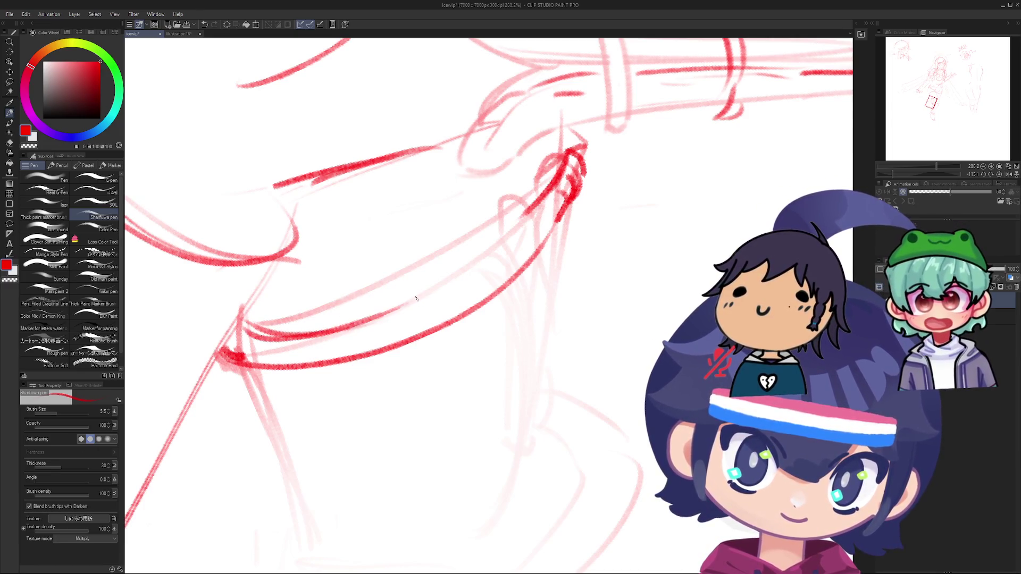
{"action": "left_click_drag", "start_coordinate": [523, 210], "coordinate": [372, 316]}
{"action": "mouse_move", "coordinate": [541, 201]}
{"action": "left_mouse_down"}
{"action": "mouse_move", "coordinate": [460, 265]}
{"action": "mouse_move", "coordinate": [391, 297]}
{"action": "mouse_move", "coordinate": [411, 301]}
{"action": "left_mouse_up"}
{"action": "key", "text": "ctrl+z"}
{"action": "scroll", "coordinate": [542, 202], "scroll_direction": "down", "scroll_amount": 5}
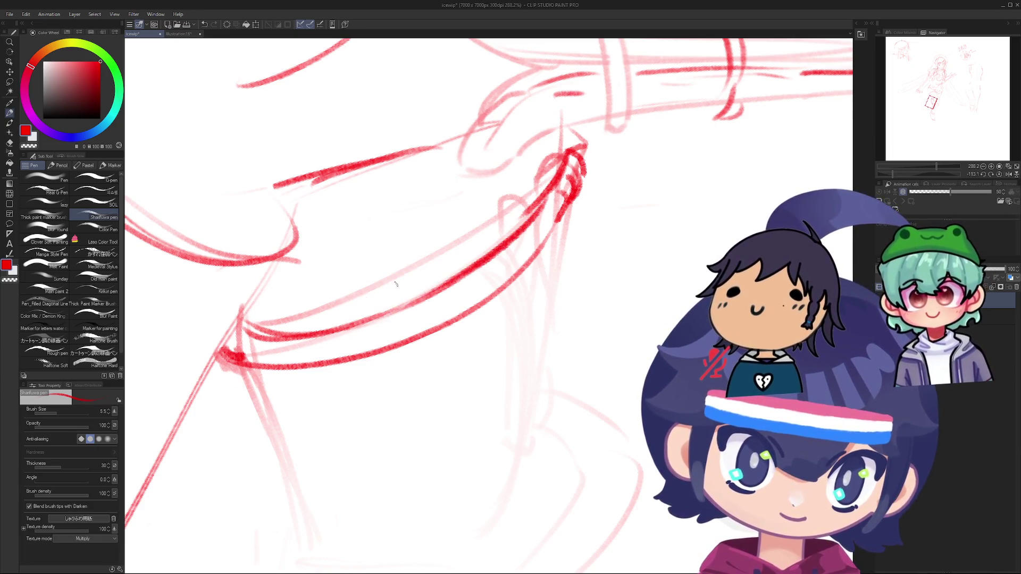
{"action": "left_click_drag", "start_coordinate": [543, 201], "coordinate": [368, 283]}
{"action": "scroll", "coordinate": [368, 283], "scroll_direction": "up", "scroll_amount": 5}
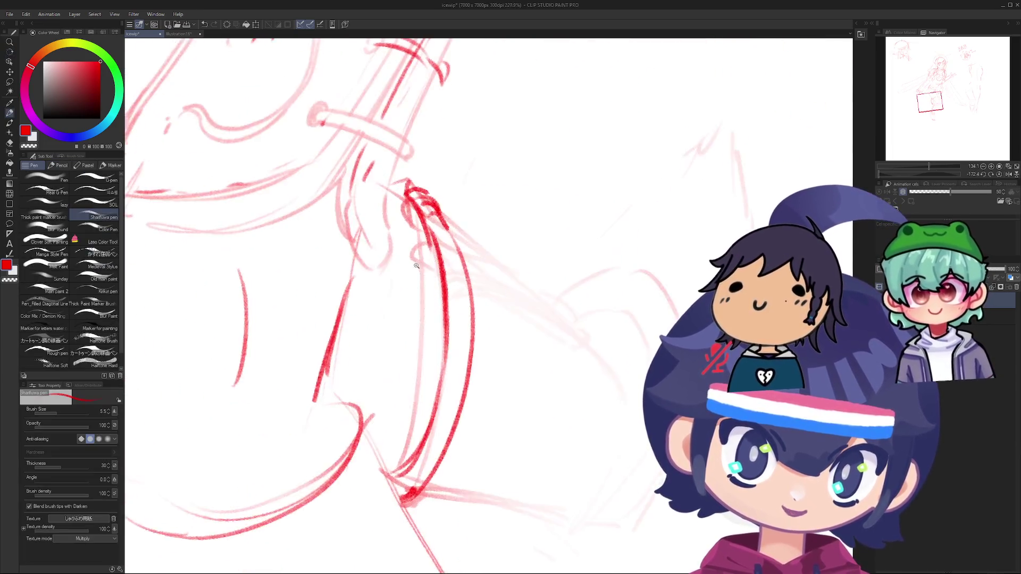
Step: Try an arc over the hook, then reposition the view over the leg
{"action": "mouse_move", "coordinate": [383, 222]}
{"action": "left_mouse_down"}
{"action": "mouse_move", "coordinate": [376, 237]}
{"action": "mouse_move", "coordinate": [414, 238]}
{"action": "left_mouse_up"}
{"action": "key", "text": "ctrl+z"}
{"action": "left_click_drag", "start_coordinate": [408, 405], "coordinate": [360, 228]}
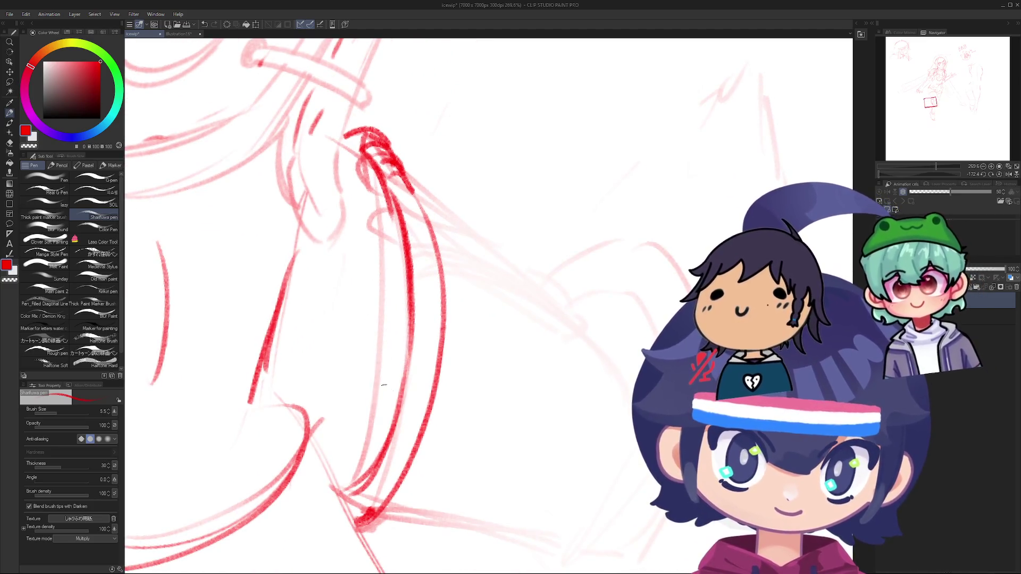
{"action": "mouse_move", "coordinate": [426, 160]}
{"action": "left_mouse_down"}
{"action": "mouse_move", "coordinate": [306, 246]}
{"action": "mouse_move", "coordinate": [399, 292]}
{"action": "left_mouse_up"}
{"action": "scroll", "coordinate": [331, 319], "scroll_direction": "up", "scroll_amount": 2}
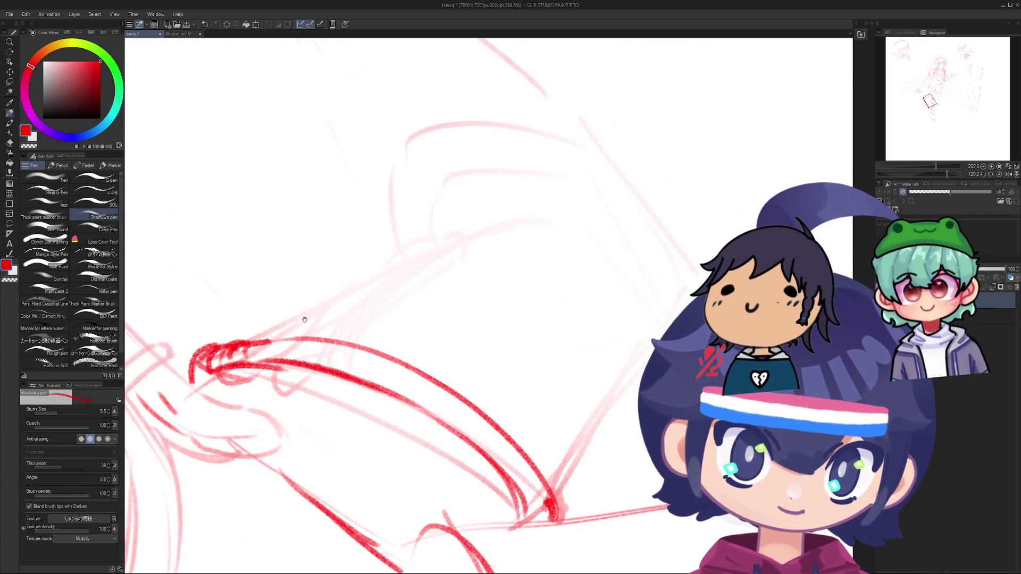
Step: Draw the long diagonal red line up-right along the leg, retrying until it sits right
{"action": "left_click_drag", "start_coordinate": [264, 332], "coordinate": [519, 204]}
{"action": "key", "text": "ctrl+z"}
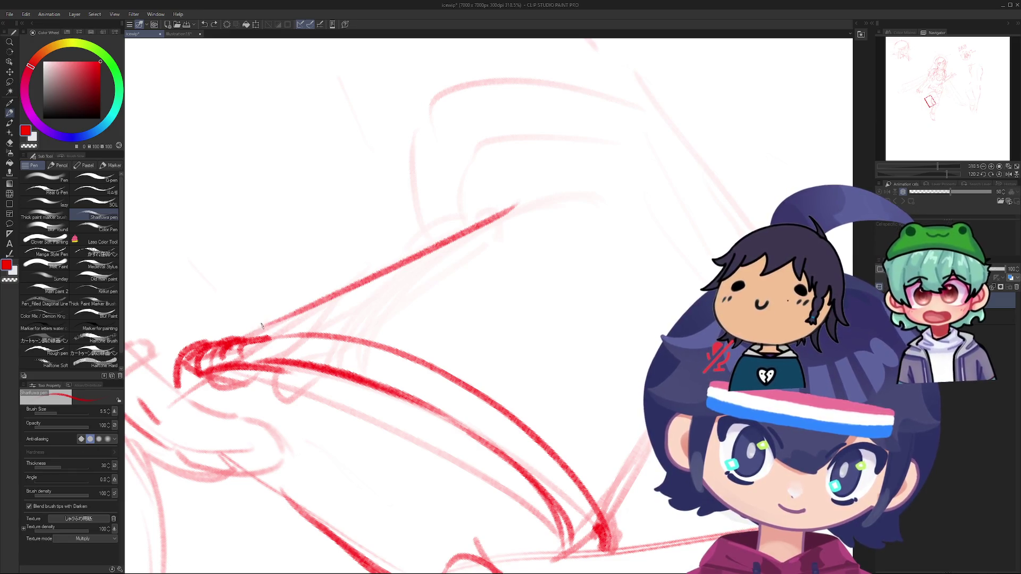
{"action": "key", "text": "ctrl+z"}
{"action": "left_click_drag", "start_coordinate": [245, 338], "coordinate": [588, 172]}
{"action": "key", "text": "ctrl+z"}
{"action": "key", "text": "ctrl+z"}
{"action": "left_click_drag", "start_coordinate": [251, 341], "coordinate": [587, 189]}
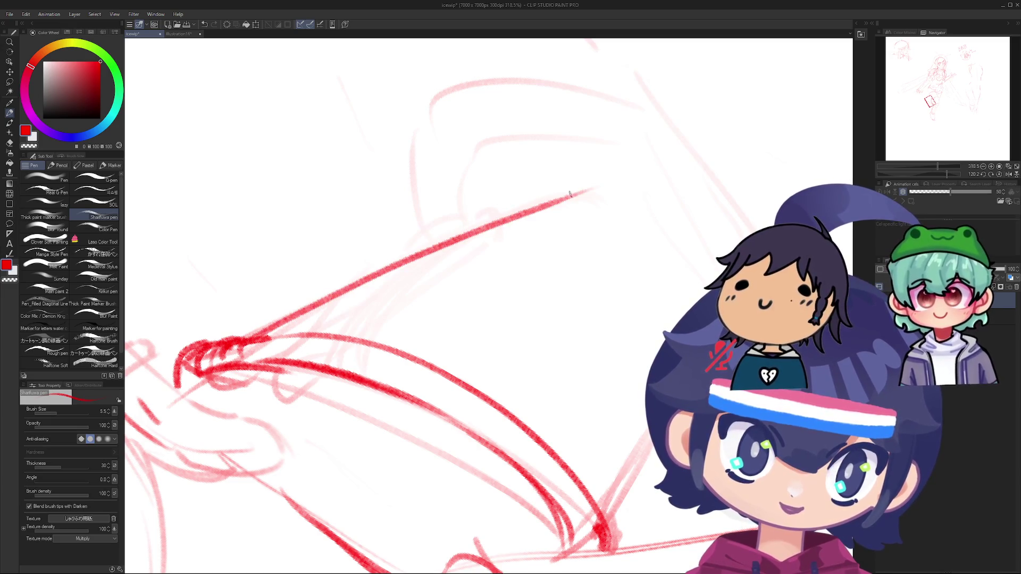
{"action": "key", "text": "ctrl+z"}
{"action": "left_click_drag", "start_coordinate": [266, 332], "coordinate": [563, 207]}
{"action": "key", "text": "ctrl+z"}
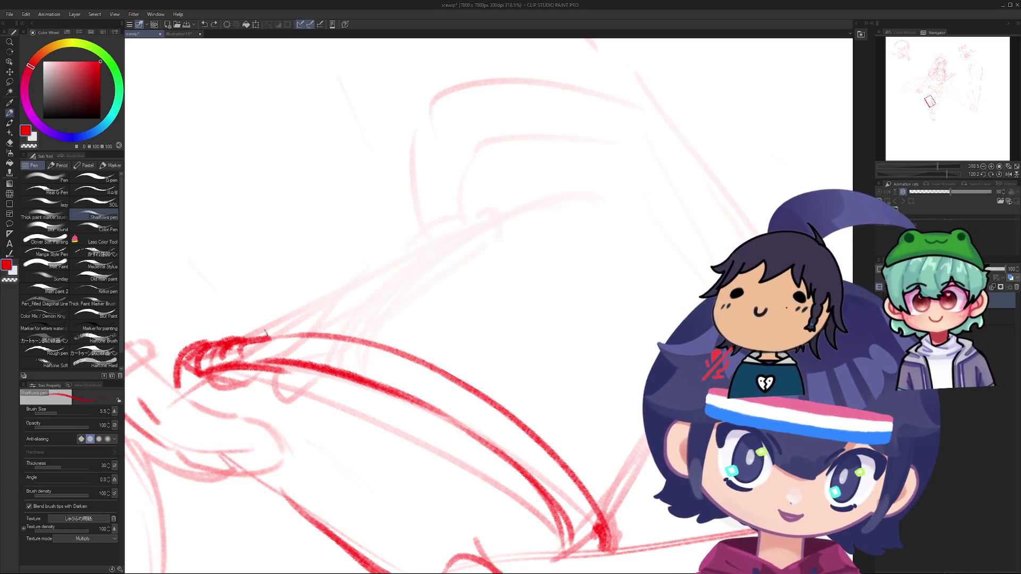
{"action": "left_click_drag", "start_coordinate": [257, 336], "coordinate": [554, 206]}
{"action": "mouse_move", "coordinate": [251, 337]}
{"action": "left_mouse_down"}
{"action": "mouse_move", "coordinate": [558, 210]}
{"action": "mouse_move", "coordinate": [266, 332]}
{"action": "mouse_move", "coordinate": [588, 188]}
{"action": "mouse_move", "coordinate": [435, 322]}
{"action": "mouse_move", "coordinate": [376, 312]}
{"action": "left_mouse_up"}
{"action": "key", "text": "ctrl+z"}
{"action": "key", "text": "ctrl+z"}
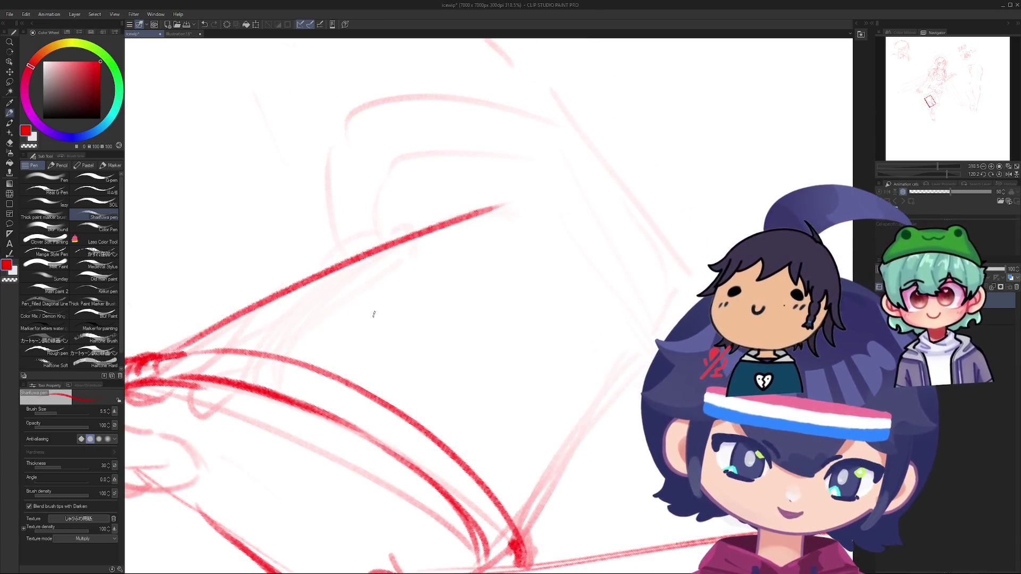
{"action": "key", "text": "ctrl+z"}
{"action": "left_click_drag", "start_coordinate": [358, 241], "coordinate": [343, 255]}
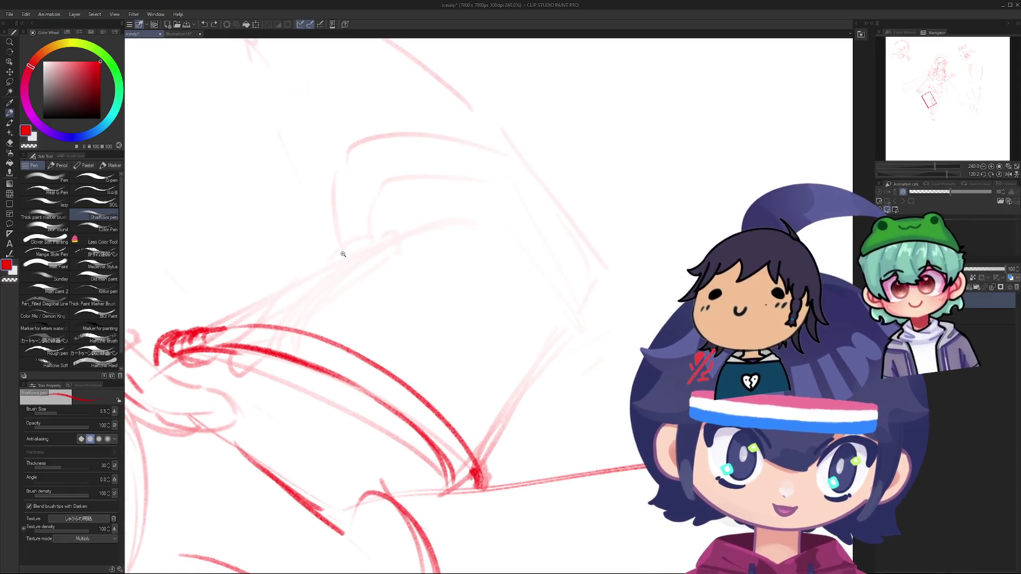
{"action": "left_click_drag", "start_coordinate": [213, 329], "coordinate": [394, 230]}
{"action": "key", "text": "ctrl+z"}
{"action": "left_click_drag", "start_coordinate": [212, 328], "coordinate": [400, 231]}
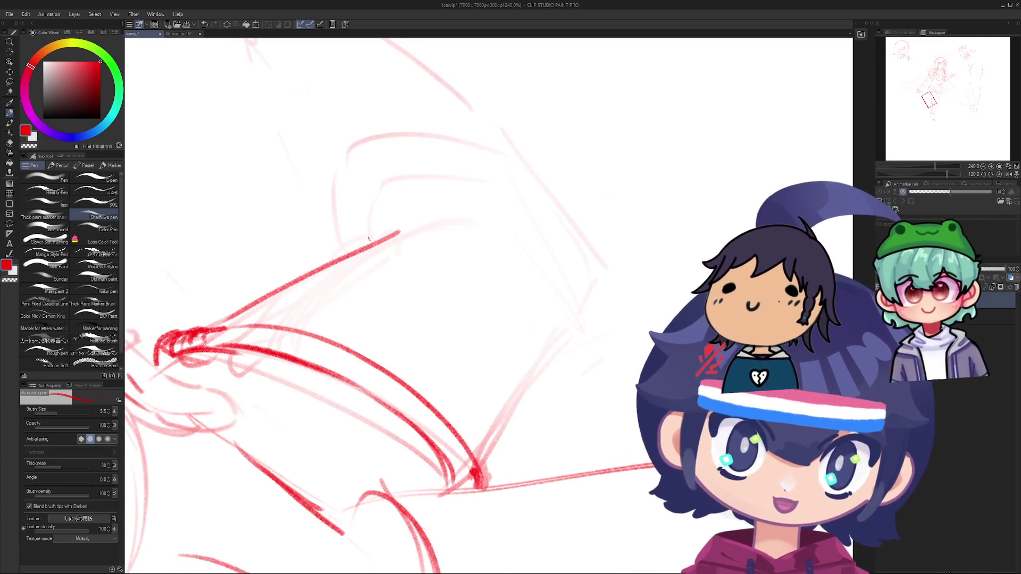
Step: Draw the rounded red contour arc and double it with extra strokes along it
{"action": "mouse_move", "coordinate": [284, 289]}
{"action": "left_mouse_down"}
{"action": "mouse_move", "coordinate": [331, 285]}
{"action": "mouse_move", "coordinate": [342, 245]}
{"action": "mouse_move", "coordinate": [299, 365]}
{"action": "mouse_move", "coordinate": [301, 397]}
{"action": "mouse_move", "coordinate": [513, 198]}
{"action": "mouse_move", "coordinate": [465, 214]}
{"action": "mouse_move", "coordinate": [390, 283]}
{"action": "left_mouse_up"}
{"action": "key", "text": "p"}
{"action": "mouse_move", "coordinate": [356, 315]}
{"action": "left_mouse_down"}
{"action": "mouse_move", "coordinate": [541, 195]}
{"action": "mouse_move", "coordinate": [612, 203]}
{"action": "mouse_move", "coordinate": [360, 290]}
{"action": "mouse_move", "coordinate": [612, 203]}
{"action": "left_mouse_up"}
{"action": "key", "text": "ctrl+z"}
{"action": "mouse_move", "coordinate": [360, 291]}
{"action": "left_mouse_down"}
{"action": "mouse_move", "coordinate": [611, 203]}
{"action": "mouse_move", "coordinate": [669, 308]}
{"action": "left_mouse_up"}
{"action": "key", "text": "ctrl+z"}
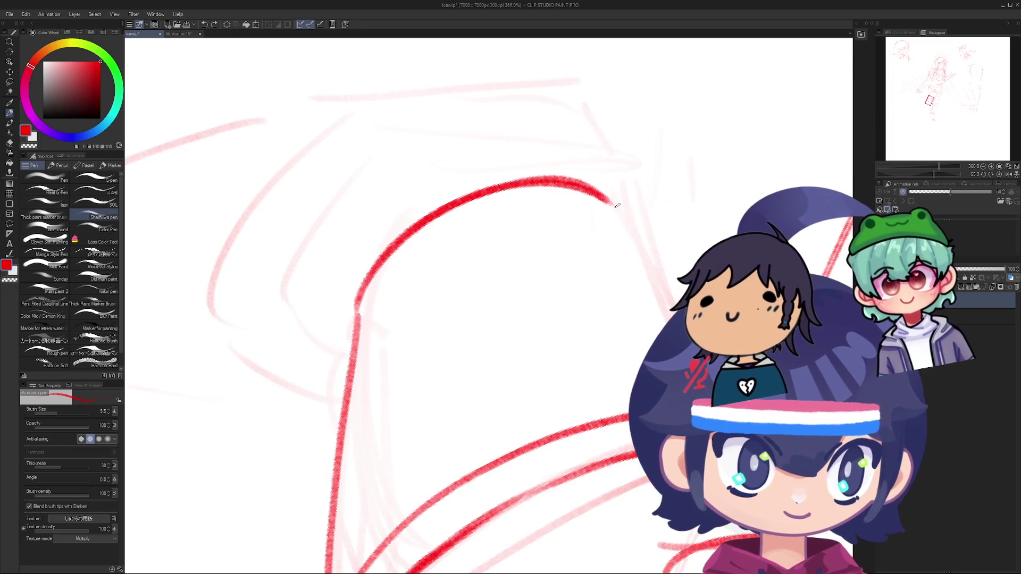
{"action": "mouse_move", "coordinate": [612, 204]}
{"action": "left_mouse_down"}
{"action": "mouse_move", "coordinate": [638, 252]}
{"action": "mouse_move", "coordinate": [642, 237]}
{"action": "mouse_move", "coordinate": [638, 269]}
{"action": "mouse_move", "coordinate": [638, 257]}
{"action": "mouse_move", "coordinate": [676, 254]}
{"action": "left_mouse_up"}
{"action": "key", "text": "ctrl+z"}
{"action": "key", "text": "ctrl+z"}
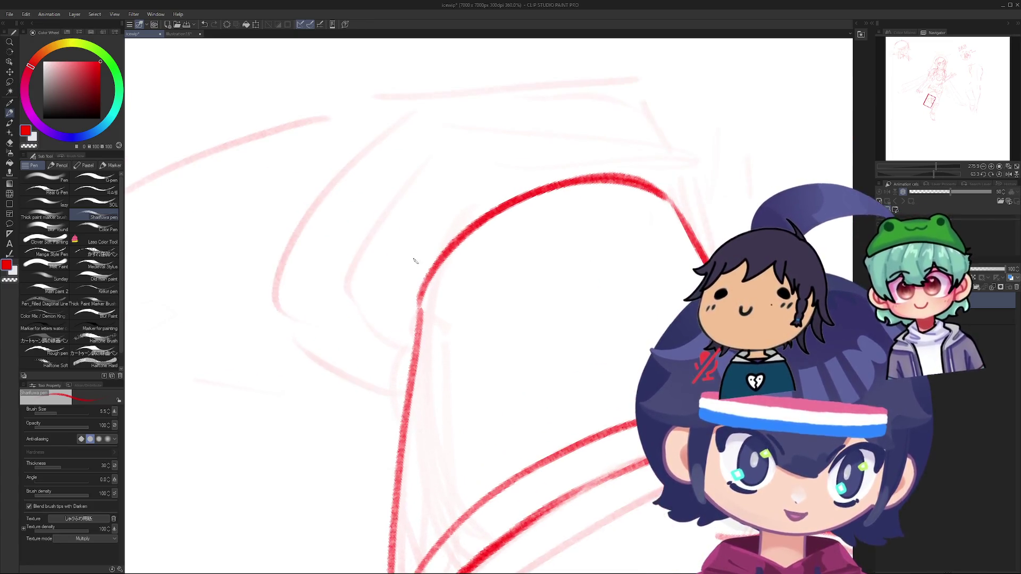
{"action": "mouse_move", "coordinate": [411, 328]}
{"action": "left_mouse_down"}
{"action": "mouse_move", "coordinate": [402, 297]}
{"action": "mouse_move", "coordinate": [547, 160]}
{"action": "mouse_move", "coordinate": [583, 151]}
{"action": "left_mouse_up"}
{"action": "key", "text": "ctrl+z"}
{"action": "left_click_drag", "start_coordinate": [407, 277], "coordinate": [533, 176]}
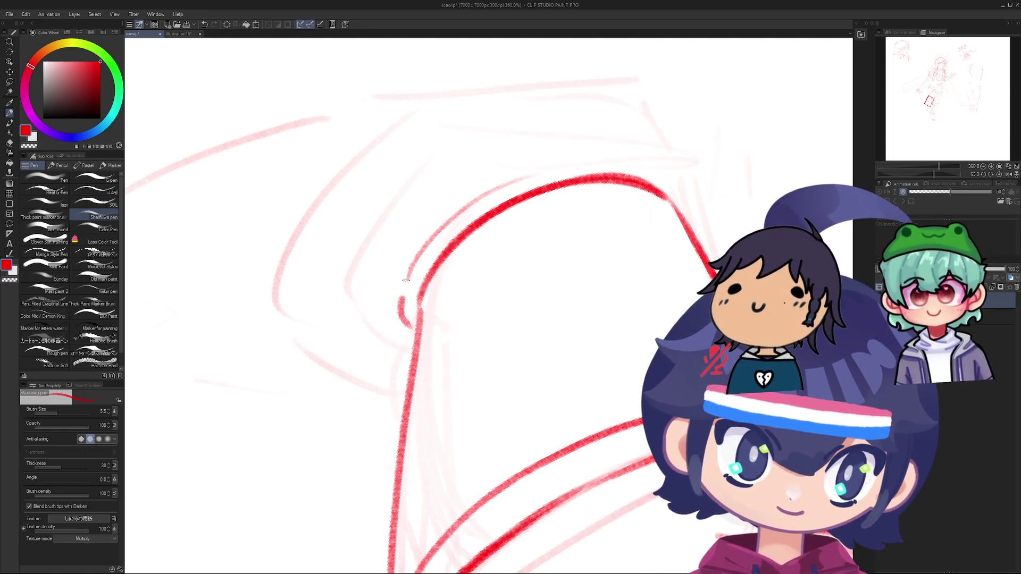
{"action": "mouse_move", "coordinate": [406, 280]}
{"action": "left_mouse_down"}
{"action": "mouse_move", "coordinate": [547, 170]}
{"action": "mouse_move", "coordinate": [679, 186]}
{"action": "mouse_move", "coordinate": [684, 207]}
{"action": "left_mouse_up"}
{"action": "scroll", "coordinate": [624, 191], "scroll_direction": "down", "scroll_amount": 1}
{"action": "scroll", "coordinate": [624, 191], "scroll_direction": "down", "scroll_amount": 3}
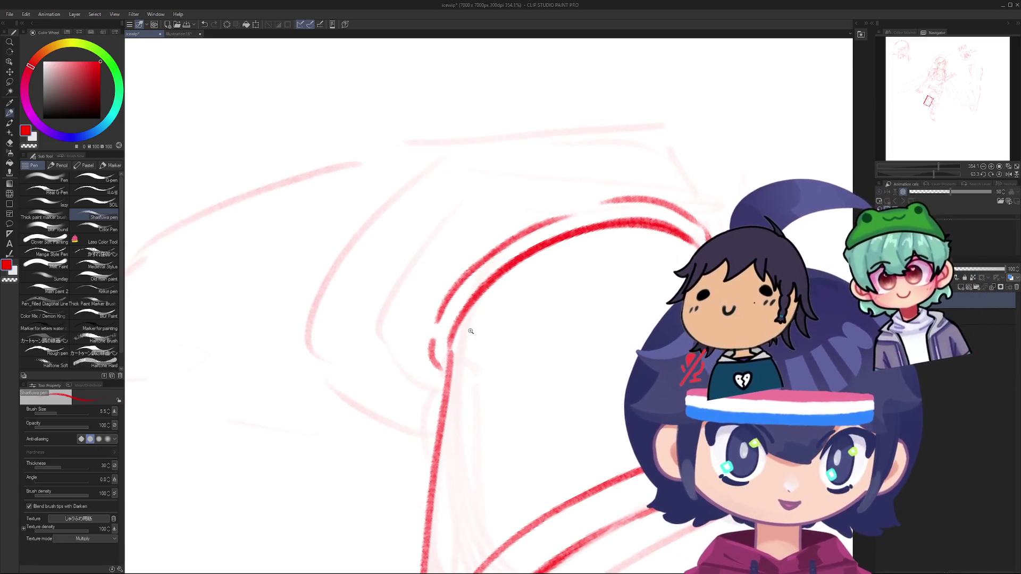
Step: Draw the boot's right front contour line curving down, retrying the stroke several times
{"action": "mouse_move", "coordinate": [471, 332]}
{"action": "left_mouse_down"}
{"action": "mouse_move", "coordinate": [399, 326]}
{"action": "mouse_move", "coordinate": [548, 174]}
{"action": "mouse_move", "coordinate": [519, 186]}
{"action": "mouse_move", "coordinate": [520, 266]}
{"action": "left_mouse_up"}
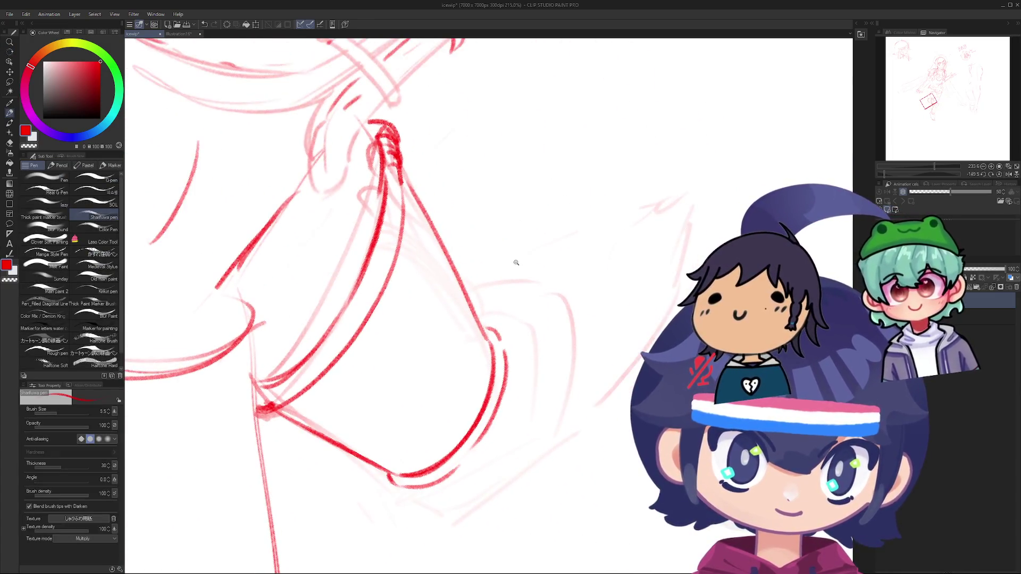
{"action": "left_click_drag", "start_coordinate": [440, 277], "coordinate": [472, 351]}
{"action": "key", "text": "ctrl+z"}
{"action": "left_click_drag", "start_coordinate": [402, 237], "coordinate": [475, 355]}
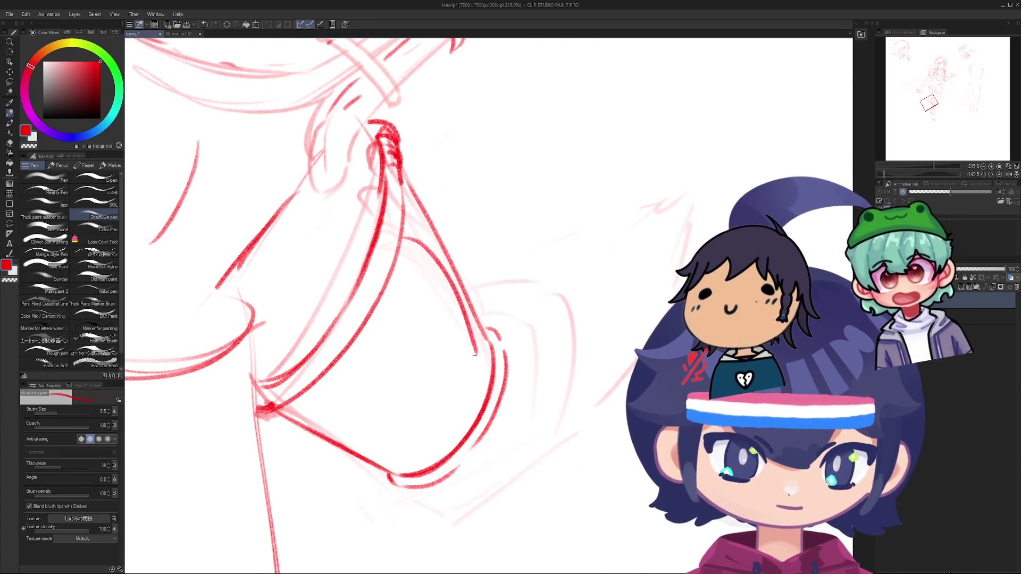
{"action": "left_click_drag", "start_coordinate": [415, 243], "coordinate": [481, 380]}
{"action": "key", "text": "ctrl+z"}
{"action": "key", "text": "ctrl+z"}
{"action": "mouse_move", "coordinate": [466, 273]}
{"action": "left_mouse_down"}
{"action": "mouse_move", "coordinate": [388, 295]}
{"action": "mouse_move", "coordinate": [470, 317]}
{"action": "mouse_move", "coordinate": [478, 382]}
{"action": "left_mouse_up"}
{"action": "key", "text": "ctrl+z"}
{"action": "mouse_move", "coordinate": [463, 311]}
{"action": "left_mouse_down"}
{"action": "mouse_move", "coordinate": [476, 405]}
{"action": "mouse_move", "coordinate": [482, 375]}
{"action": "mouse_move", "coordinate": [475, 415]}
{"action": "left_mouse_up"}
{"action": "left_click_drag", "start_coordinate": [458, 276], "coordinate": [461, 318]}
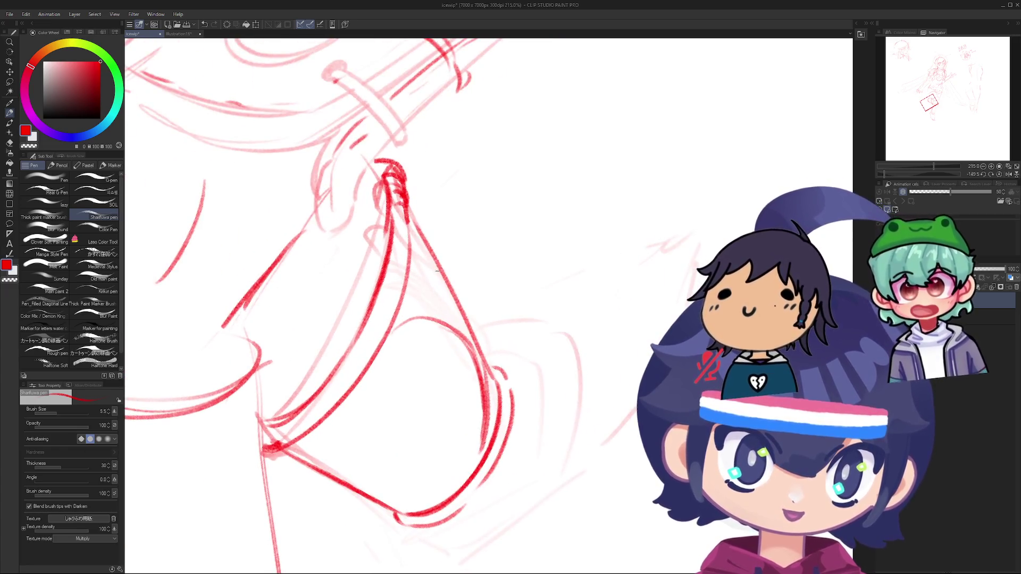
{"action": "left_click_drag", "start_coordinate": [431, 246], "coordinate": [466, 324]}
{"action": "key", "text": "ctrl+z"}
{"action": "left_click_drag", "start_coordinate": [420, 241], "coordinate": [478, 359]}
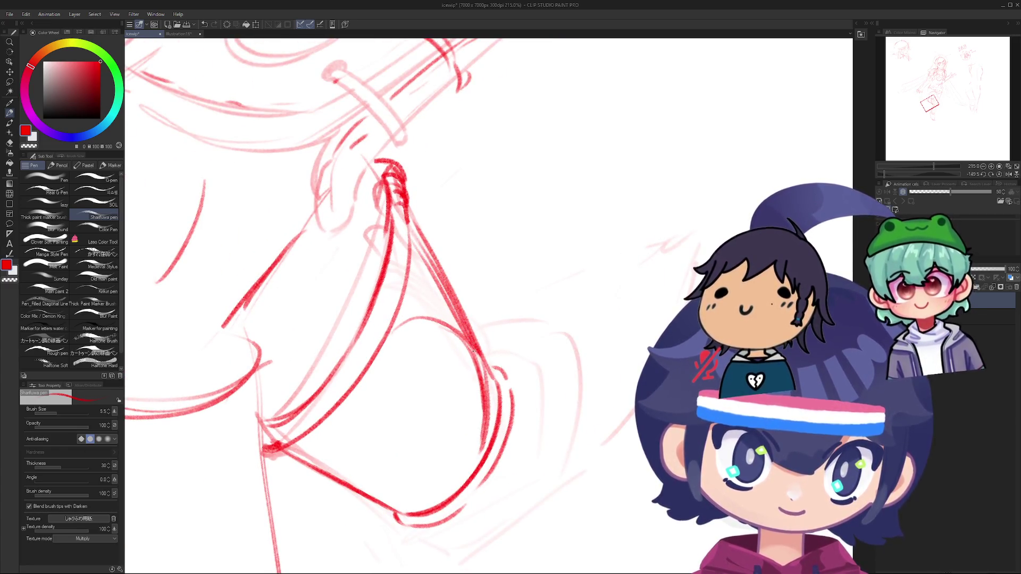
{"action": "key", "text": "ctrl+z"}
{"action": "left_click_drag", "start_coordinate": [409, 234], "coordinate": [475, 351]}
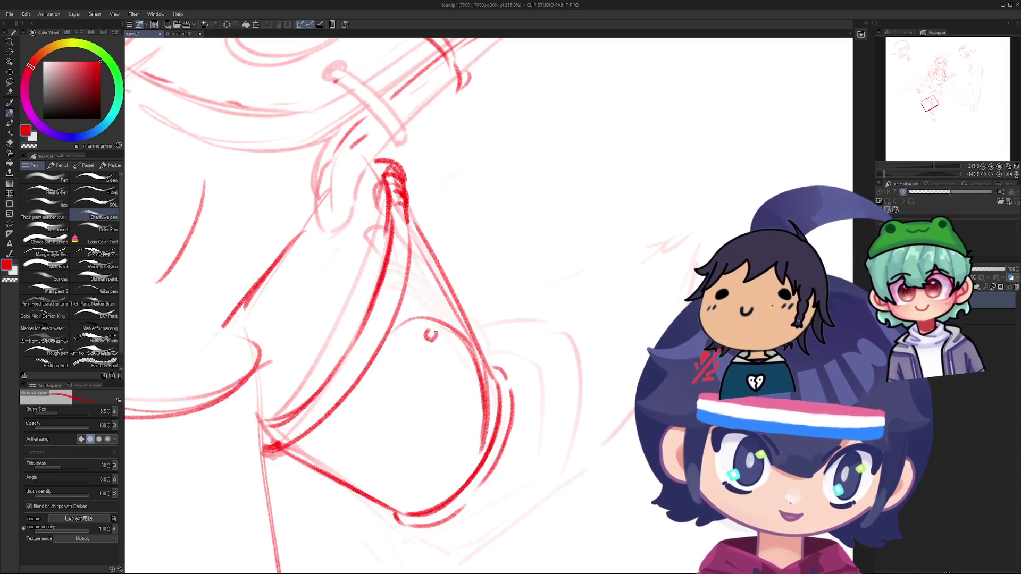
Step: Dot a row of small eyelets along the boot front
{"action": "key", "text": "ctrl+z"}
{"action": "left_click", "coordinate": [429, 335]}
{"action": "key", "text": "ctrl+z"}
{"action": "left_click", "coordinate": [430, 336]}
{"action": "key", "text": "ctrl+z"}
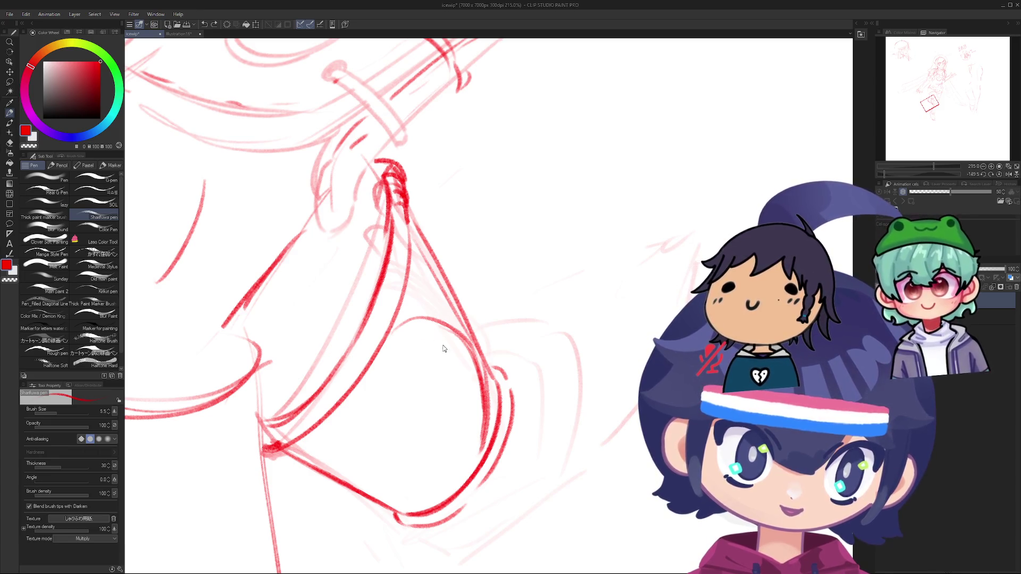
{"action": "left_click", "coordinate": [426, 335]}
{"action": "key", "text": "ctrl+z"}
{"action": "left_click", "coordinate": [418, 331]}
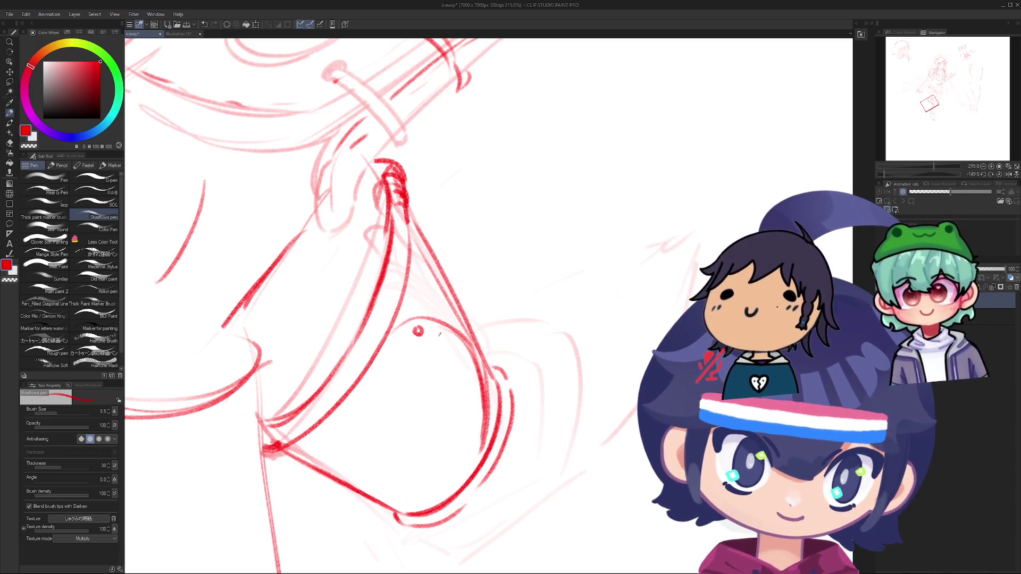
{"action": "left_click", "coordinate": [441, 339]}
{"action": "key", "text": "ctrl+z"}
{"action": "left_click", "coordinate": [440, 343]}
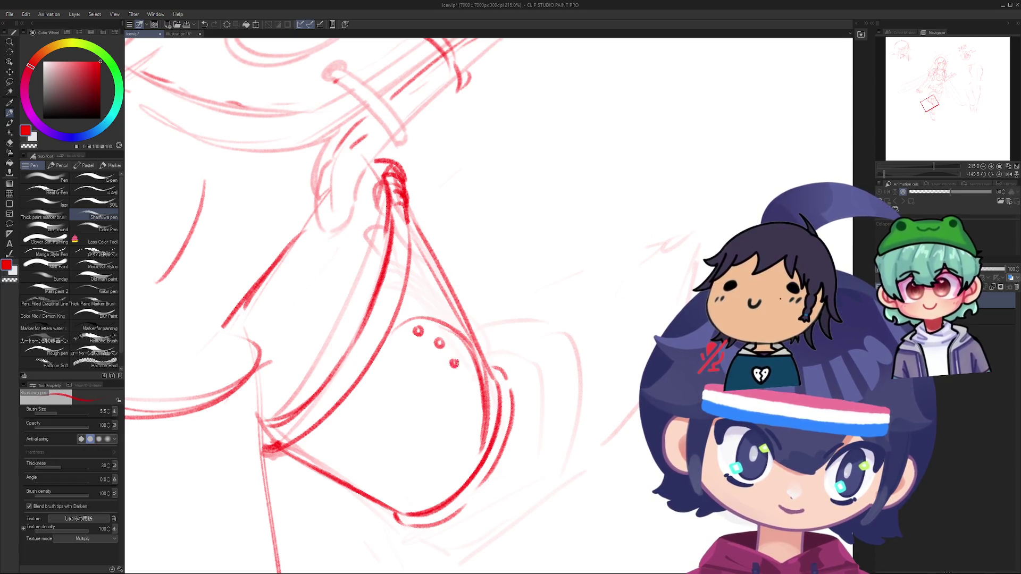
Step: Draw a steep curved line down the boot front
{"action": "left_click_drag", "start_coordinate": [467, 306], "coordinate": [442, 344]}
{"action": "key", "text": "ctrl+z"}
{"action": "left_click_drag", "start_coordinate": [414, 303], "coordinate": [455, 375]}
{"action": "key", "text": "ctrl+z"}
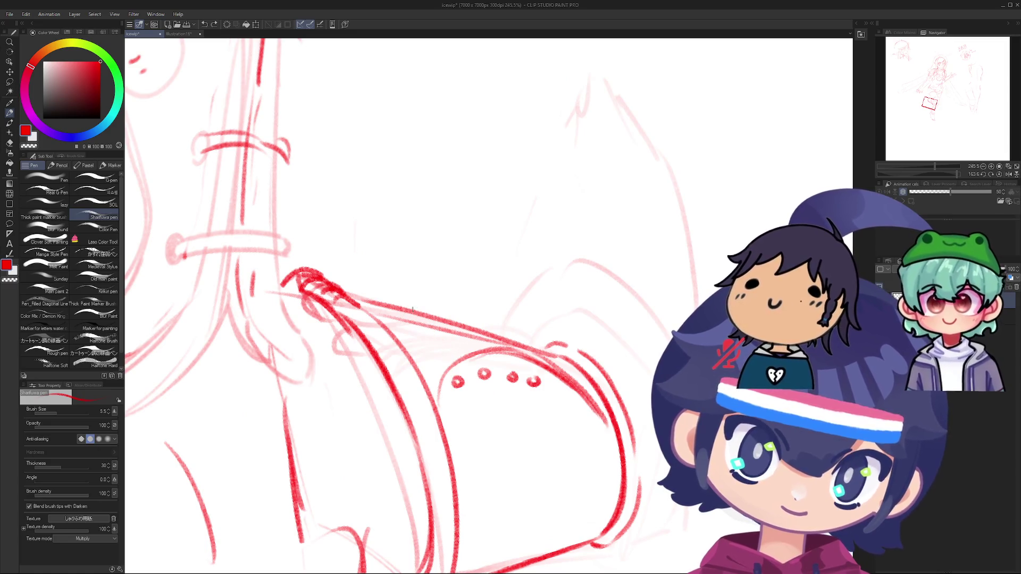
{"action": "left_click_drag", "start_coordinate": [414, 303], "coordinate": [455, 370]}
{"action": "key", "text": "ctrl+z"}
{"action": "key", "text": "ctrl+z"}
{"action": "left_click_drag", "start_coordinate": [420, 303], "coordinate": [453, 375]}
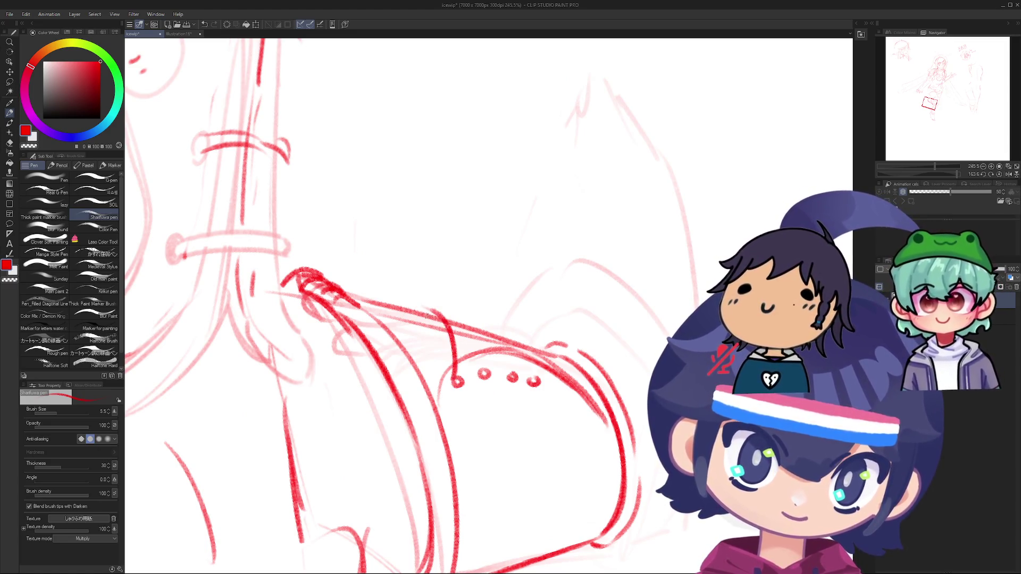
{"action": "key", "text": "ctrl+z"}
{"action": "left_click_drag", "start_coordinate": [429, 308], "coordinate": [453, 375]}
Step: Stroke three red laces across the eyelets
{"action": "mouse_move", "coordinate": [472, 322]}
{"action": "left_mouse_down"}
{"action": "mouse_move", "coordinate": [485, 361]}
{"action": "mouse_move", "coordinate": [514, 375]}
{"action": "left_mouse_up"}
{"action": "left_click_drag", "start_coordinate": [505, 333], "coordinate": [517, 367]}
{"action": "left_click_drag", "start_coordinate": [539, 343], "coordinate": [536, 375]}
{"action": "key", "text": "ctrl+z"}
{"action": "key", "text": "ctrl+z"}
{"action": "scroll", "coordinate": [513, 326], "scroll_direction": "down", "scroll_amount": 3}
Step: Extend the red contour stroke at the bottom of the boot
{"action": "mouse_move", "coordinate": [490, 299]}
{"action": "left_mouse_down"}
{"action": "mouse_move", "coordinate": [379, 261]}
{"action": "mouse_move", "coordinate": [404, 250]}
{"action": "left_mouse_up"}
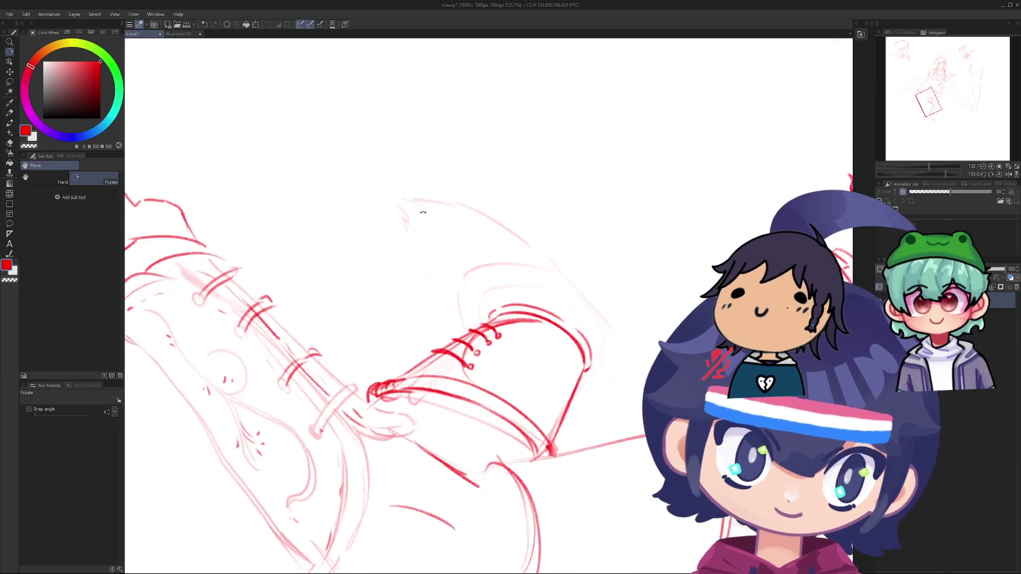
{"action": "mouse_move", "coordinate": [564, 277]}
{"action": "left_mouse_down"}
{"action": "mouse_move", "coordinate": [528, 205]}
{"action": "mouse_move", "coordinate": [426, 383]}
{"action": "left_mouse_up"}
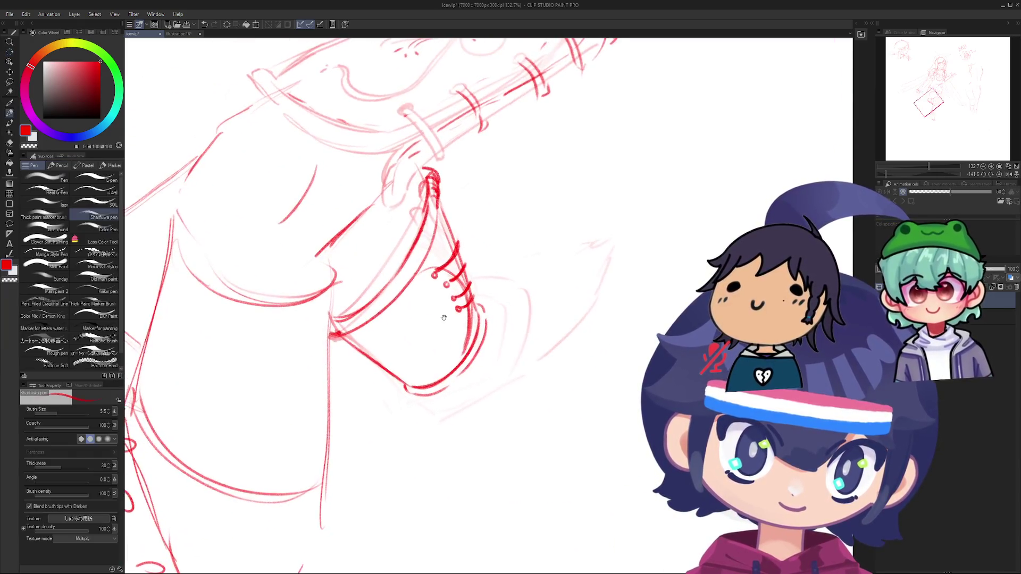
{"action": "scroll", "coordinate": [415, 404], "scroll_direction": "up", "scroll_amount": 3}
{"action": "key", "text": "p"}
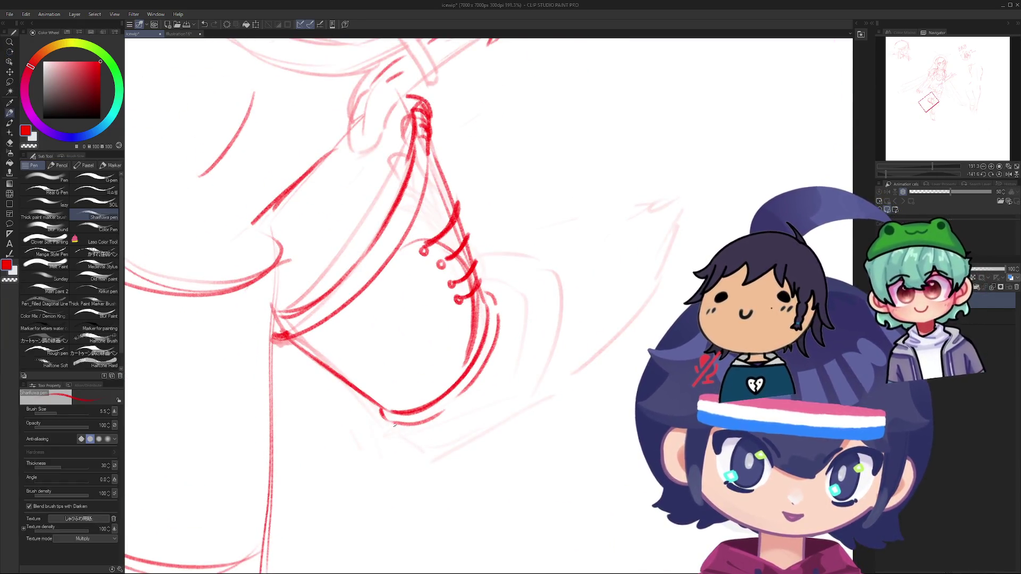
{"action": "left_click_drag", "start_coordinate": [397, 433], "coordinate": [409, 452]}
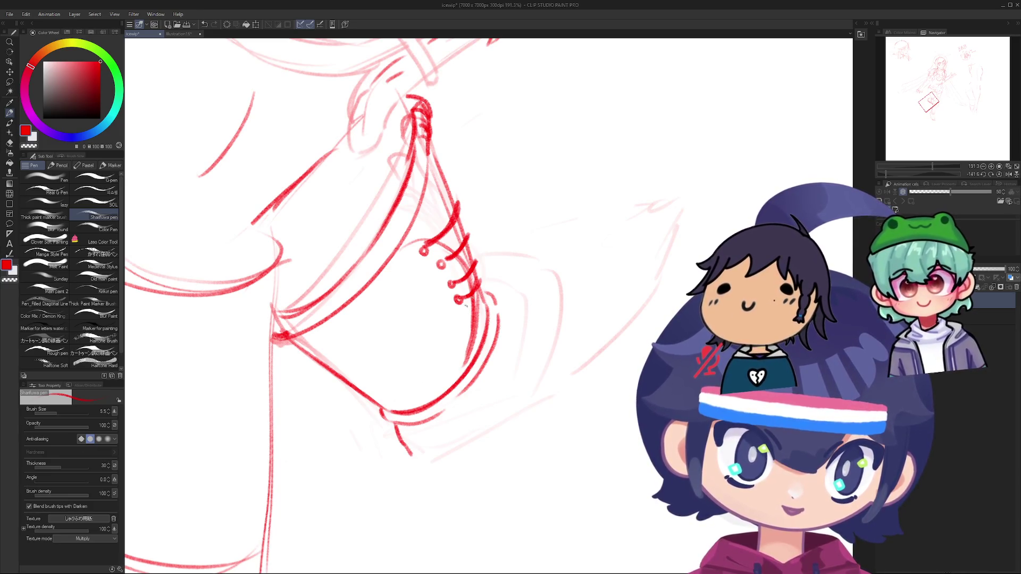
Step: Try the tongue flap's top edge and a second line beside the laces, undoing the attempts
{"action": "left_click_drag", "start_coordinate": [586, 249], "coordinate": [498, 268]}
{"action": "key", "text": "ctrl+z"}
{"action": "left_click_drag", "start_coordinate": [585, 249], "coordinate": [499, 268]}
{"action": "key", "text": "ctrl+z"}
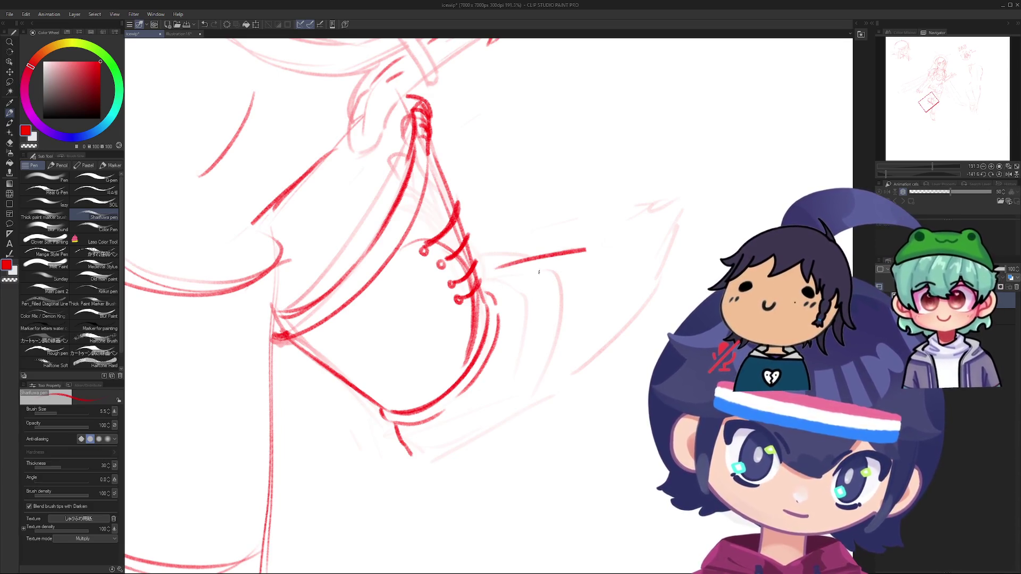
{"action": "left_click_drag", "start_coordinate": [503, 272], "coordinate": [562, 276]}
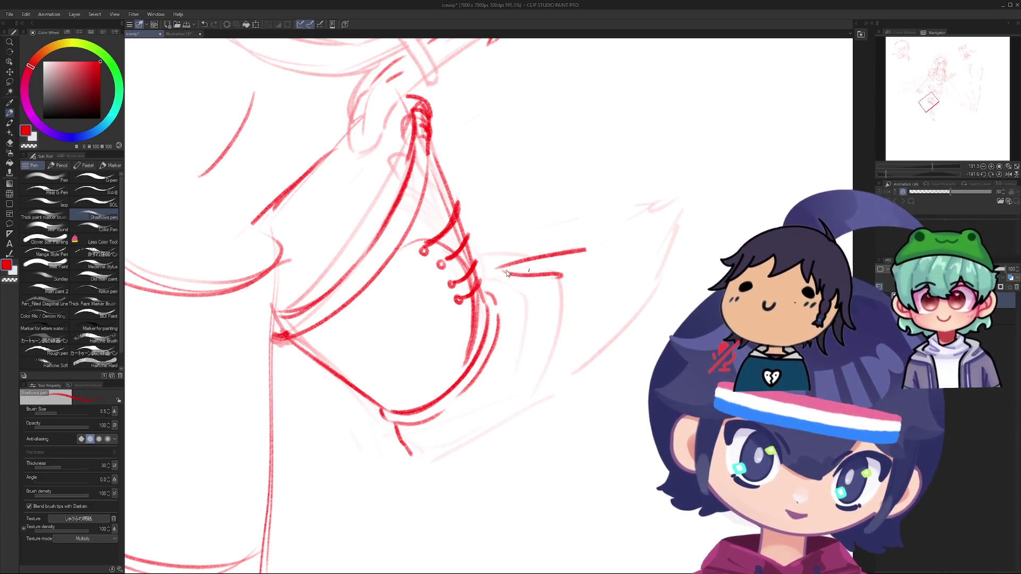
{"action": "key", "text": "ctrl+z"}
{"action": "mouse_move", "coordinate": [494, 264]}
{"action": "left_mouse_down"}
{"action": "mouse_move", "coordinate": [559, 274]}
{"action": "mouse_move", "coordinate": [546, 273]}
{"action": "mouse_move", "coordinate": [534, 317]}
{"action": "mouse_move", "coordinate": [492, 383]}
{"action": "left_mouse_up"}
{"action": "key", "text": "ctrl+z"}
{"action": "key", "text": "ctrl+z"}
Step: Try the flap's side edge running down-left from the laces, retrying with undos
{"action": "key", "text": "ctrl+z"}
{"action": "left_click_drag", "start_coordinate": [548, 272], "coordinate": [463, 391]}
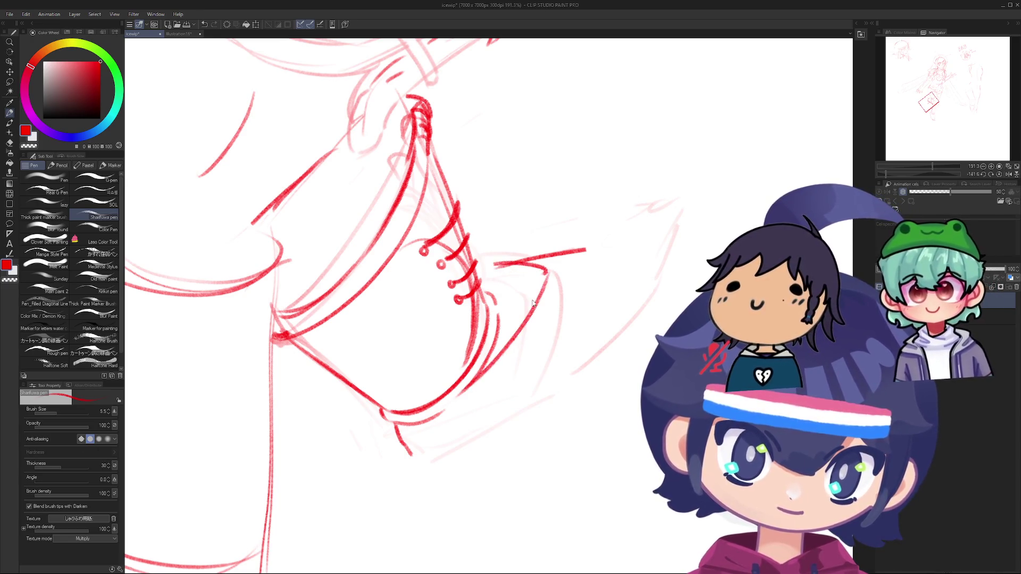
{"action": "key", "text": "ctrl+z"}
{"action": "key", "text": "ctrl+z"}
{"action": "mouse_move", "coordinate": [493, 278]}
{"action": "left_mouse_down"}
{"action": "mouse_move", "coordinate": [566, 296]}
{"action": "mouse_move", "coordinate": [487, 384]}
{"action": "left_mouse_up"}
{"action": "key", "text": "ctrl+z"}
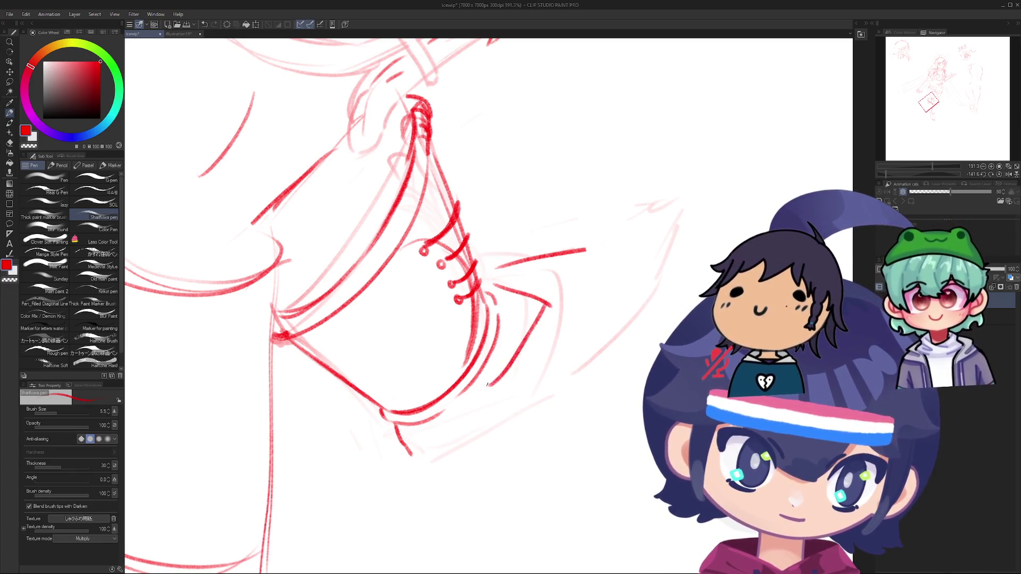
{"action": "key", "text": "ctrl+z"}
{"action": "left_click_drag", "start_coordinate": [547, 307], "coordinate": [462, 410]}
Step: Add short strokes refining the flap edge and the boot's lower-right contour
{"action": "key", "text": "ctrl+z"}
{"action": "key", "text": "ctrl+z"}
{"action": "mouse_move", "coordinate": [495, 294]}
{"action": "left_mouse_down"}
{"action": "mouse_move", "coordinate": [512, 349]}
{"action": "mouse_move", "coordinate": [510, 315]}
{"action": "left_mouse_up"}
{"action": "left_click_drag", "start_coordinate": [509, 315], "coordinate": [451, 394]}
{"action": "key", "text": "ctrl+z"}
{"action": "mouse_move", "coordinate": [501, 314]}
{"action": "left_mouse_down"}
{"action": "mouse_move", "coordinate": [468, 388]}
{"action": "mouse_move", "coordinate": [487, 367]}
{"action": "mouse_move", "coordinate": [444, 413]}
{"action": "mouse_move", "coordinate": [469, 292]}
{"action": "mouse_move", "coordinate": [405, 209]}
{"action": "mouse_move", "coordinate": [417, 269]}
{"action": "mouse_move", "coordinate": [433, 285]}
{"action": "mouse_move", "coordinate": [397, 253]}
{"action": "mouse_move", "coordinate": [396, 207]}
{"action": "mouse_move", "coordinate": [381, 201]}
{"action": "mouse_move", "coordinate": [526, 235]}
{"action": "mouse_move", "coordinate": [468, 258]}
{"action": "mouse_move", "coordinate": [475, 366]}
{"action": "left_mouse_up"}
{"action": "key", "text": "e"}
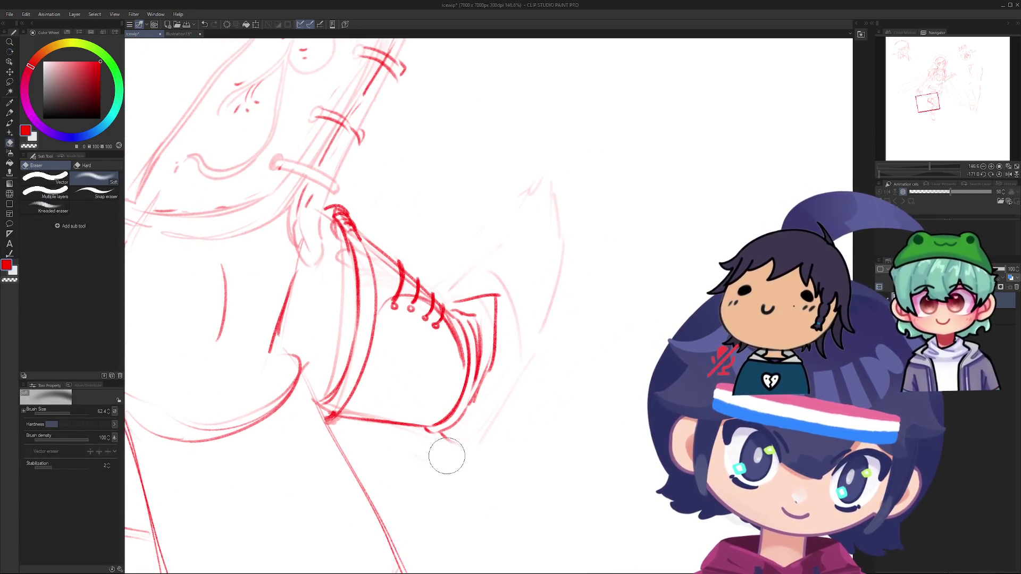
Step: Try a sole line under the laced boot, undoing both attempts
{"action": "mouse_move", "coordinate": [428, 463]}
{"action": "left_mouse_down"}
{"action": "mouse_move", "coordinate": [379, 348]}
{"action": "mouse_move", "coordinate": [481, 279]}
{"action": "left_mouse_up"}
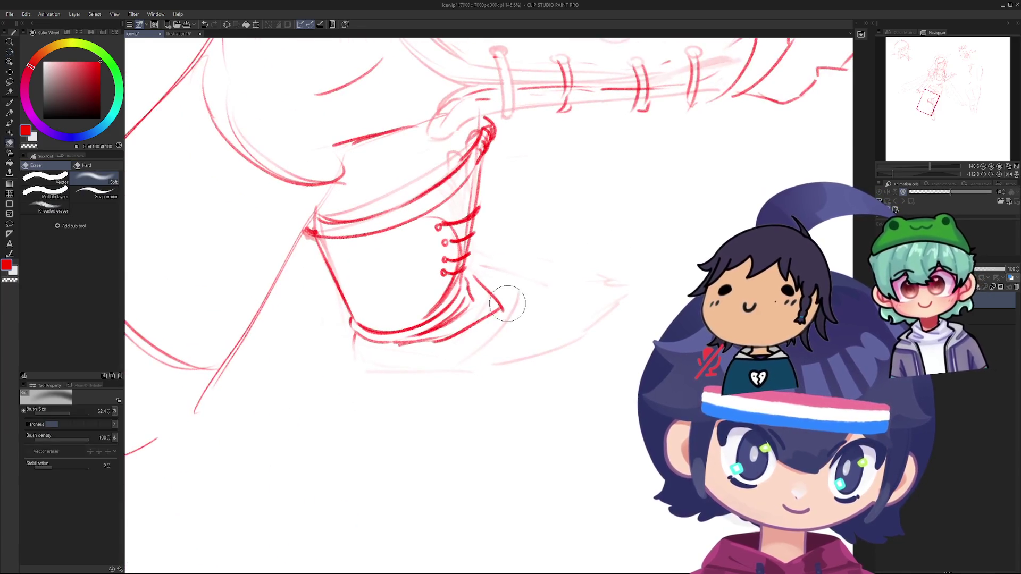
{"action": "scroll", "coordinate": [486, 276], "scroll_direction": "up", "scroll_amount": 3}
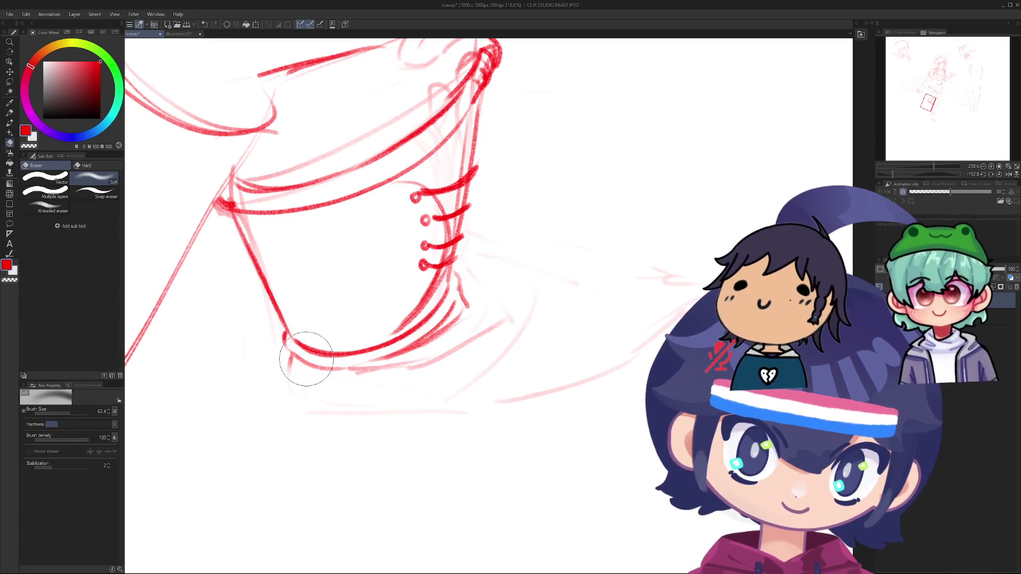
{"action": "key", "text": "p"}
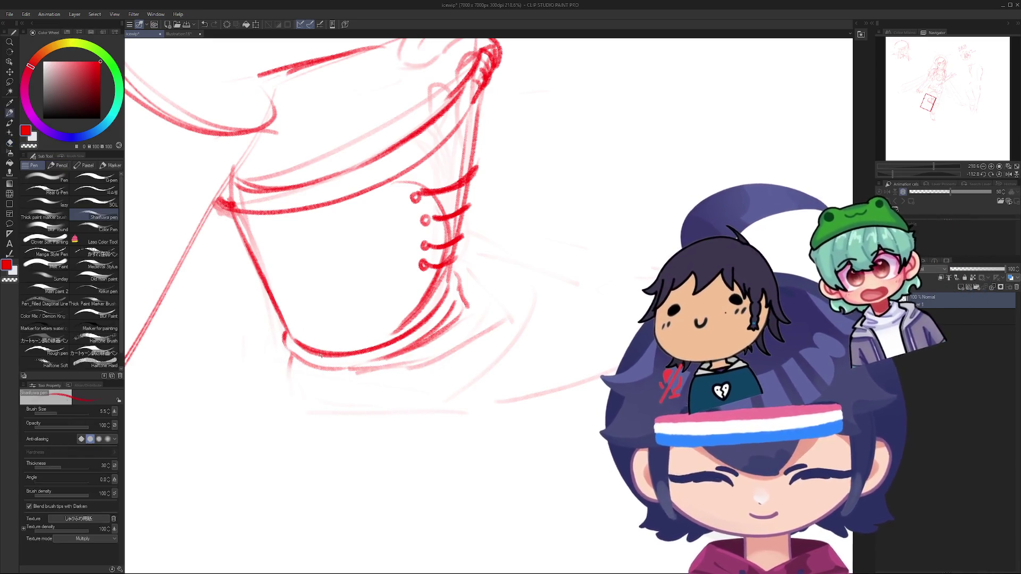
{"action": "mouse_move", "coordinate": [292, 355]}
{"action": "left_mouse_down"}
{"action": "mouse_move", "coordinate": [287, 367]}
{"action": "mouse_move", "coordinate": [365, 354]}
{"action": "left_mouse_up"}
{"action": "key", "text": "ctrl+z"}
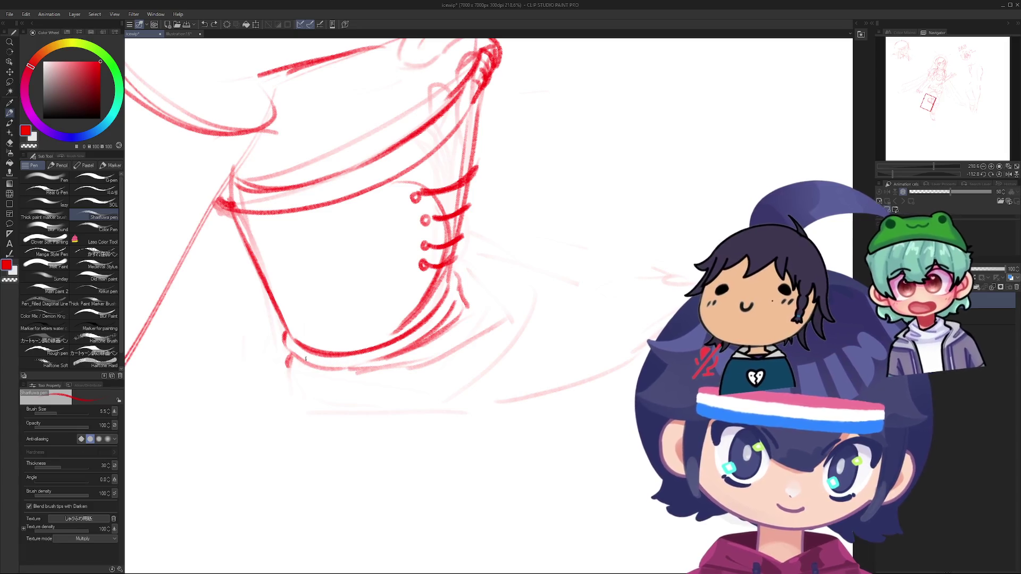
{"action": "left_click_drag", "start_coordinate": [305, 369], "coordinate": [391, 359]}
{"action": "key", "text": "ctrl+z"}
Step: Rotate and pan the view over to the other boot
{"action": "key", "text": "e"}
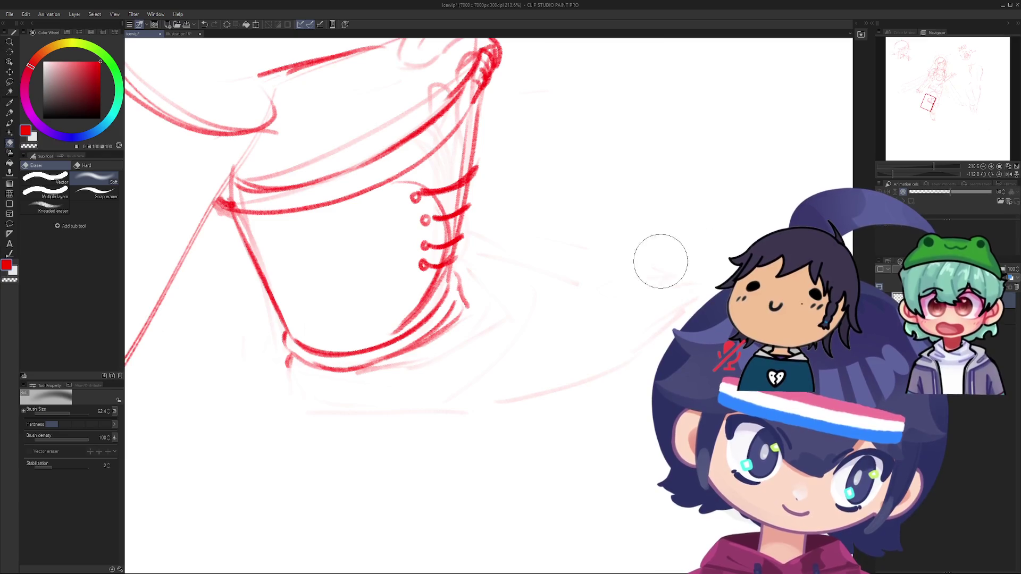
{"action": "scroll", "coordinate": [627, 153], "scroll_direction": "down", "scroll_amount": 4}
{"action": "mouse_move", "coordinate": [642, 113]}
{"action": "left_mouse_down"}
{"action": "mouse_move", "coordinate": [275, 319]}
{"action": "mouse_move", "coordinate": [292, 263]}
{"action": "left_mouse_up"}
{"action": "mouse_move", "coordinate": [433, 311]}
{"action": "left_mouse_down"}
{"action": "mouse_move", "coordinate": [342, 319]}
{"action": "mouse_move", "coordinate": [353, 288]}
{"action": "left_mouse_up"}
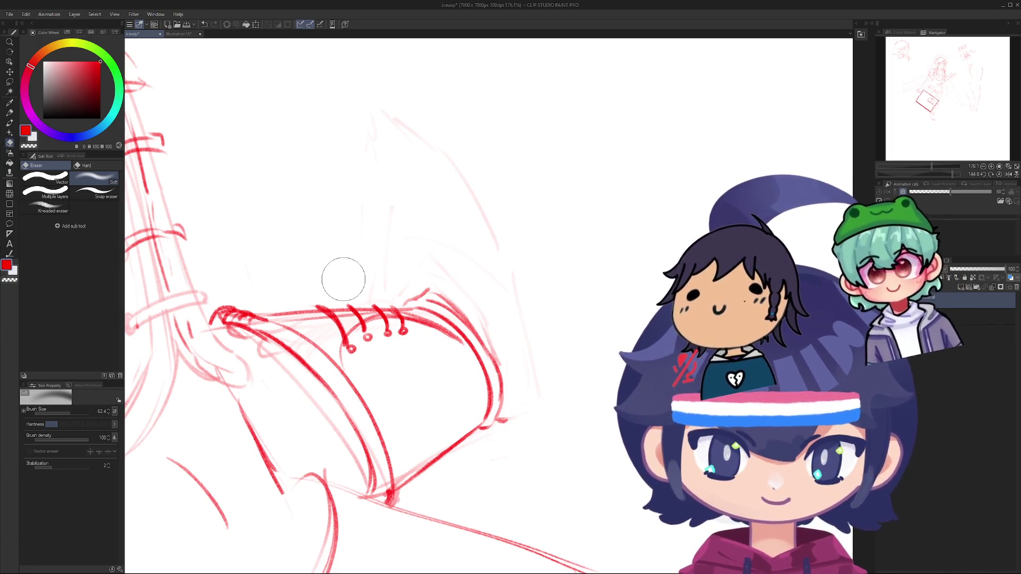
{"action": "scroll", "coordinate": [510, 319], "scroll_direction": "down", "scroll_amount": 3}
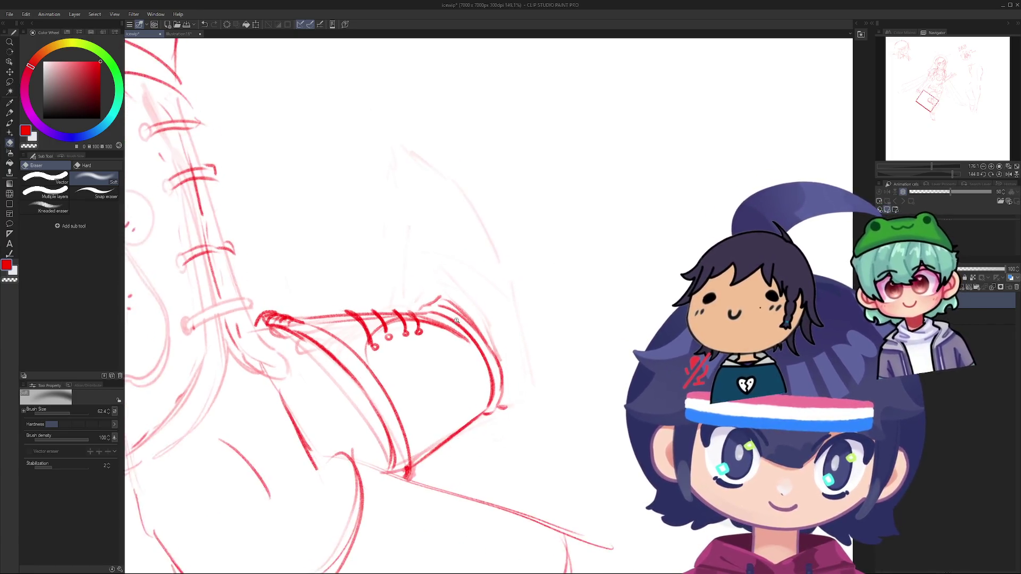
Step: Draw a line along the second boot's edge and extend it down-left
{"action": "mouse_move", "coordinate": [453, 302]}
{"action": "left_mouse_down"}
{"action": "mouse_move", "coordinate": [365, 365]}
{"action": "mouse_move", "coordinate": [417, 460]}
{"action": "mouse_move", "coordinate": [454, 297]}
{"action": "mouse_move", "coordinate": [386, 328]}
{"action": "mouse_move", "coordinate": [410, 272]}
{"action": "left_mouse_up"}
{"action": "scroll", "coordinate": [387, 328], "scroll_direction": "down", "scroll_amount": 1}
{"action": "key", "text": "p"}
{"action": "key", "text": "ctrl+z"}
{"action": "left_click_drag", "start_coordinate": [367, 325], "coordinate": [407, 277]}
{"action": "key", "text": "ctrl+z"}
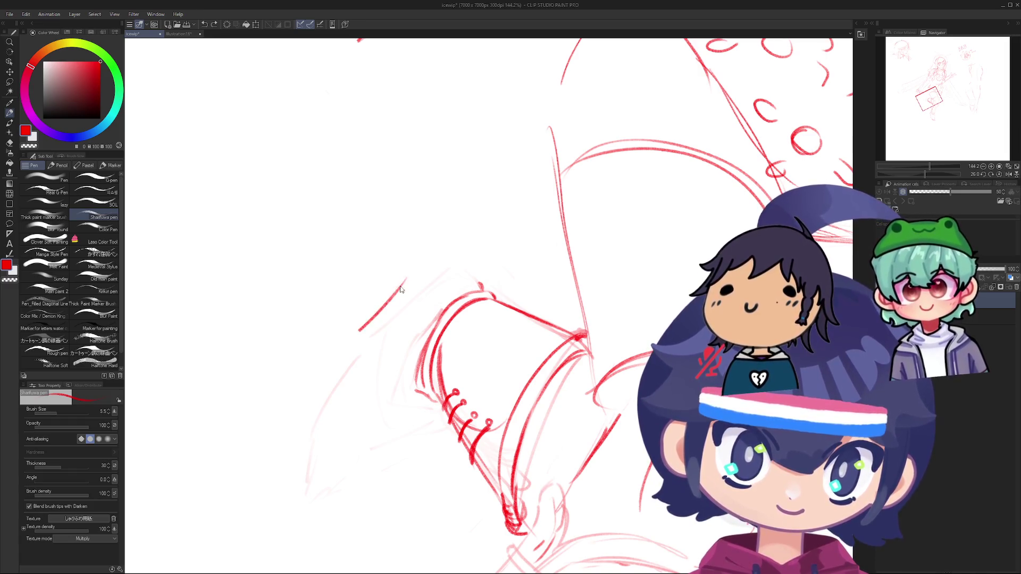
{"action": "left_click_drag", "start_coordinate": [368, 330], "coordinate": [422, 268]}
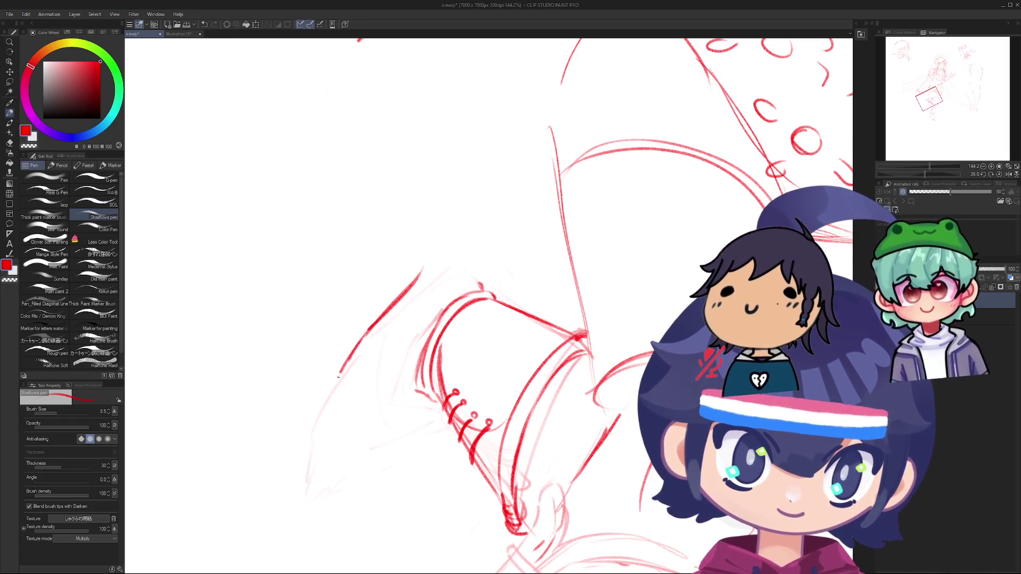
{"action": "mouse_move", "coordinate": [365, 334]}
{"action": "left_mouse_down"}
{"action": "mouse_move", "coordinate": [331, 387]}
{"action": "mouse_move", "coordinate": [397, 449]}
{"action": "mouse_move", "coordinate": [437, 322]}
{"action": "mouse_move", "coordinate": [389, 369]}
{"action": "left_mouse_up"}
Step: Build up the leg contour curving down-left from the boot
{"action": "scroll", "coordinate": [436, 323], "scroll_direction": "up", "scroll_amount": 3}
{"action": "left_click_drag", "start_coordinate": [439, 321], "coordinate": [388, 369]}
{"action": "key", "text": "ctrl+z"}
{"action": "key", "text": "ctrl+z"}
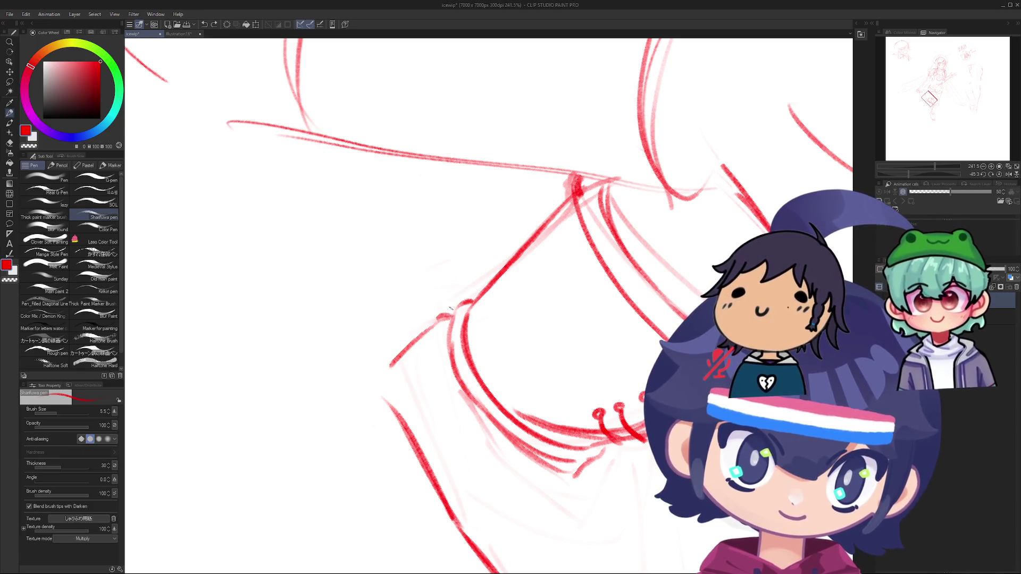
{"action": "mouse_move", "coordinate": [450, 303]}
{"action": "left_mouse_down"}
{"action": "mouse_move", "coordinate": [402, 357]}
{"action": "mouse_move", "coordinate": [398, 384]}
{"action": "left_mouse_up"}
{"action": "left_click_drag", "start_coordinate": [411, 329], "coordinate": [397, 418]}
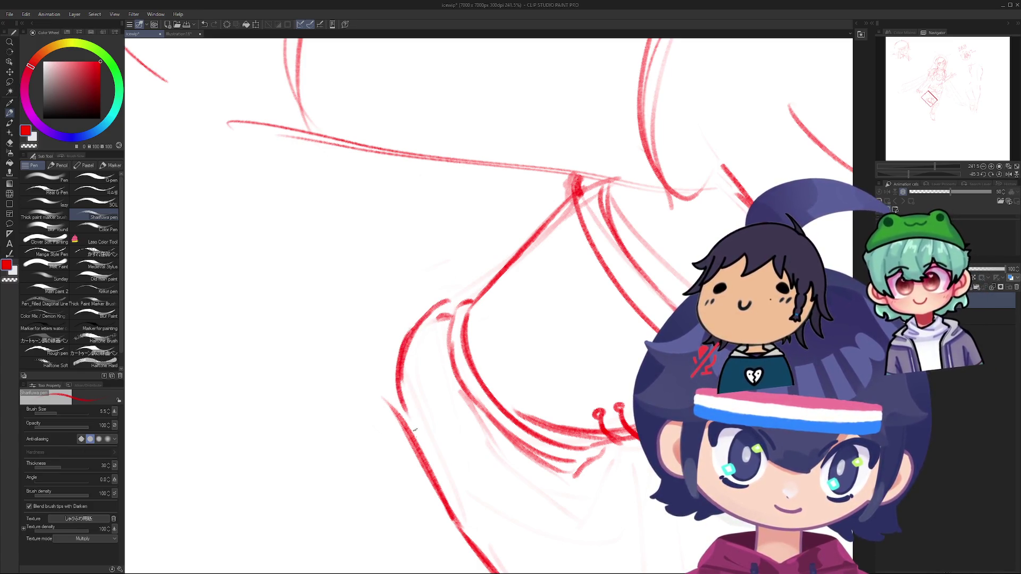
{"action": "left_click_drag", "start_coordinate": [400, 362], "coordinate": [397, 397]}
{"action": "scroll", "coordinate": [383, 389], "scroll_direction": "down", "scroll_amount": 4}
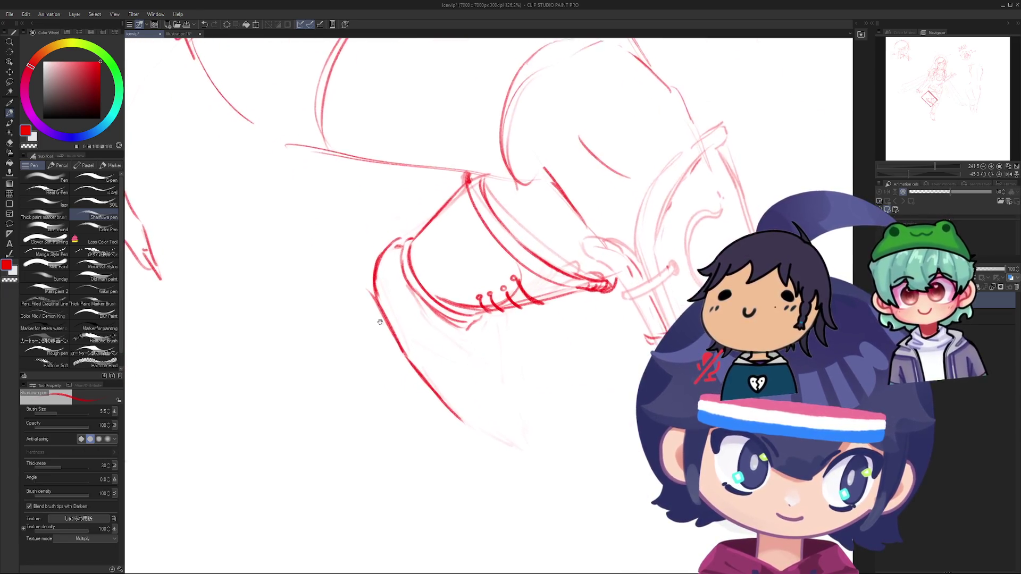
{"action": "scroll", "coordinate": [380, 312], "scroll_direction": "up", "scroll_amount": 2}
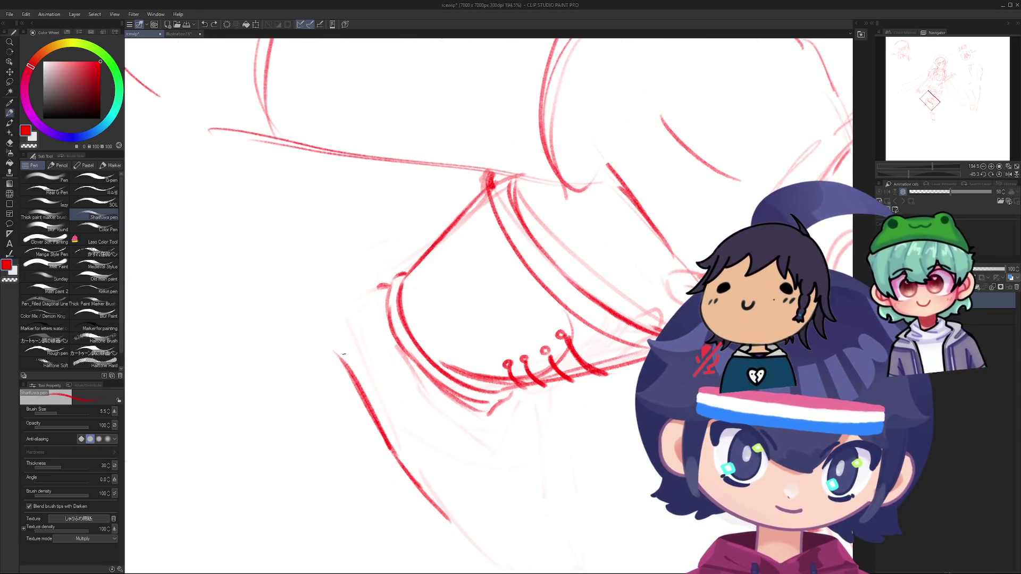
Step: Lighten the lower-left sketch lines with the eraser
{"action": "key", "text": "e"}
{"action": "mouse_move", "coordinate": [330, 335]}
{"action": "left_mouse_down"}
{"action": "mouse_move", "coordinate": [435, 513]}
{"action": "mouse_move", "coordinate": [388, 471]}
{"action": "mouse_move", "coordinate": [378, 437]}
{"action": "mouse_move", "coordinate": [345, 404]}
{"action": "left_mouse_up"}
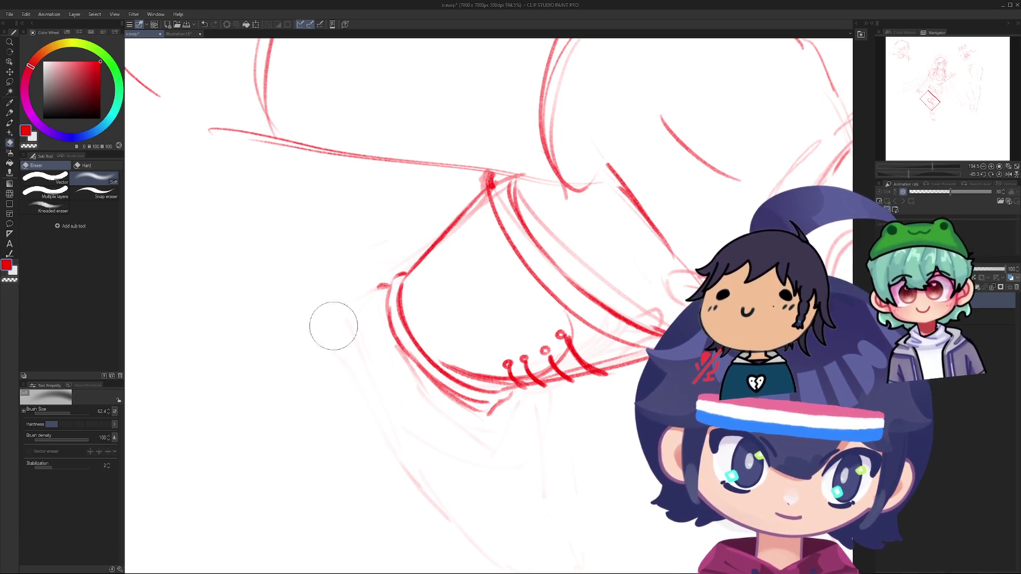
{"action": "key", "text": "o"}
Step: Try long strokes and a short hooked curve left of the boot, undoing each
{"action": "key", "text": "p"}
{"action": "left_click_drag", "start_coordinate": [416, 450], "coordinate": [361, 302]}
{"action": "key", "text": "ctrl+z"}
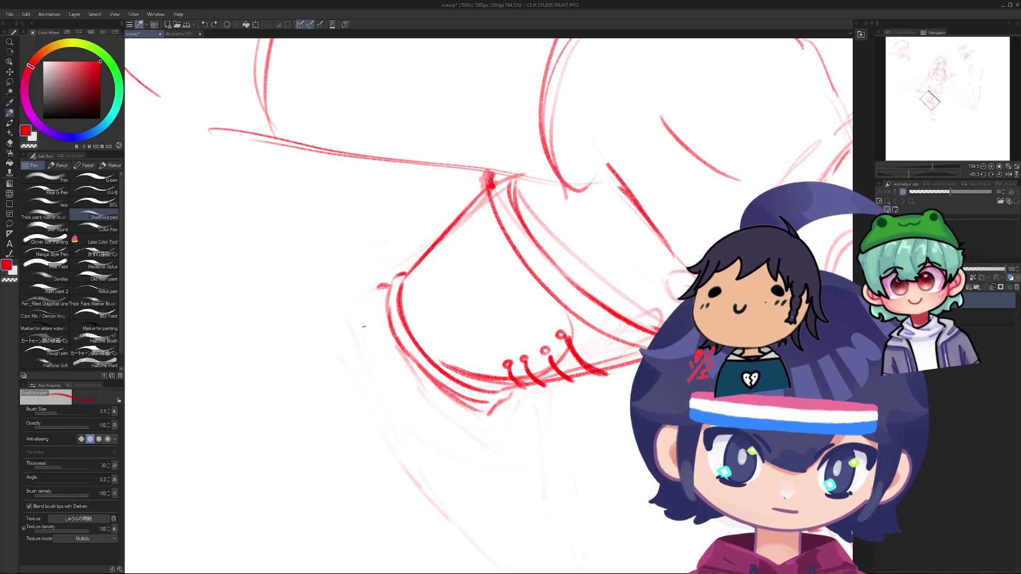
{"action": "left_click_drag", "start_coordinate": [417, 456], "coordinate": [362, 326]}
{"action": "key", "text": "ctrl+z"}
{"action": "mouse_move", "coordinate": [381, 286]}
{"action": "left_mouse_down"}
{"action": "mouse_move", "coordinate": [357, 328]}
{"action": "mouse_move", "coordinate": [349, 307]}
{"action": "mouse_move", "coordinate": [355, 338]}
{"action": "left_mouse_up"}
{"action": "key", "text": "ctrl+z"}
{"action": "key", "text": "ctrl+z"}
{"action": "key", "text": "ctrl+z"}
{"action": "key", "text": "ctrl+z"}
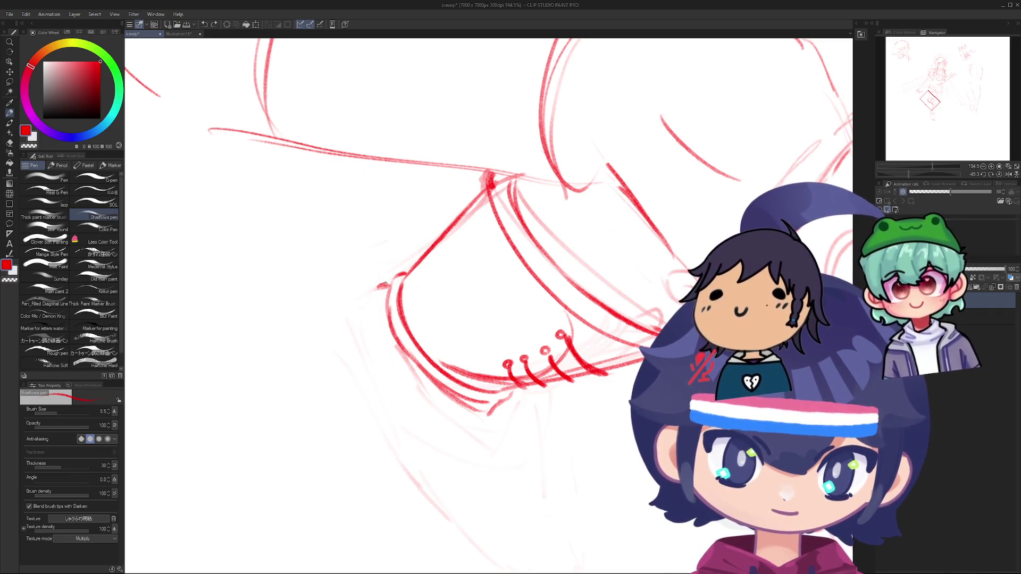
{"action": "left_click_drag", "start_coordinate": [387, 283], "coordinate": [357, 328]}
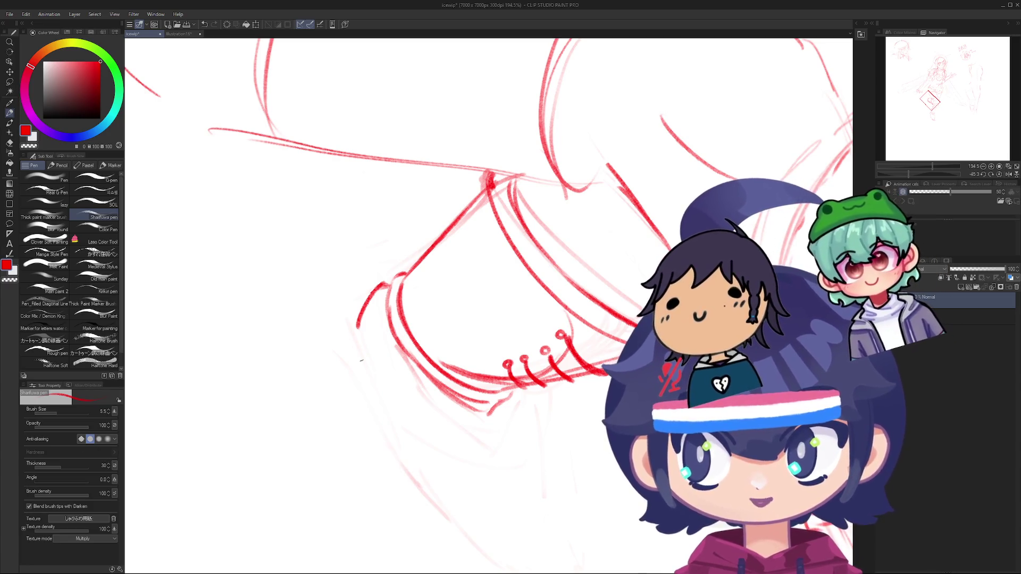
{"action": "key", "text": "ctrl+z"}
Step: Wipe the bold boot lines with an enlarged eraser
{"action": "scroll", "coordinate": [362, 360], "scroll_direction": "down", "scroll_amount": 4}
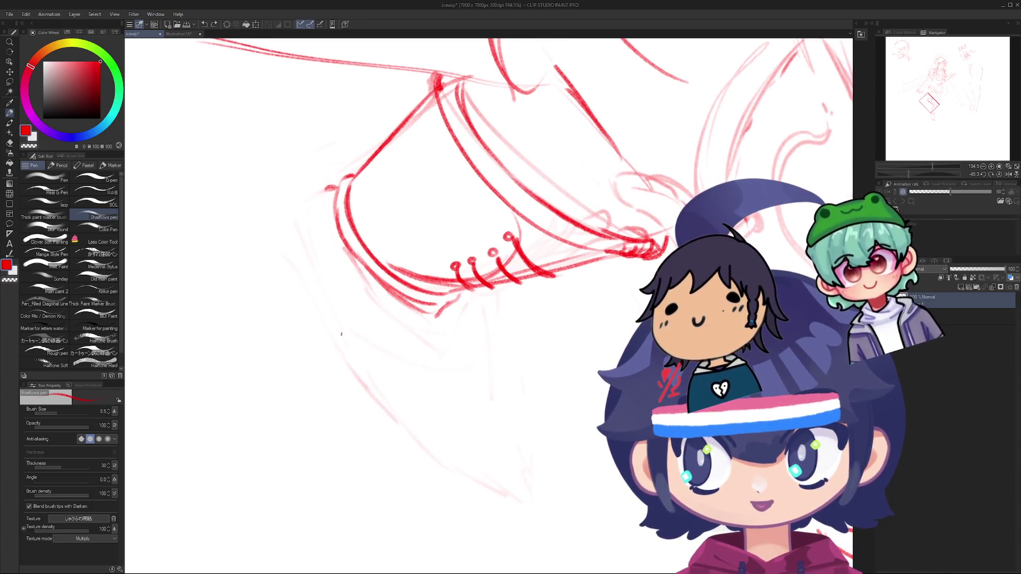
{"action": "scroll", "coordinate": [420, 305], "scroll_direction": "down", "scroll_amount": 3}
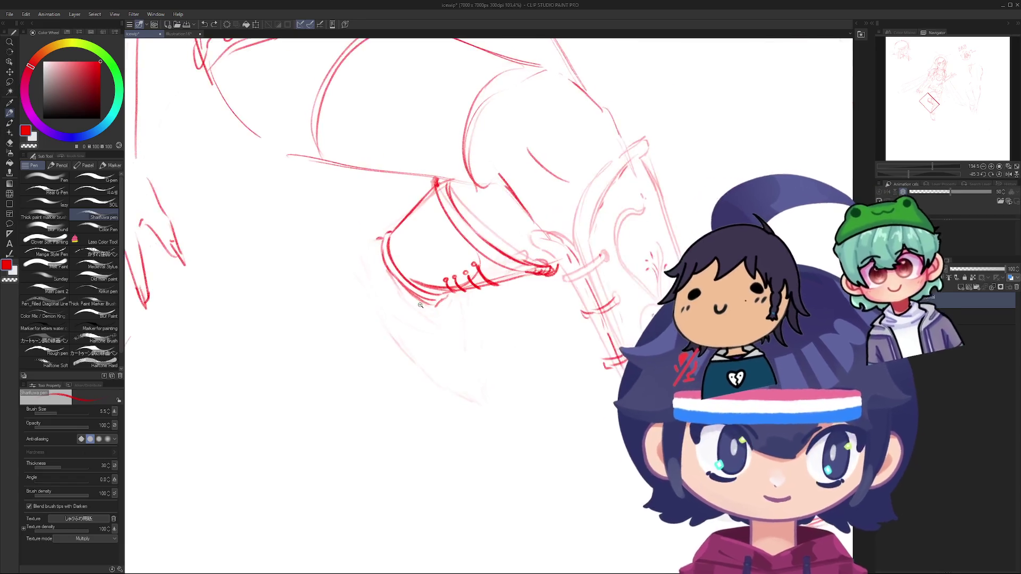
{"action": "key", "text": "e"}
{"action": "scroll", "coordinate": [420, 306], "scroll_direction": "up", "scroll_amount": 2}
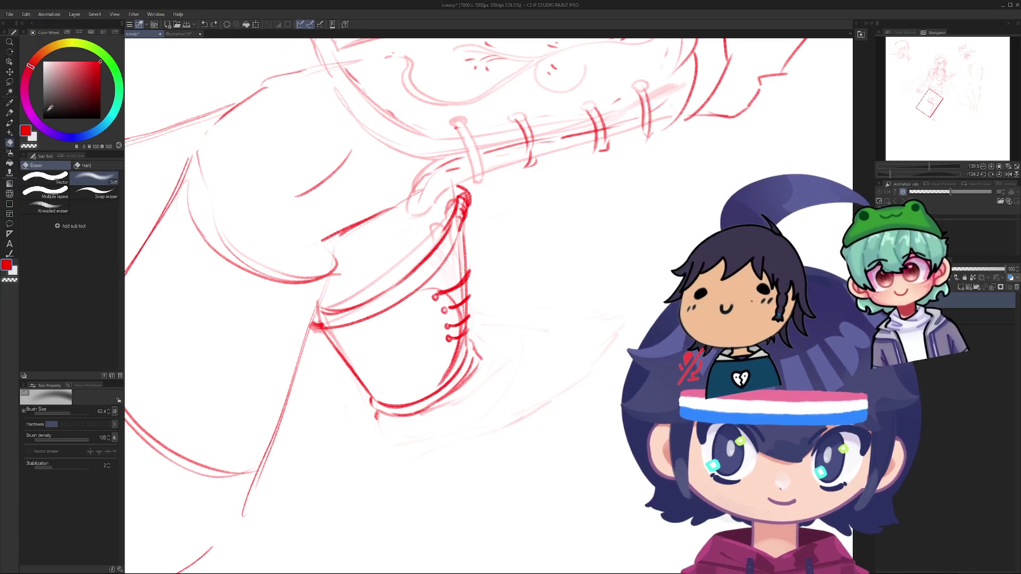
{"action": "mouse_move", "coordinate": [494, 330]}
{"action": "left_mouse_down"}
{"action": "mouse_move", "coordinate": [463, 371]}
{"action": "mouse_move", "coordinate": [415, 345]}
{"action": "mouse_move", "coordinate": [420, 314]}
{"action": "left_mouse_up"}
Step: Try short decorative strokes and a swirl curve on the boot front, undoing them
{"action": "scroll", "coordinate": [455, 284], "scroll_direction": "down", "scroll_amount": 3}
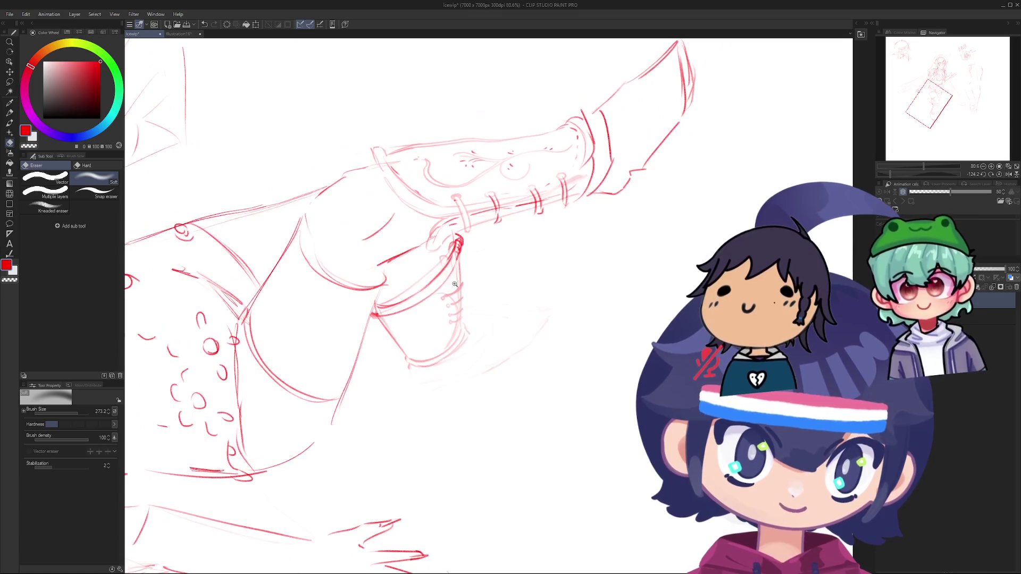
{"action": "left_click_drag", "start_coordinate": [455, 284], "coordinate": [436, 329]}
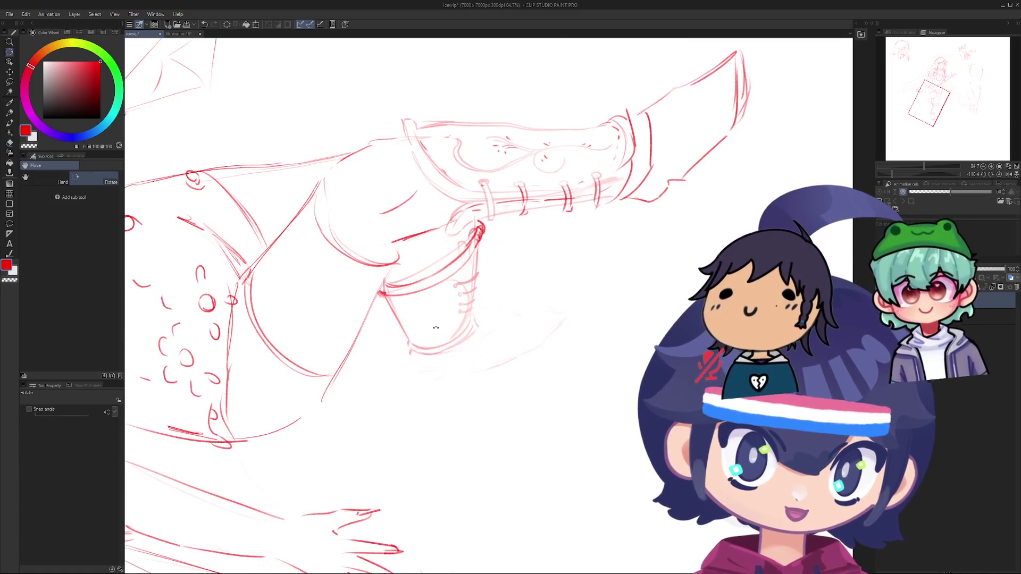
{"action": "key", "text": "p"}
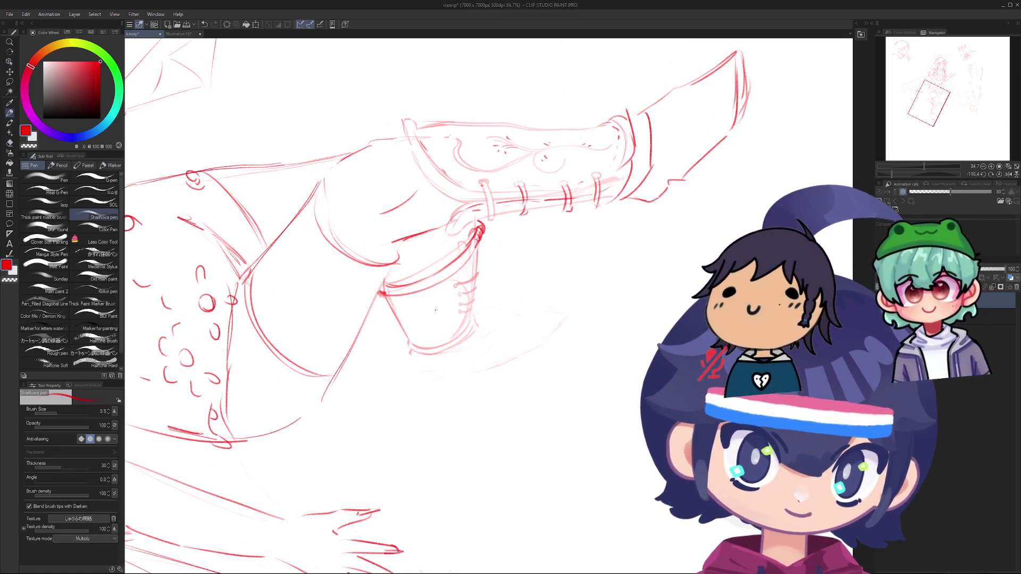
{"action": "scroll", "coordinate": [433, 329], "scroll_direction": "up", "scroll_amount": 4}
{"action": "mouse_move", "coordinate": [426, 341]}
{"action": "left_mouse_down"}
{"action": "mouse_move", "coordinate": [450, 319]}
{"action": "mouse_move", "coordinate": [428, 301]}
{"action": "left_mouse_up"}
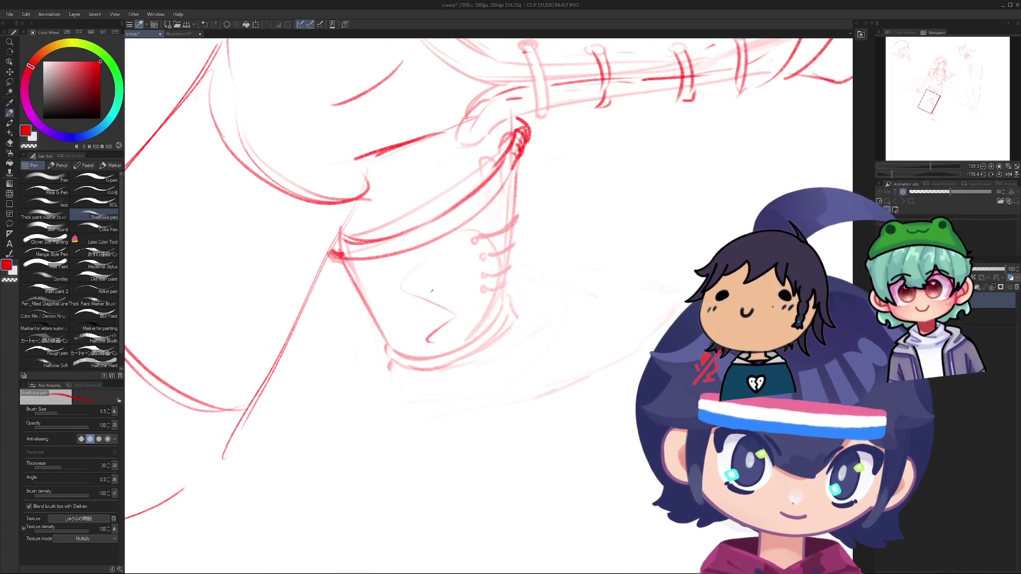
{"action": "key", "text": "ctrl+z"}
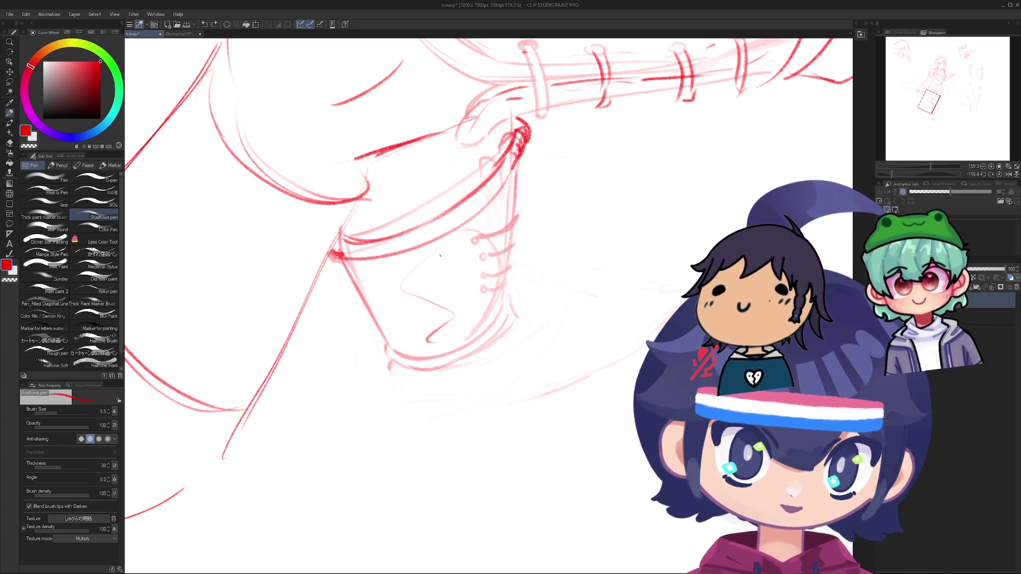
{"action": "mouse_move", "coordinate": [420, 266]}
{"action": "left_mouse_down"}
{"action": "mouse_move", "coordinate": [405, 290]}
{"action": "mouse_move", "coordinate": [458, 309]}
{"action": "mouse_move", "coordinate": [434, 301]}
{"action": "mouse_move", "coordinate": [447, 329]}
{"action": "left_mouse_up"}
{"action": "key", "text": "ctrl+z"}
{"action": "key", "text": "ctrl+z"}
{"action": "key", "text": "ctrl+z"}
{"action": "key", "text": "ctrl+z"}
{"action": "key", "text": "ctrl+z"}
{"action": "key", "text": "ctrl+z"}
{"action": "key", "text": "ctrl+z"}
{"action": "key", "text": "ctrl+z"}
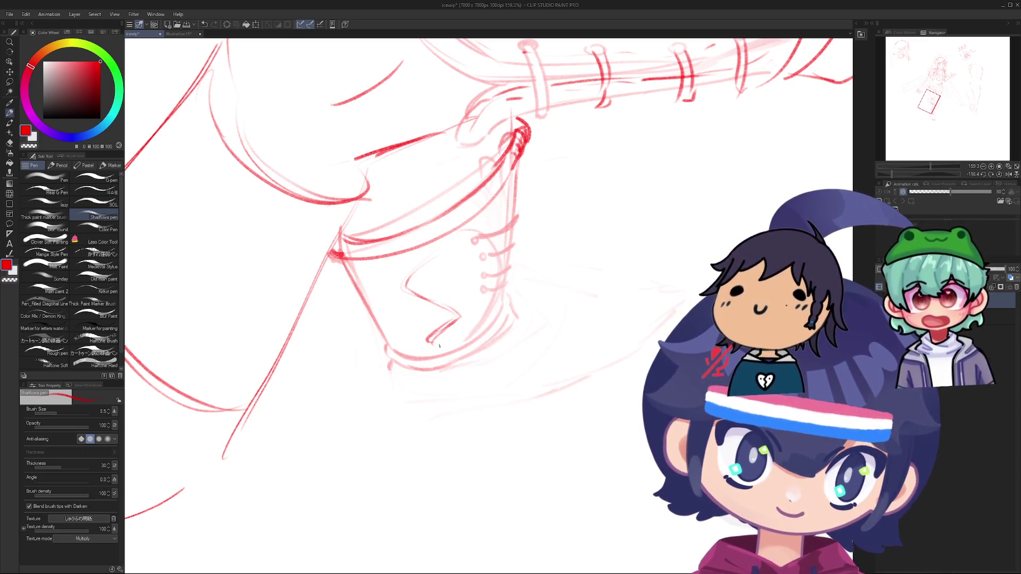
{"action": "mouse_move", "coordinate": [450, 287]}
{"action": "left_mouse_down"}
{"action": "mouse_move", "coordinate": [441, 303]}
{"action": "mouse_move", "coordinate": [466, 271]}
{"action": "mouse_move", "coordinate": [454, 302]}
{"action": "mouse_move", "coordinate": [398, 335]}
{"action": "mouse_move", "coordinate": [380, 301]}
{"action": "mouse_move", "coordinate": [403, 300]}
{"action": "left_mouse_up"}
{"action": "key", "text": "ctrl+z"}
{"action": "key", "text": "ctrl+z"}
{"action": "key", "text": "ctrl+z"}
{"action": "key", "text": "ctrl+z"}
{"action": "key", "text": "ctrl+z"}
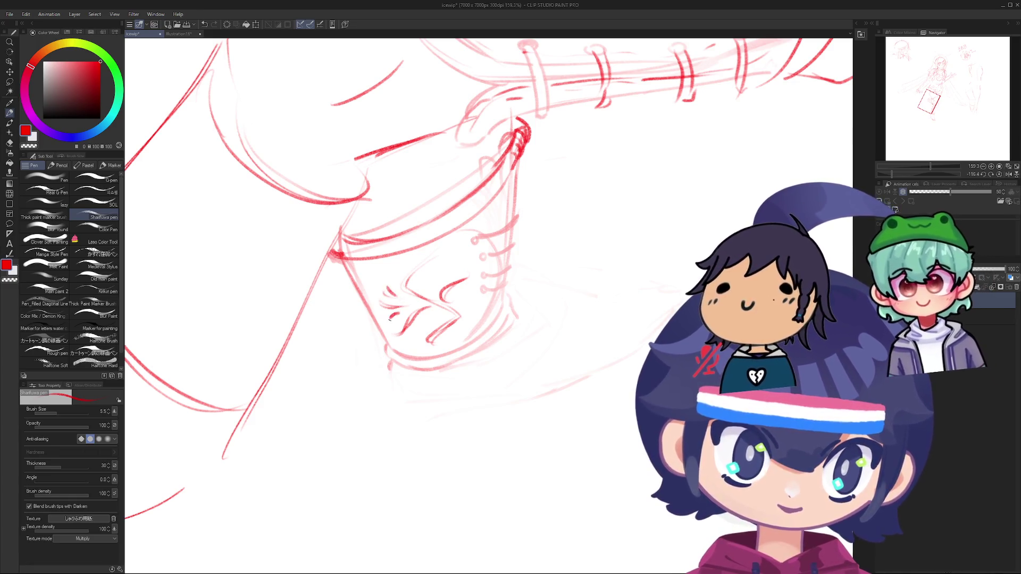
Step: Add a short ornamental stroke to the boot, then rotate to see the whole leg
{"action": "left_click_drag", "start_coordinate": [438, 280], "coordinate": [450, 270]}
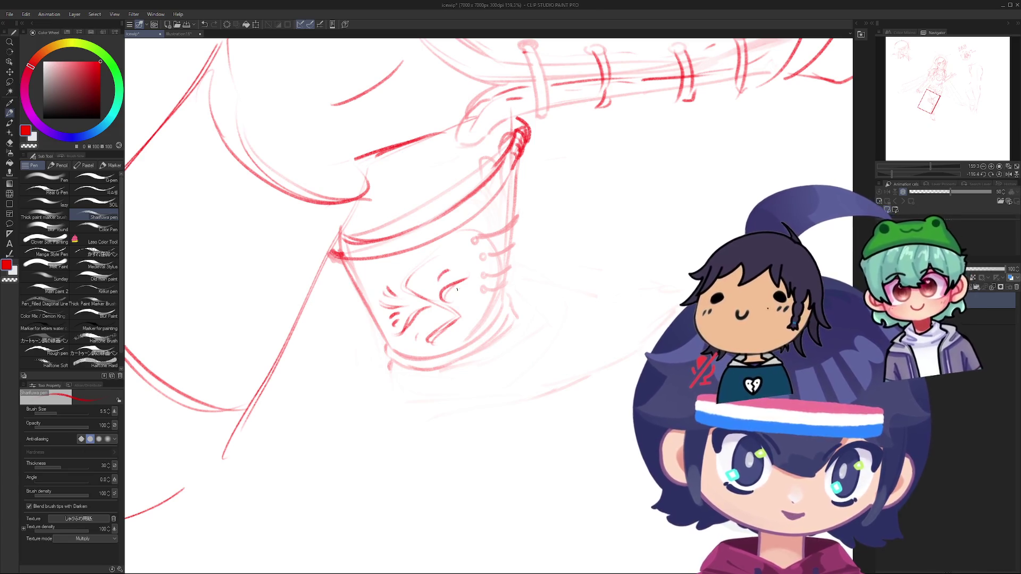
{"action": "key", "text": "r"}
{"action": "scroll", "coordinate": [438, 280], "scroll_direction": "down", "scroll_amount": 3}
{"action": "mouse_move", "coordinate": [410, 213]}
{"action": "left_mouse_down"}
{"action": "mouse_move", "coordinate": [369, 305]}
{"action": "mouse_move", "coordinate": [452, 167]}
{"action": "mouse_move", "coordinate": [438, 245]}
{"action": "left_mouse_up"}
{"action": "scroll", "coordinate": [436, 197], "scroll_direction": "down", "scroll_amount": 2}
{"action": "scroll", "coordinate": [447, 202], "scroll_direction": "down", "scroll_amount": 2}
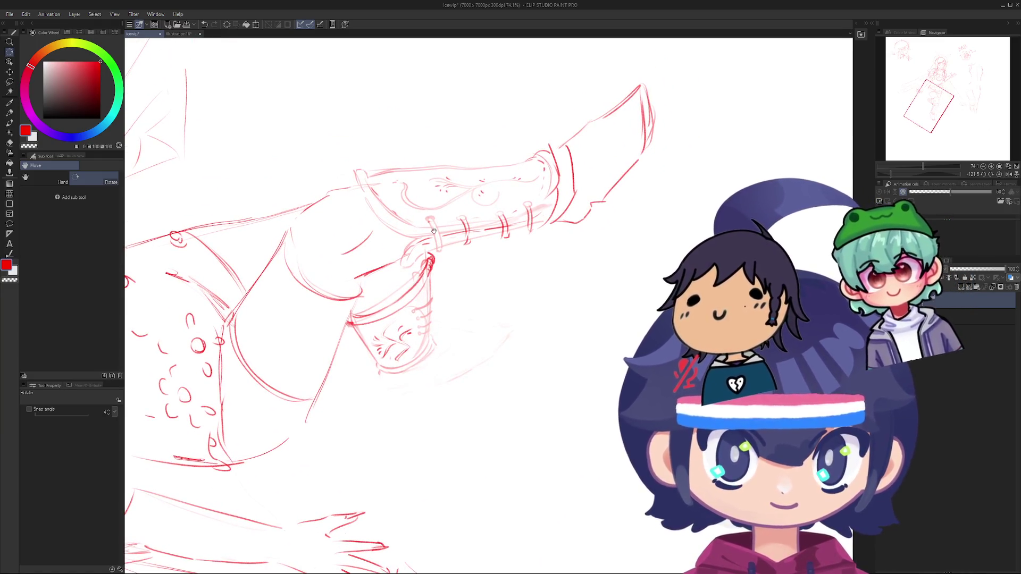
Step: Tilt the boot steeper and try a diagonal line beside the cuff, then undo it
{"action": "scroll", "coordinate": [434, 231], "scroll_direction": "up", "scroll_amount": 3}
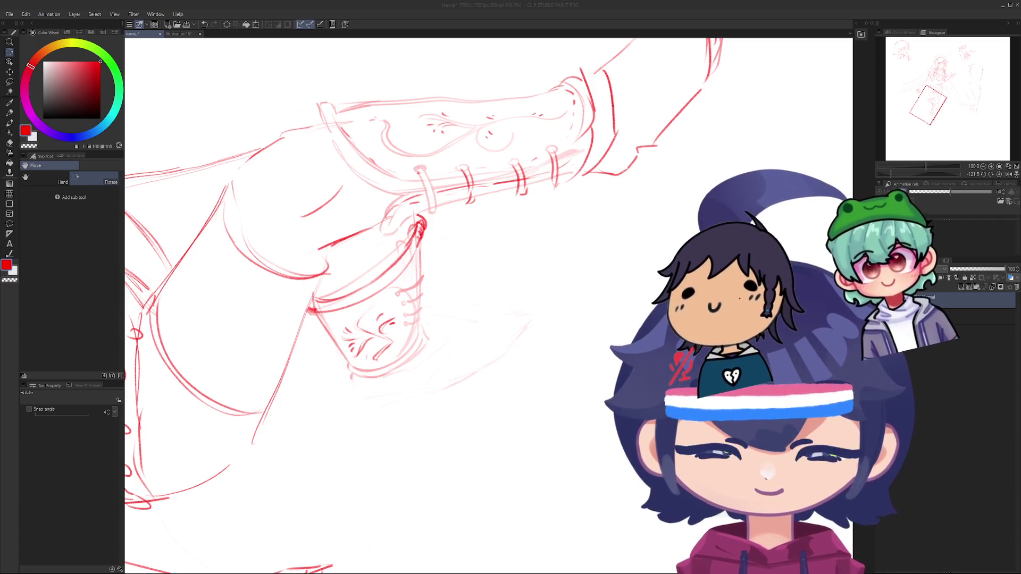
{"action": "scroll", "coordinate": [404, 309], "scroll_direction": "up", "scroll_amount": 3}
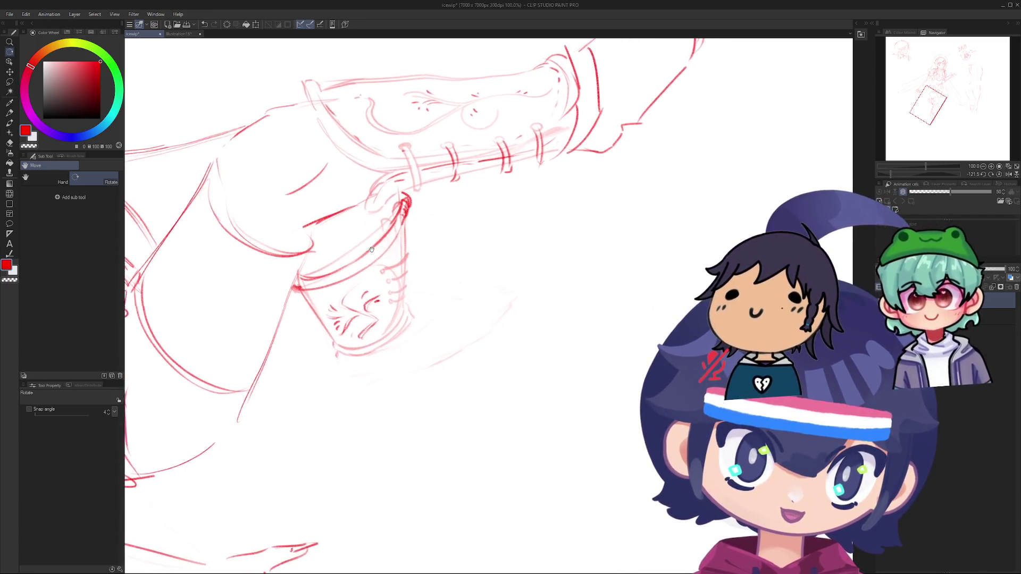
{"action": "mouse_move", "coordinate": [404, 309]}
{"action": "left_mouse_down"}
{"action": "mouse_move", "coordinate": [463, 295]}
{"action": "mouse_move", "coordinate": [387, 310]}
{"action": "left_mouse_up"}
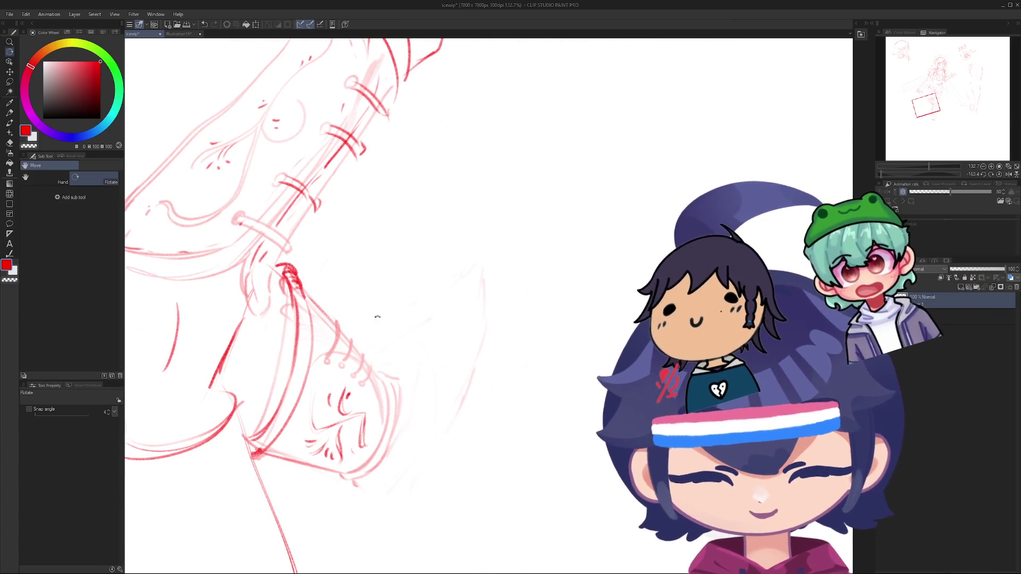
{"action": "key", "text": "p"}
{"action": "left_click_drag", "start_coordinate": [380, 346], "coordinate": [468, 290]}
{"action": "key", "text": "ctrl+z"}
{"action": "key", "text": "ctrl+z"}
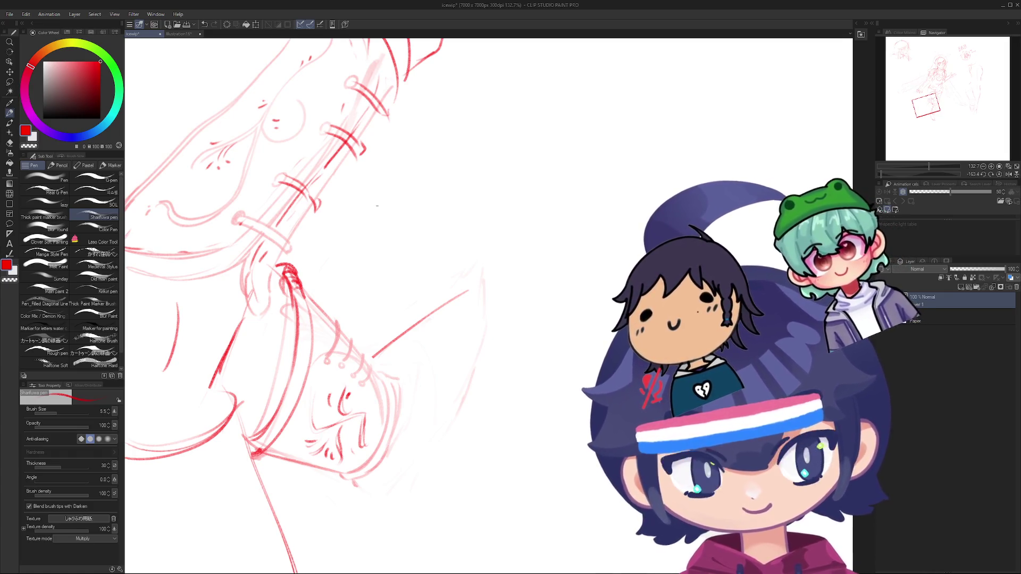
Step: Erase the faint diagonal guide line beside the boot
{"action": "left_click_drag", "start_coordinate": [381, 374], "coordinate": [380, 392]}
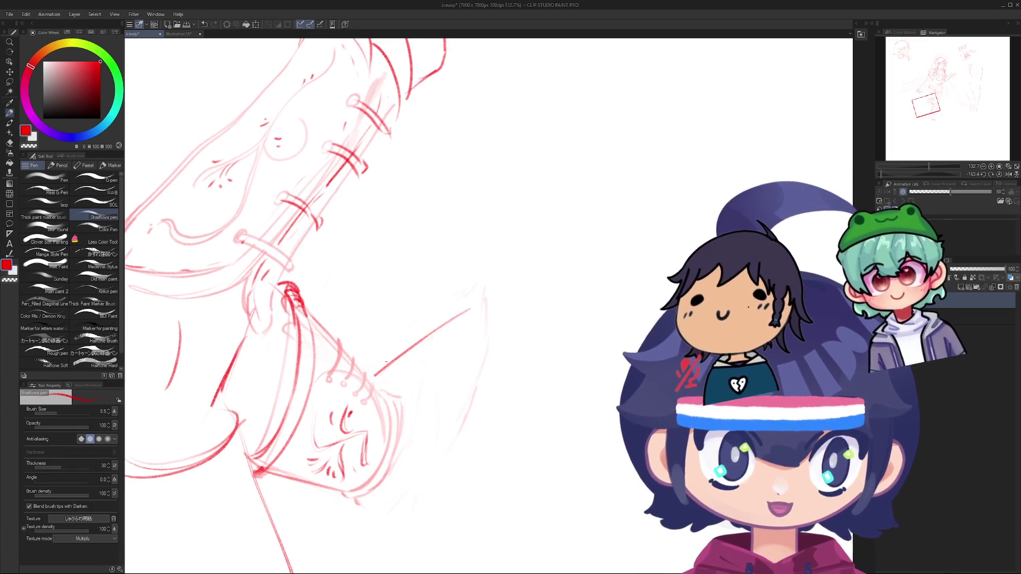
{"action": "key", "text": "e"}
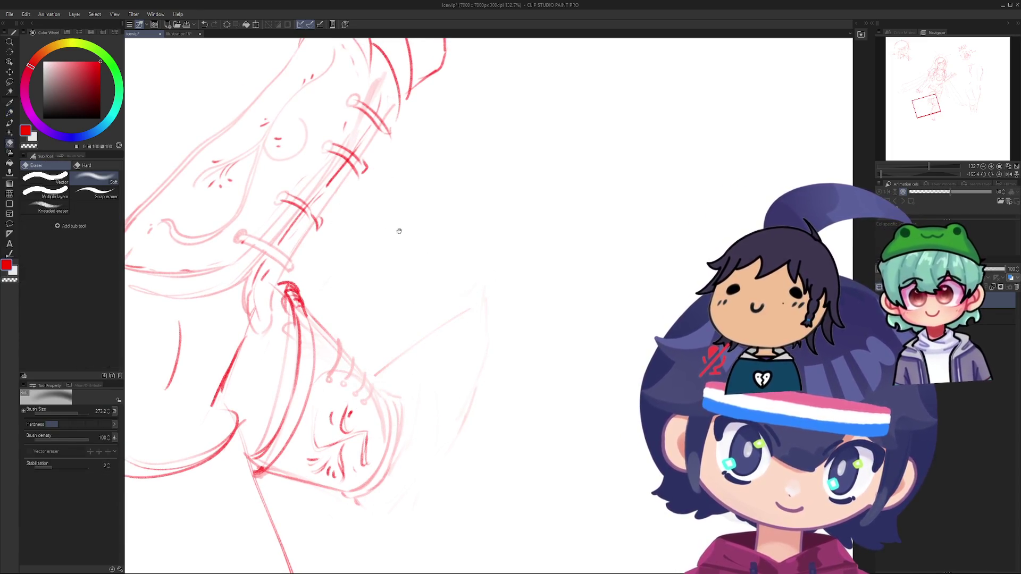
{"action": "mouse_move", "coordinate": [399, 228]}
{"action": "left_mouse_down"}
{"action": "mouse_move", "coordinate": [448, 493]}
{"action": "mouse_move", "coordinate": [437, 432]}
{"action": "left_mouse_up"}
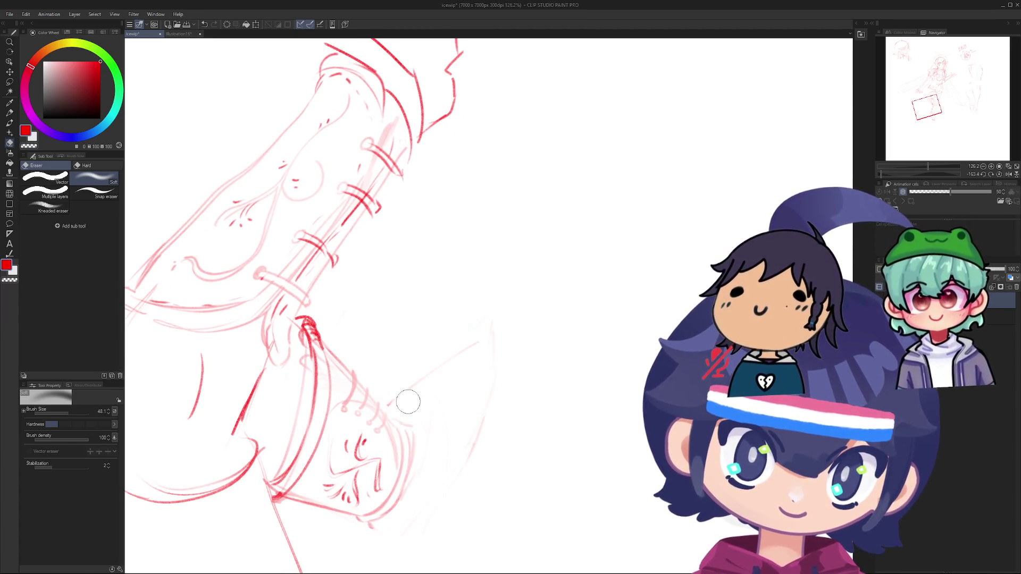
{"action": "mouse_move", "coordinate": [392, 404]}
{"action": "left_mouse_down"}
{"action": "mouse_move", "coordinate": [478, 344]}
{"action": "mouse_move", "coordinate": [431, 319]}
{"action": "mouse_move", "coordinate": [384, 373]}
{"action": "mouse_move", "coordinate": [541, 244]}
{"action": "mouse_move", "coordinate": [392, 280]}
{"action": "left_mouse_up"}
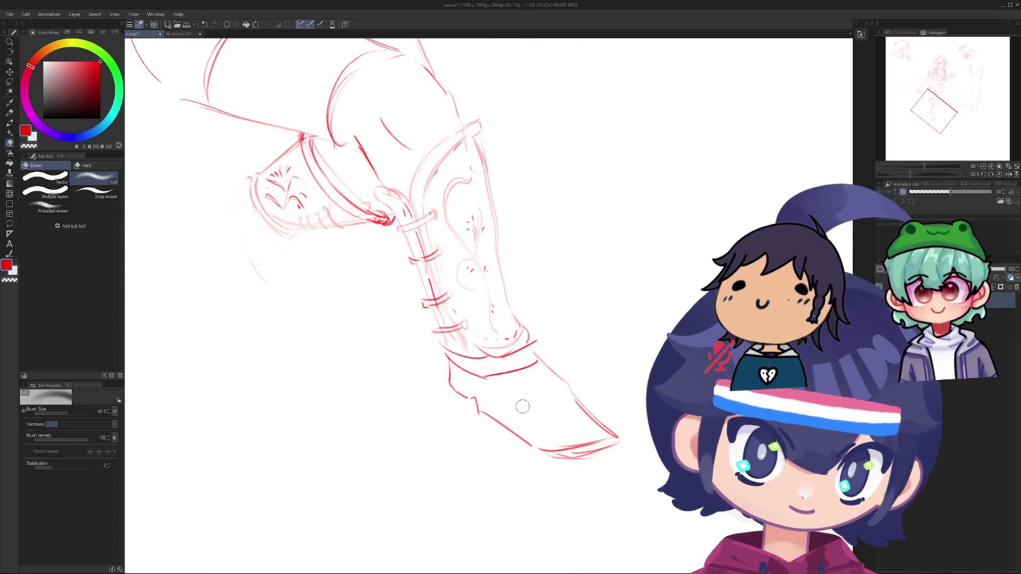
Step: Sketch crease strokes near the boot toe, undoing the faint and cross-hatch ones
{"action": "key", "text": "p"}
{"action": "left_click_drag", "start_coordinate": [502, 399], "coordinate": [548, 426]}
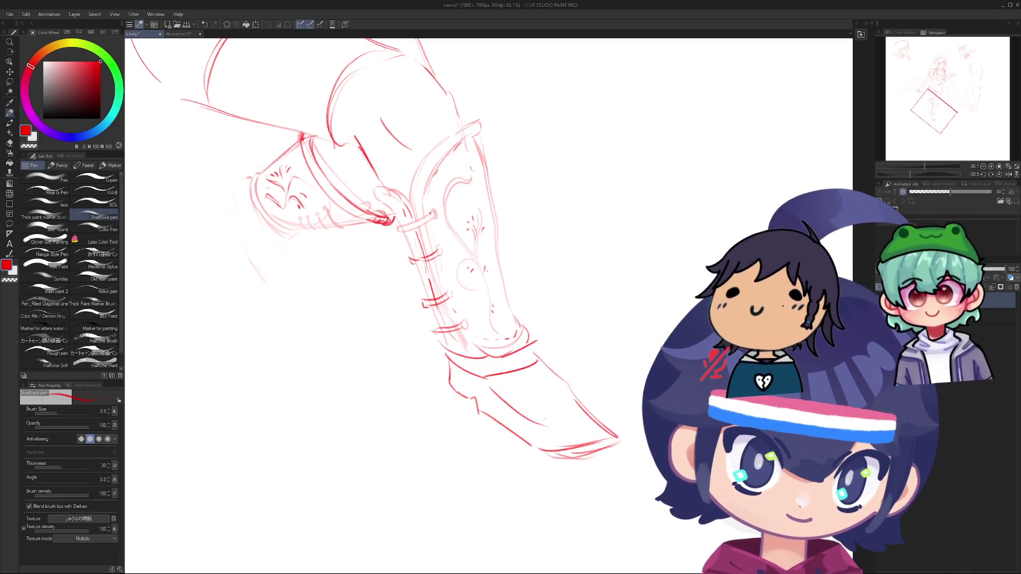
{"action": "mouse_move", "coordinate": [535, 369]}
{"action": "left_mouse_down"}
{"action": "mouse_move", "coordinate": [516, 386]}
{"action": "mouse_move", "coordinate": [499, 373]}
{"action": "mouse_move", "coordinate": [547, 375]}
{"action": "mouse_move", "coordinate": [509, 395]}
{"action": "mouse_move", "coordinate": [562, 385]}
{"action": "mouse_move", "coordinate": [522, 409]}
{"action": "mouse_move", "coordinate": [569, 388]}
{"action": "left_mouse_up"}
{"action": "key", "text": "ctrl+z"}
{"action": "key", "text": "ctrl+z"}
{"action": "key", "text": "ctrl+z"}
{"action": "key", "text": "ctrl+z"}
{"action": "key", "text": "ctrl+z"}
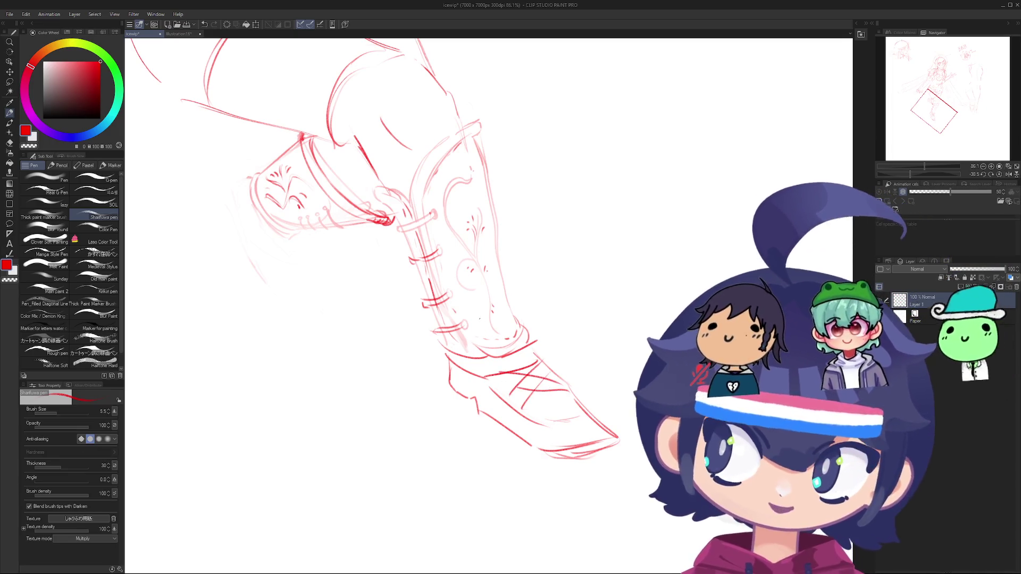
{"action": "mouse_move", "coordinate": [480, 319]}
{"action": "left_mouse_down"}
{"action": "mouse_move", "coordinate": [463, 313]}
{"action": "mouse_move", "coordinate": [526, 383]}
{"action": "mouse_move", "coordinate": [440, 289]}
{"action": "mouse_move", "coordinate": [514, 431]}
{"action": "mouse_move", "coordinate": [476, 372]}
{"action": "mouse_move", "coordinate": [509, 472]}
{"action": "mouse_move", "coordinate": [433, 358]}
{"action": "mouse_move", "coordinate": [444, 365]}
{"action": "left_mouse_up"}
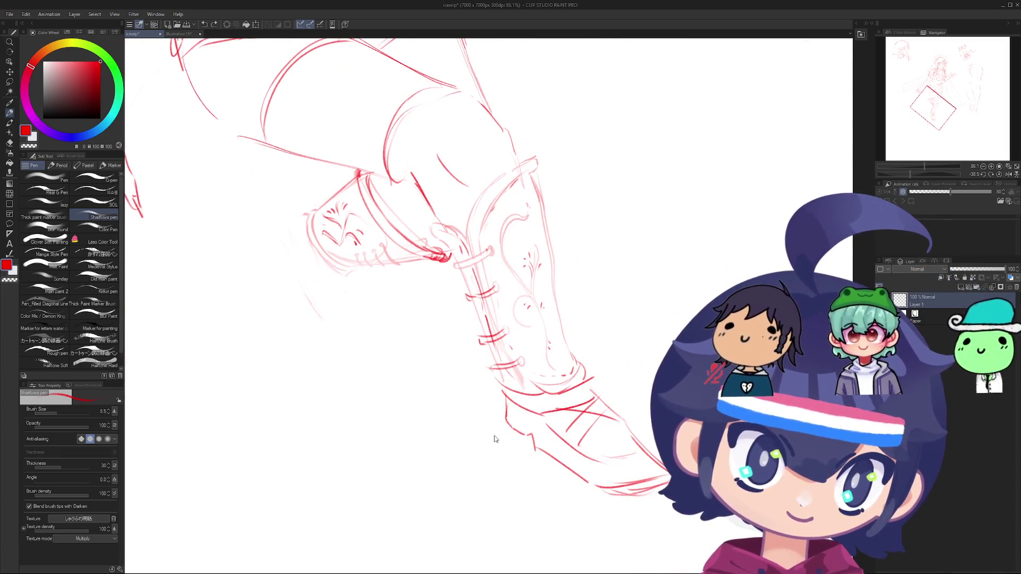
{"action": "key", "text": "ctrl+z"}
{"action": "key", "text": "ctrl+z"}
Step: Try several curved lines below the boot heel, undoing each
{"action": "scroll", "coordinate": [432, 235], "scroll_direction": "up", "scroll_amount": 3}
{"action": "mouse_move", "coordinate": [432, 234]}
{"action": "left_mouse_down"}
{"action": "mouse_move", "coordinate": [479, 373]}
{"action": "mouse_move", "coordinate": [537, 388]}
{"action": "mouse_move", "coordinate": [556, 410]}
{"action": "left_mouse_up"}
{"action": "key", "text": "ctrl+z"}
{"action": "mouse_move", "coordinate": [335, 404]}
{"action": "left_mouse_down"}
{"action": "mouse_move", "coordinate": [395, 524]}
{"action": "mouse_move", "coordinate": [363, 469]}
{"action": "left_mouse_up"}
{"action": "key", "text": "ctrl+z"}
{"action": "key", "text": "ctrl+z"}
{"action": "left_click_drag", "start_coordinate": [337, 424], "coordinate": [390, 519]}
{"action": "key", "text": "ctrl+z"}
{"action": "left_click_drag", "start_coordinate": [362, 453], "coordinate": [393, 519]}
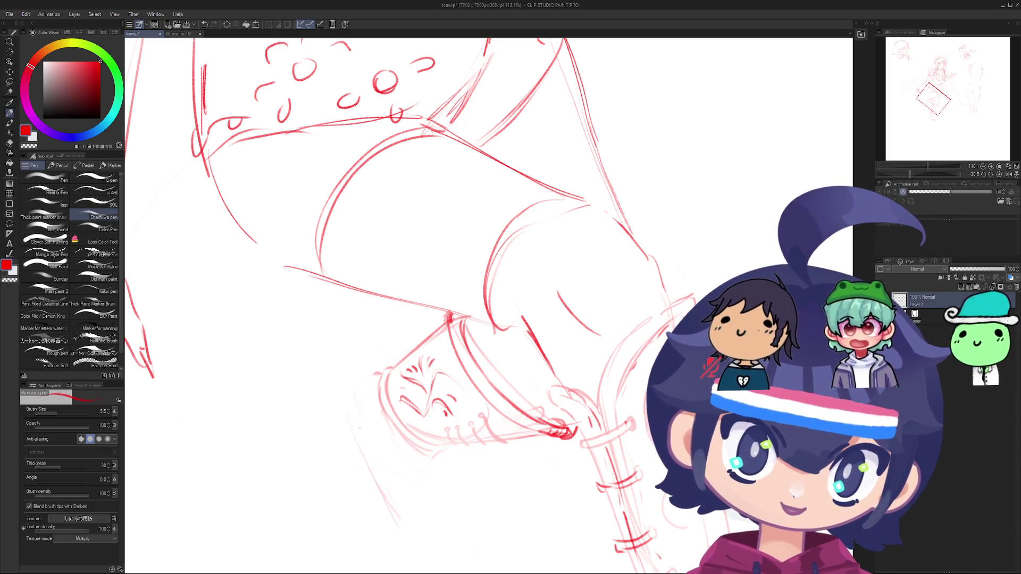
{"action": "key", "text": "ctrl+z"}
Step: Zoom out and rotate the view to see the whole fairy figure
{"action": "scroll", "coordinate": [348, 417], "scroll_direction": "down", "scroll_amount": 4}
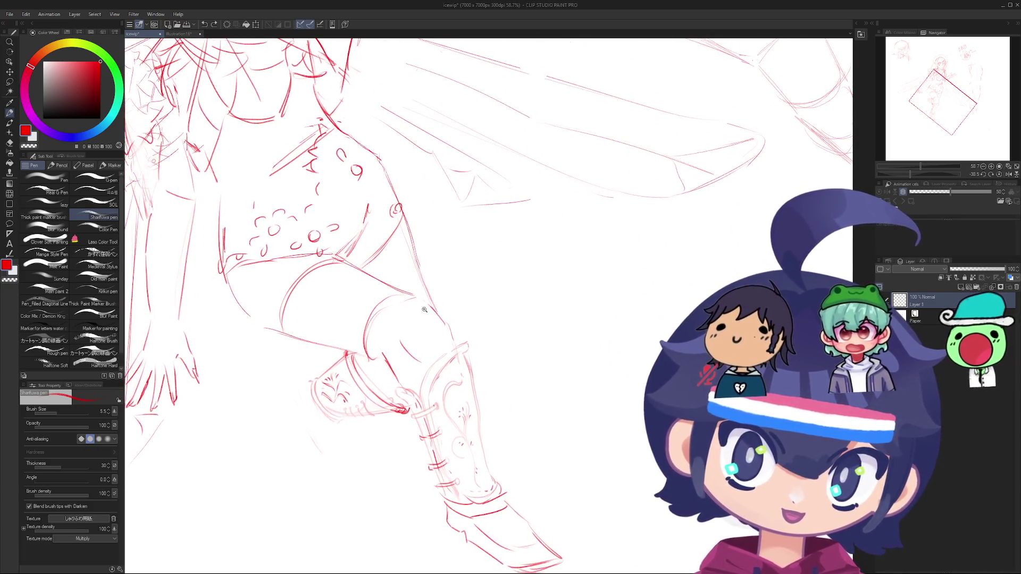
{"action": "scroll", "coordinate": [397, 375], "scroll_direction": "down", "scroll_amount": 4}
{"action": "key", "text": "r"}
{"action": "mouse_move", "coordinate": [397, 375]}
{"action": "left_mouse_down"}
{"action": "mouse_move", "coordinate": [359, 502]}
{"action": "mouse_move", "coordinate": [348, 254]}
{"action": "left_mouse_up"}
{"action": "scroll", "coordinate": [347, 254], "scroll_direction": "up", "scroll_amount": 2}
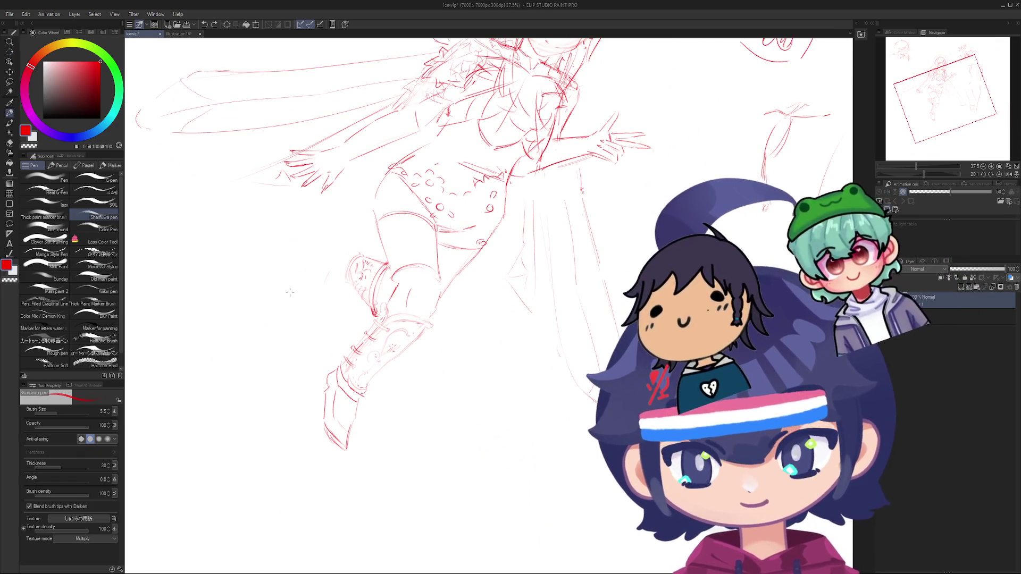
{"action": "left_click_drag", "start_coordinate": [326, 268], "coordinate": [329, 446]}
{"action": "scroll", "coordinate": [328, 319], "scroll_direction": "down", "scroll_amount": 2}
{"action": "scroll", "coordinate": [346, 426], "scroll_direction": "up", "scroll_amount": 7}
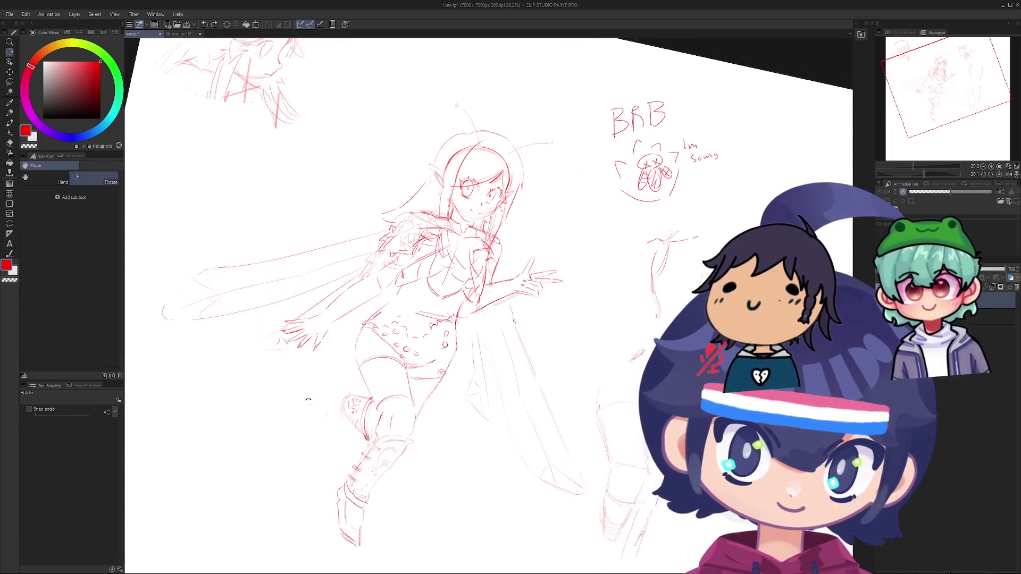
{"action": "key", "text": "e"}
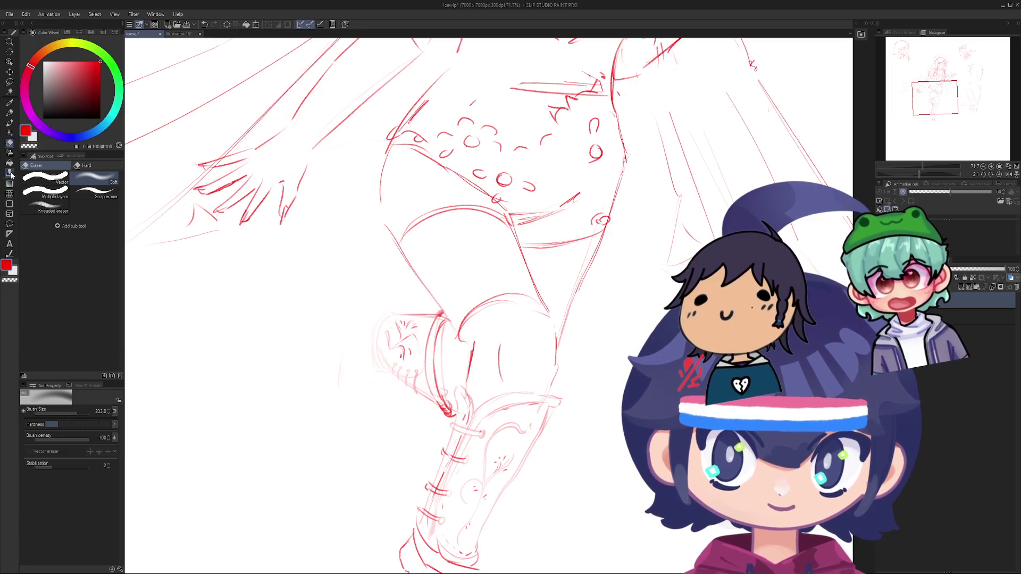
{"action": "left_click", "coordinate": [9, 183]}
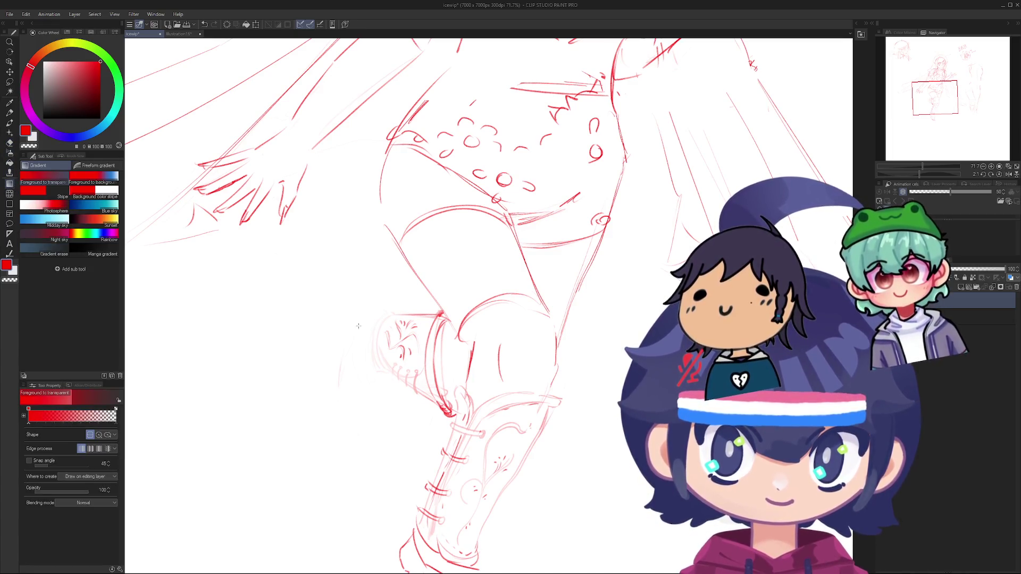
{"action": "scroll", "coordinate": [415, 345], "scroll_direction": "up", "scroll_amount": 2}
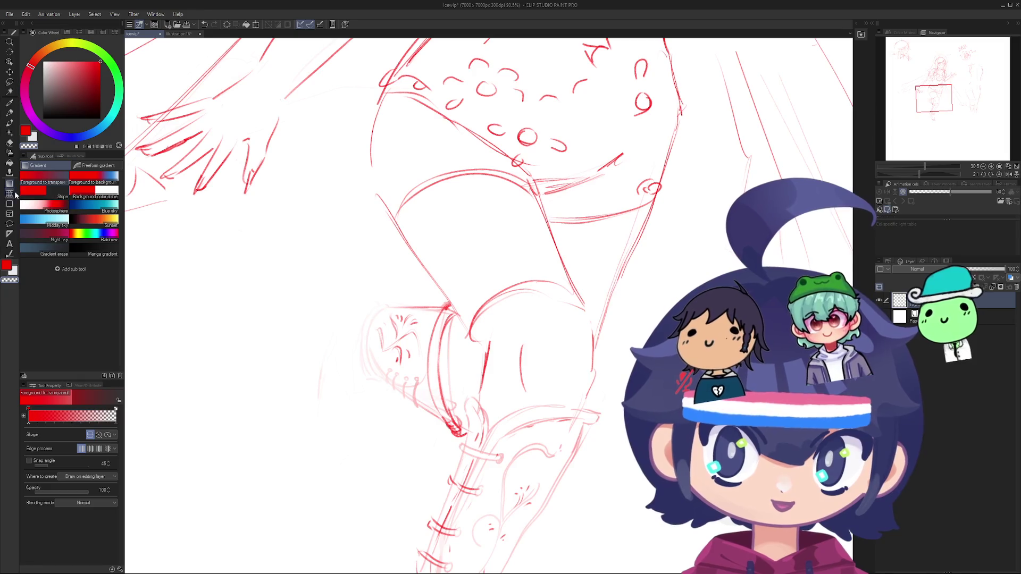
{"action": "left_click", "coordinate": [10, 194]}
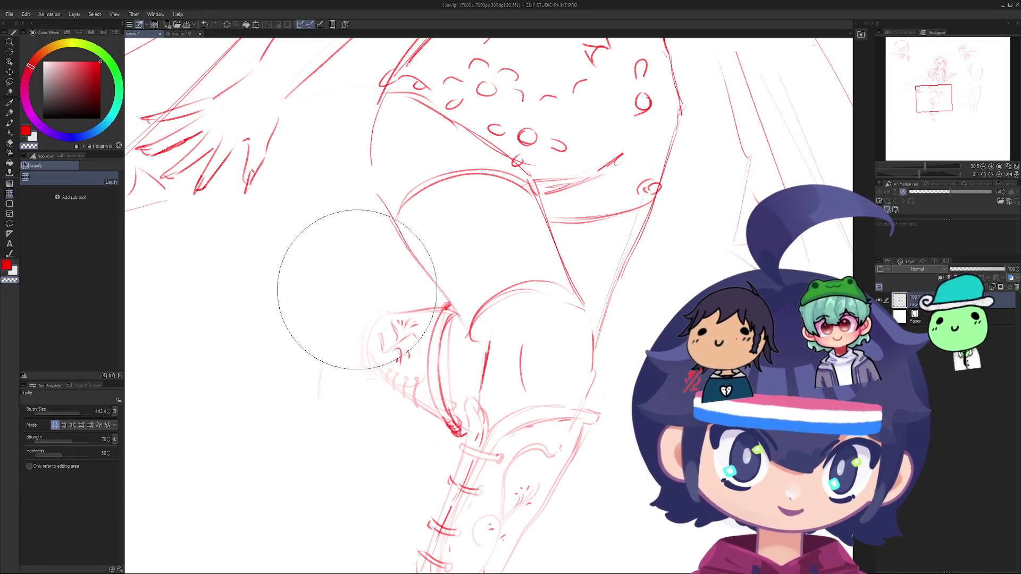
{"action": "mouse_move", "coordinate": [357, 290]}
{"action": "left_mouse_down"}
{"action": "mouse_move", "coordinate": [319, 274]}
{"action": "mouse_move", "coordinate": [354, 234]}
{"action": "mouse_move", "coordinate": [378, 288]}
{"action": "left_mouse_up"}
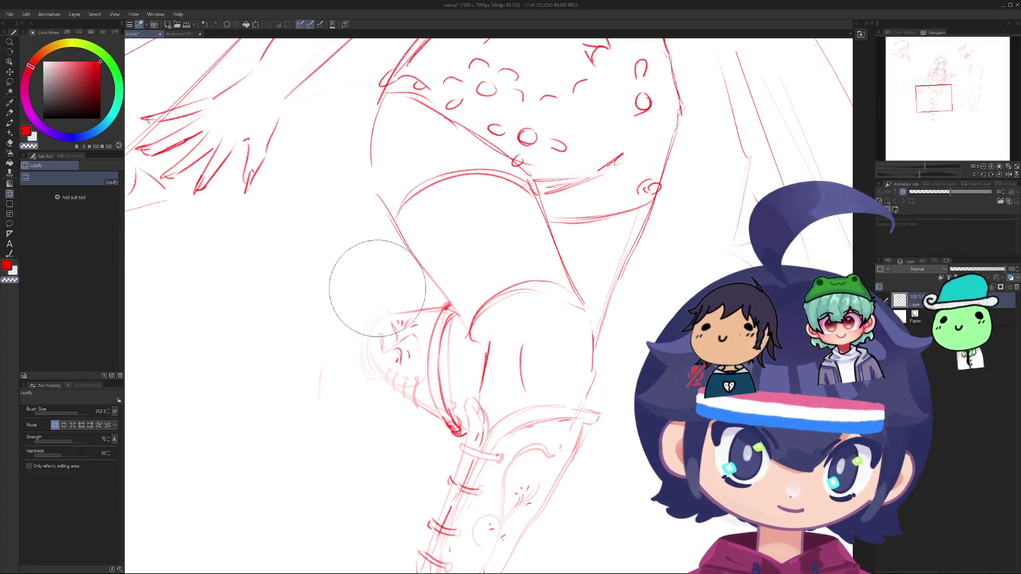
{"action": "key", "text": "r"}
{"action": "scroll", "coordinate": [290, 268], "scroll_direction": "down", "scroll_amount": 4}
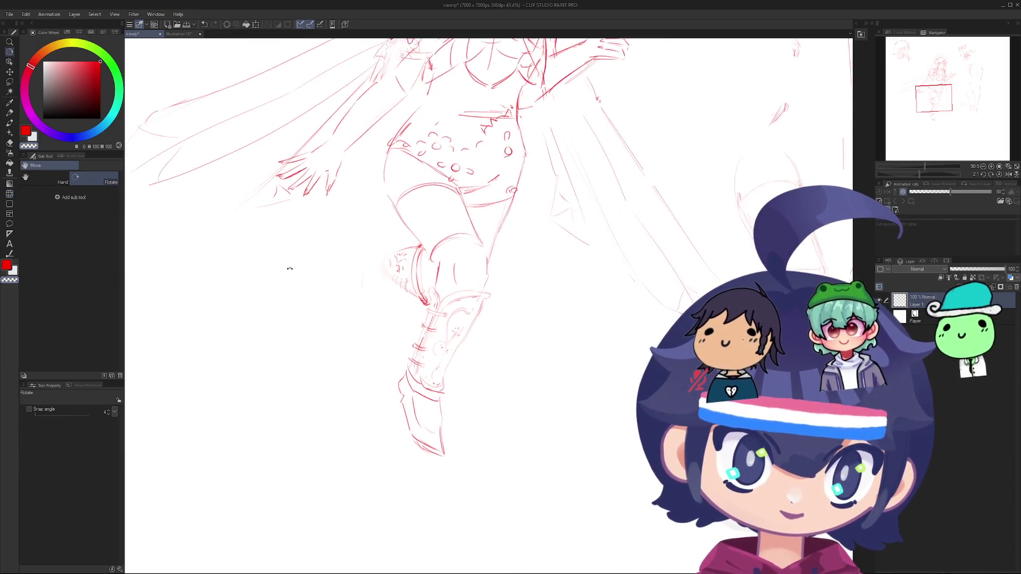
{"action": "mouse_move", "coordinate": [289, 268]}
{"action": "left_mouse_down"}
{"action": "mouse_move", "coordinate": [319, 373]}
{"action": "mouse_move", "coordinate": [383, 420]}
{"action": "mouse_move", "coordinate": [392, 298]}
{"action": "left_mouse_up"}
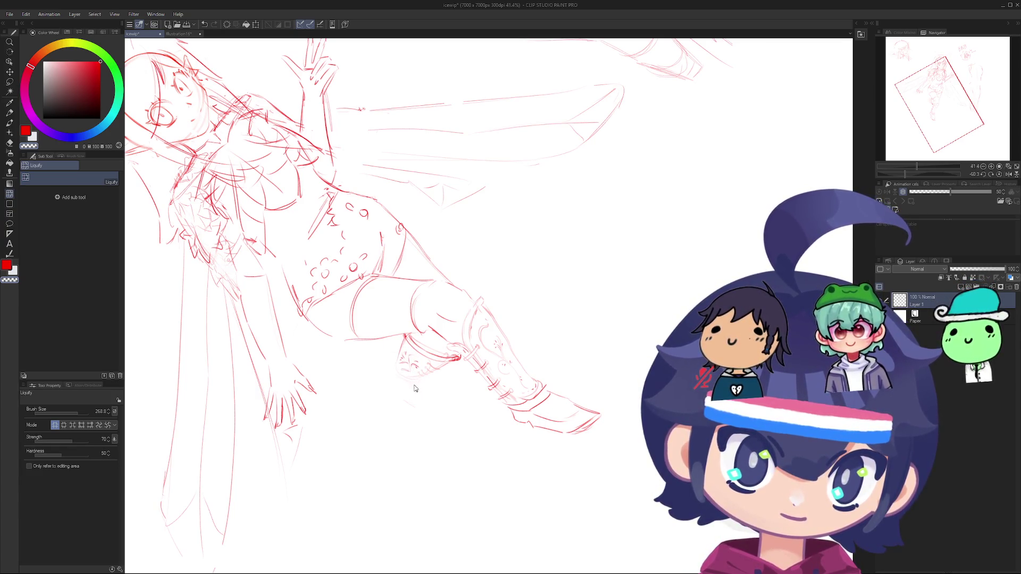
{"action": "key", "text": "r"}
{"action": "mouse_move", "coordinate": [422, 376]}
{"action": "left_mouse_down"}
{"action": "mouse_move", "coordinate": [338, 444]}
{"action": "mouse_move", "coordinate": [287, 372]}
{"action": "mouse_move", "coordinate": [235, 337]}
{"action": "left_mouse_up"}
{"action": "scroll", "coordinate": [296, 308], "scroll_direction": "down", "scroll_amount": 3}
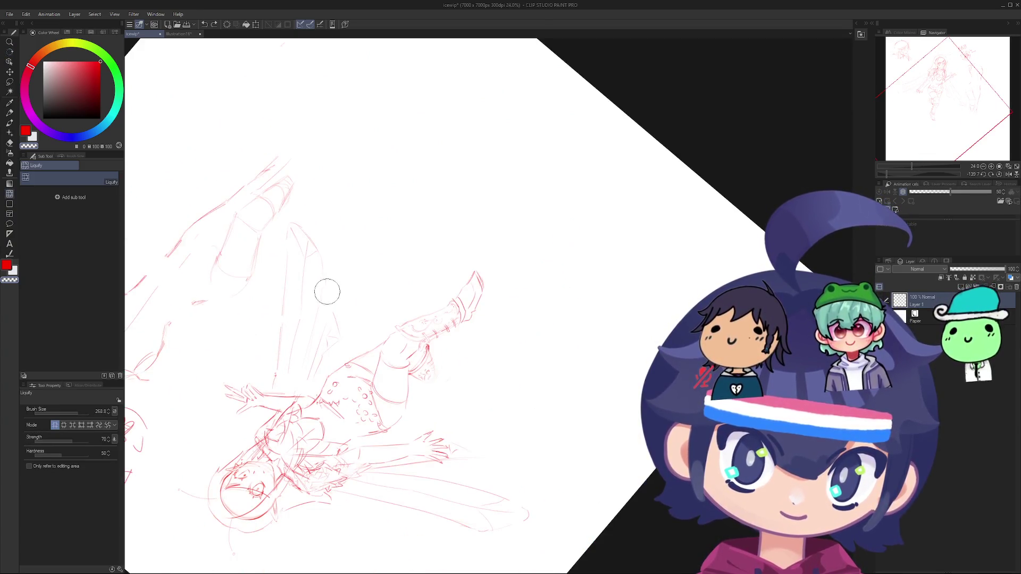
{"action": "key", "text": "r"}
{"action": "scroll", "coordinate": [384, 262], "scroll_direction": "up", "scroll_amount": 5}
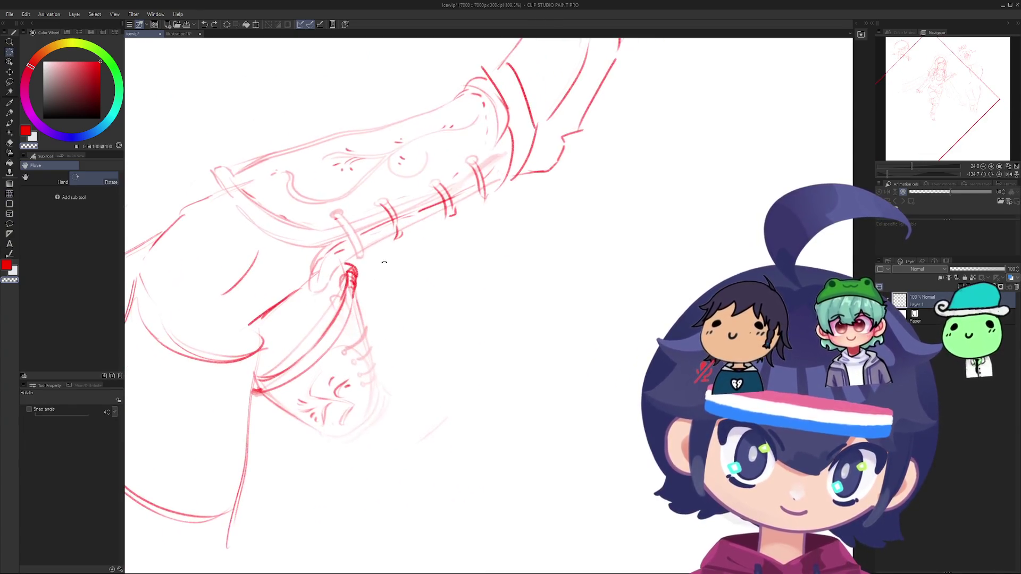
{"action": "left_click_drag", "start_coordinate": [384, 262], "coordinate": [393, 276]}
{"action": "key", "text": "p"}
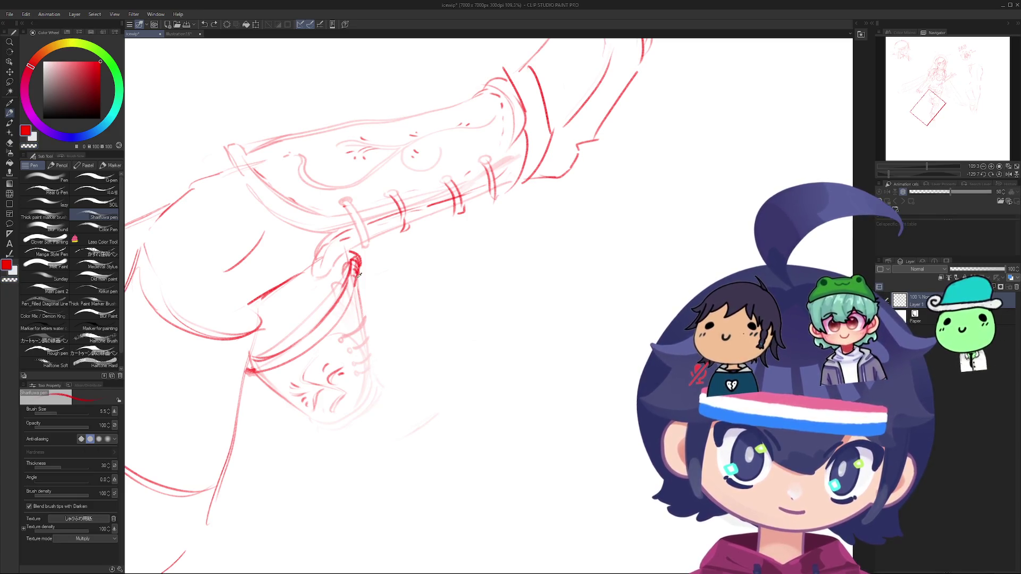
{"action": "mouse_move", "coordinate": [417, 298]}
{"action": "left_mouse_down"}
{"action": "mouse_move", "coordinate": [396, 367]}
{"action": "mouse_move", "coordinate": [425, 383]}
{"action": "left_mouse_up"}
{"action": "key", "text": "ctrl+z"}
{"action": "mouse_move", "coordinate": [468, 329]}
{"action": "left_mouse_down"}
{"action": "mouse_move", "coordinate": [380, 368]}
{"action": "mouse_move", "coordinate": [449, 335]}
{"action": "mouse_move", "coordinate": [495, 333]}
{"action": "mouse_move", "coordinate": [504, 370]}
{"action": "mouse_move", "coordinate": [498, 362]}
{"action": "mouse_move", "coordinate": [487, 400]}
{"action": "left_mouse_up"}
{"action": "key", "text": "ctrl+z"}
{"action": "key", "text": "ctrl+z"}
{"action": "key", "text": "ctrl+z"}
{"action": "key", "text": "ctrl+z"}
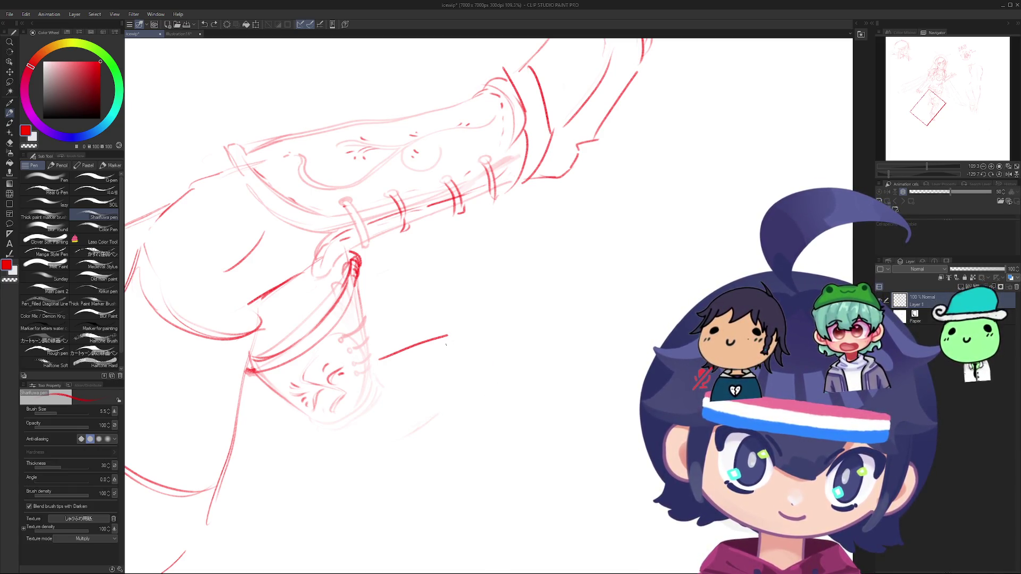
{"action": "key", "text": "ctrl+z"}
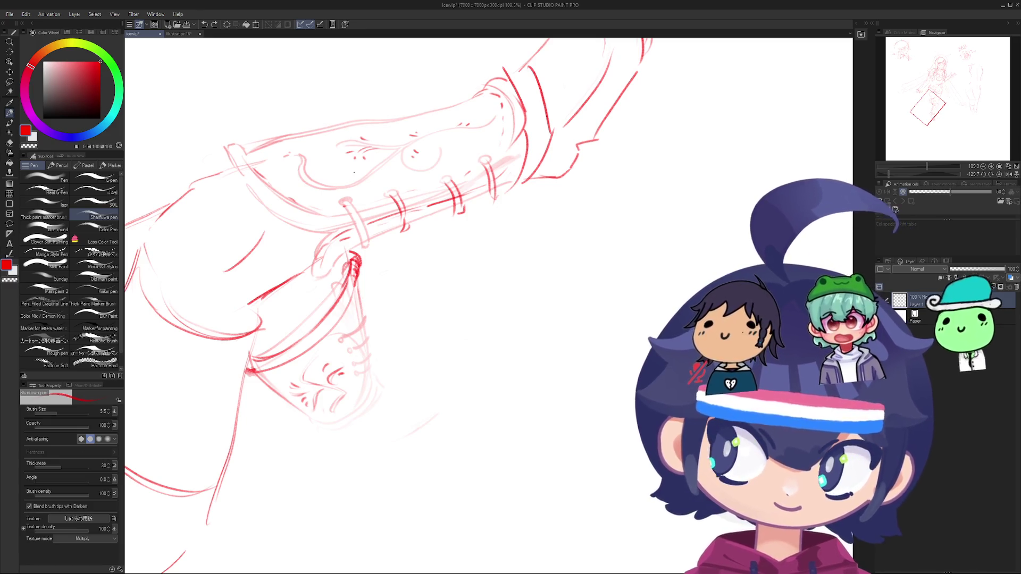
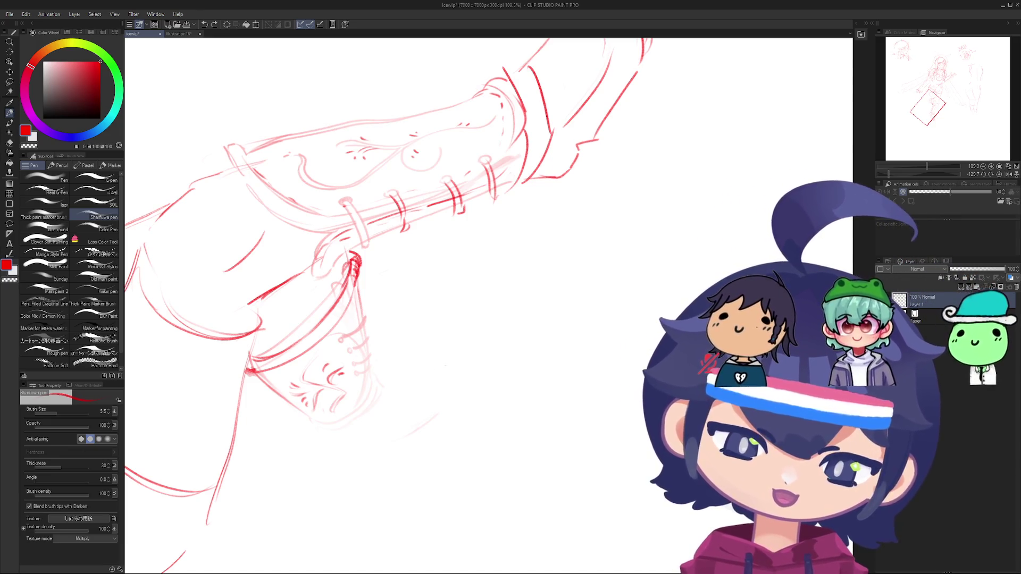
Step: Draw and discard several trial red strokes beneath the boot, keeping one faint line
{"action": "left_click_drag", "start_coordinate": [397, 348], "coordinate": [465, 332]}
{"action": "key", "text": "ctrl+z"}
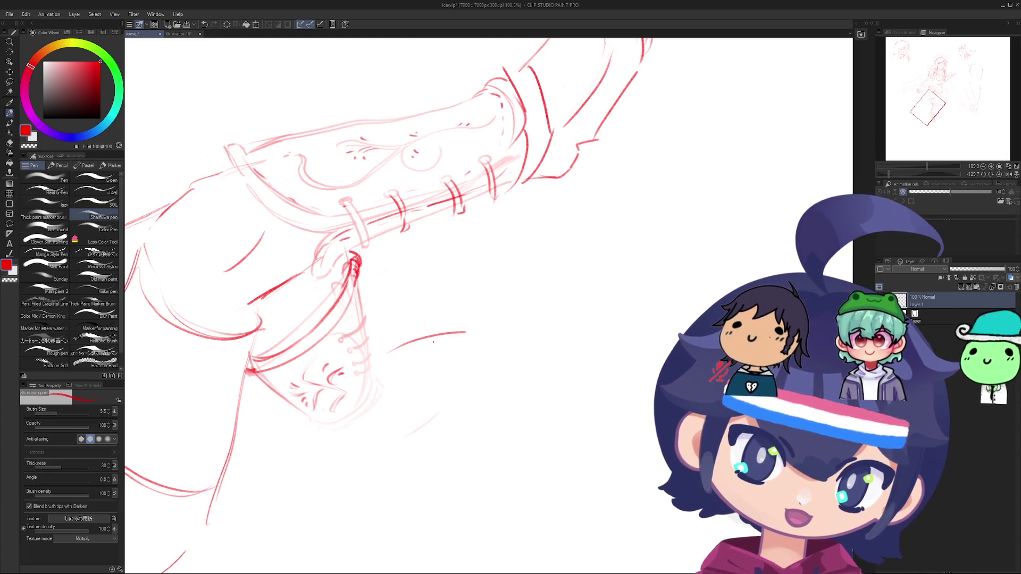
{"action": "key", "text": "ctrl+z"}
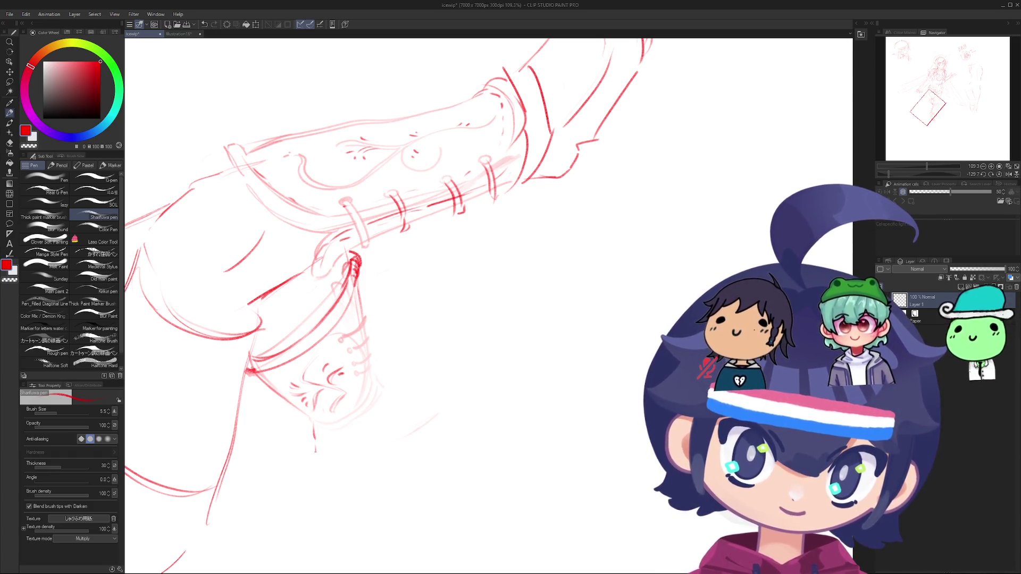
{"action": "left_click_drag", "start_coordinate": [320, 451], "coordinate": [386, 434]}
{"action": "key", "text": "ctrl+z"}
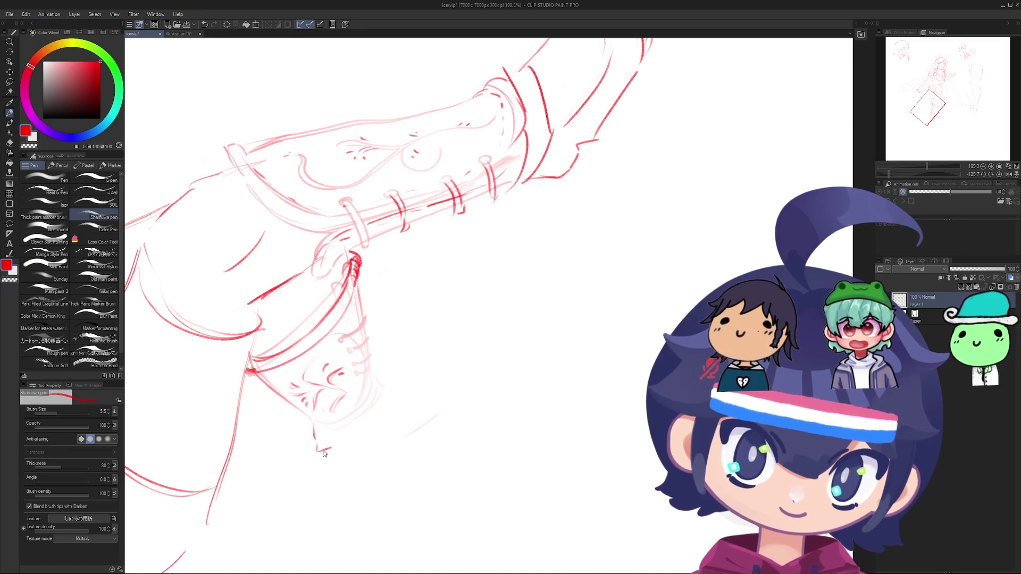
{"action": "left_click_drag", "start_coordinate": [318, 451], "coordinate": [334, 451]}
{"action": "key", "text": "ctrl+z"}
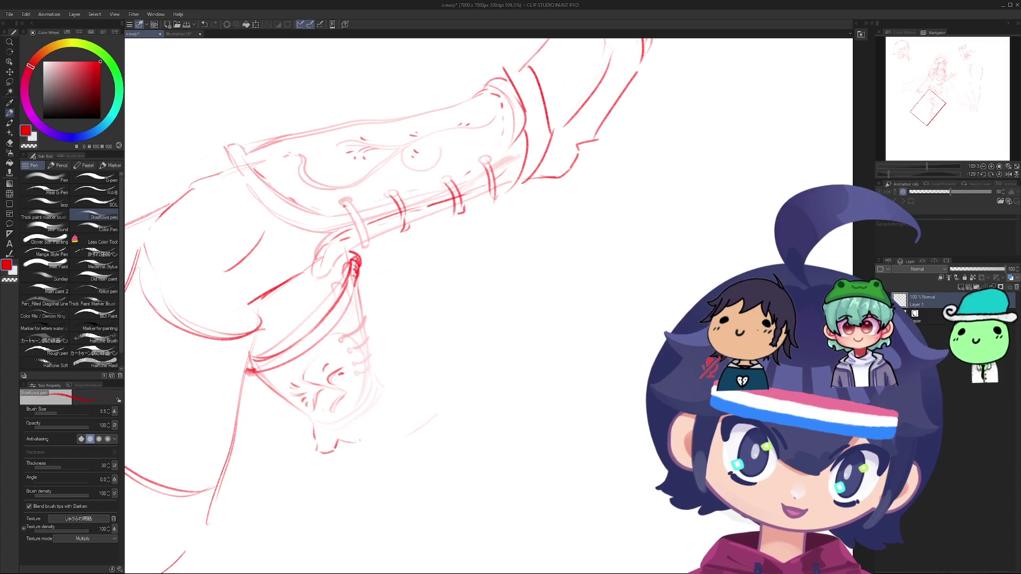
{"action": "left_click_drag", "start_coordinate": [374, 434], "coordinate": [405, 417]}
{"action": "key", "text": "ctrl+z"}
{"action": "left_click_drag", "start_coordinate": [362, 444], "coordinate": [439, 415]}
Step: Rotate and zoom the canvas, then pan to the next area to draw
{"action": "key", "text": "r"}
{"action": "mouse_move", "coordinate": [383, 372]}
{"action": "left_mouse_down"}
{"action": "mouse_move", "coordinate": [371, 365]}
{"action": "mouse_move", "coordinate": [506, 299]}
{"action": "mouse_move", "coordinate": [476, 235]}
{"action": "left_mouse_up"}
{"action": "scroll", "coordinate": [370, 365], "scroll_direction": "down", "scroll_amount": 5}
{"action": "scroll", "coordinate": [461, 306], "scroll_direction": "up", "scroll_amount": 6}
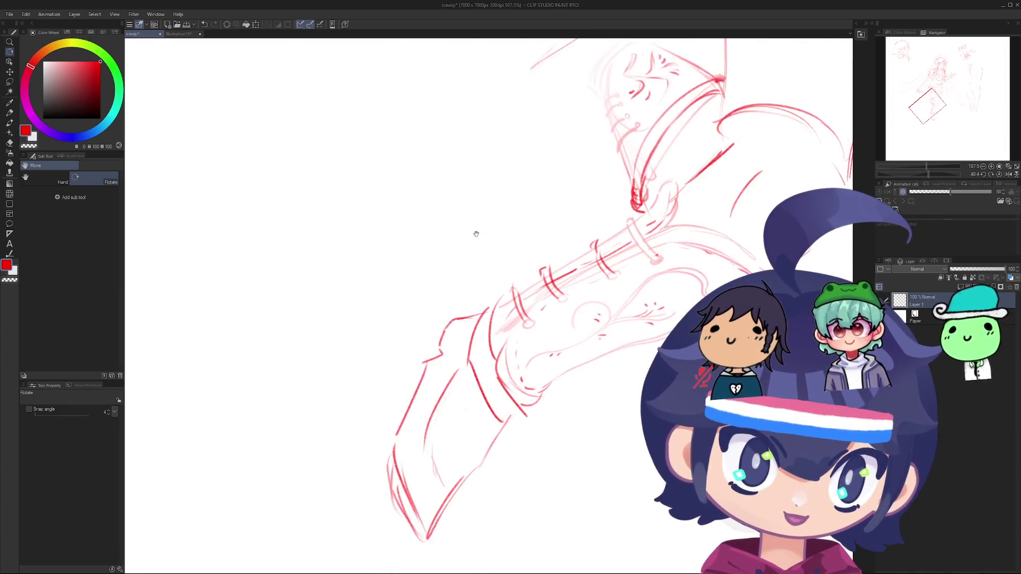
{"action": "scroll", "coordinate": [476, 234], "scroll_direction": "up", "scroll_amount": 3}
{"action": "mouse_move", "coordinate": [541, 119]}
{"action": "left_mouse_down"}
{"action": "mouse_move", "coordinate": [441, 274]}
{"action": "mouse_move", "coordinate": [383, 248]}
{"action": "left_mouse_up"}
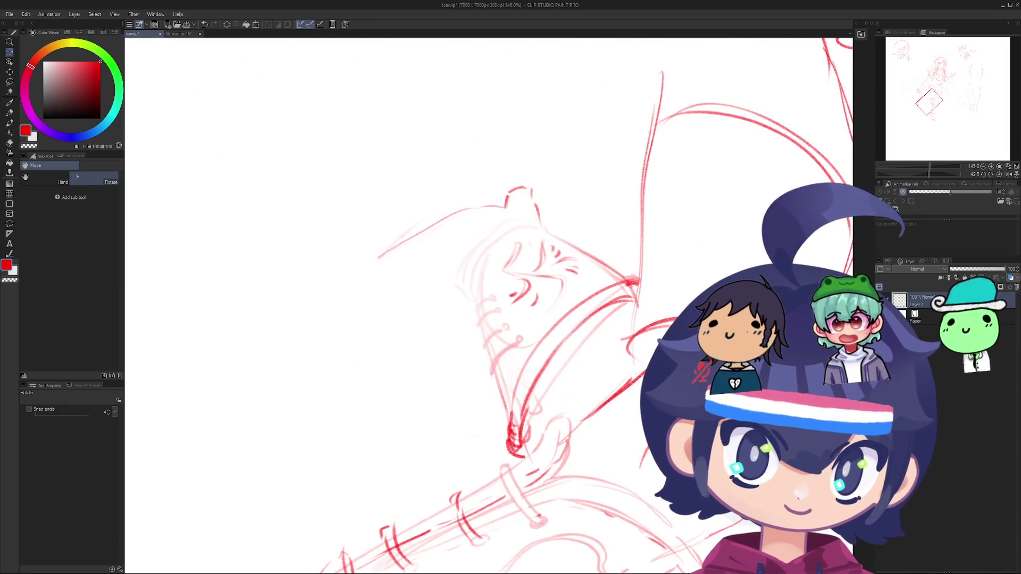
Step: Try short and long red pen strokes on the sketch, undoing them
{"action": "key", "text": "e"}
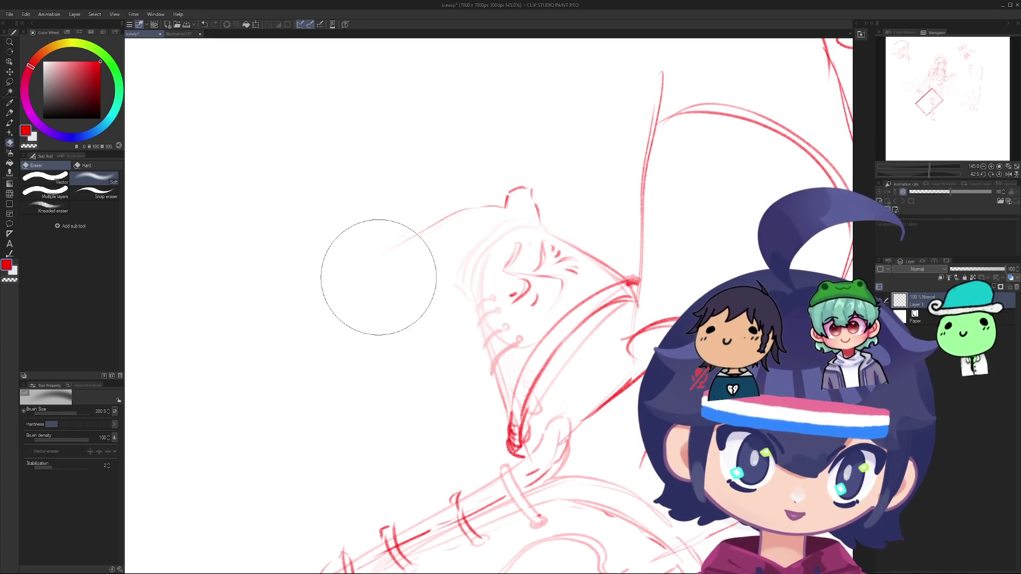
{"action": "key", "text": "p"}
{"action": "left_click_drag", "start_coordinate": [424, 233], "coordinate": [368, 299]}
{"action": "key", "text": "ctrl+z"}
{"action": "key", "text": "ctrl+z"}
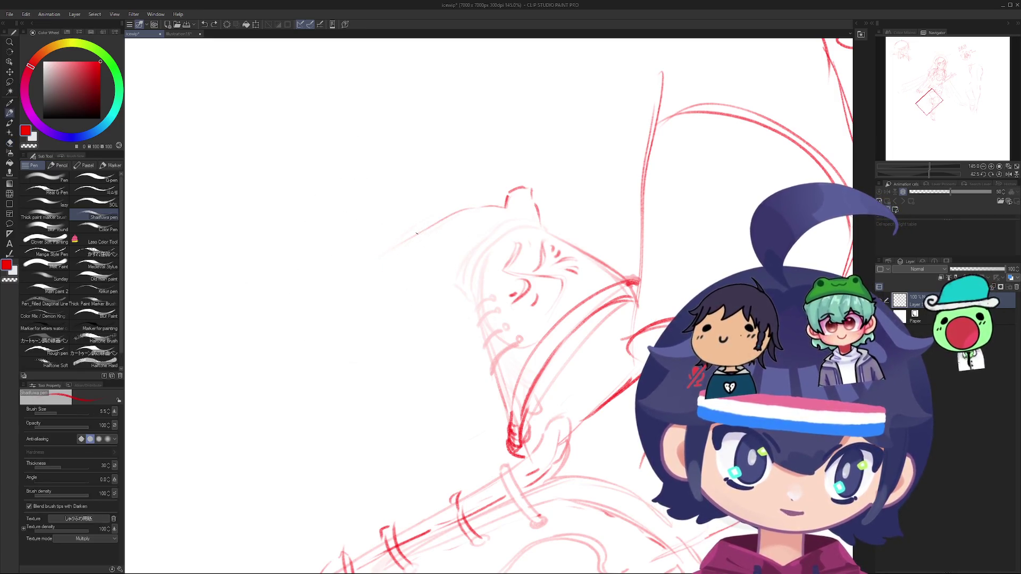
{"action": "left_click_drag", "start_coordinate": [417, 233], "coordinate": [331, 345]}
{"action": "key", "text": "ctrl+z"}
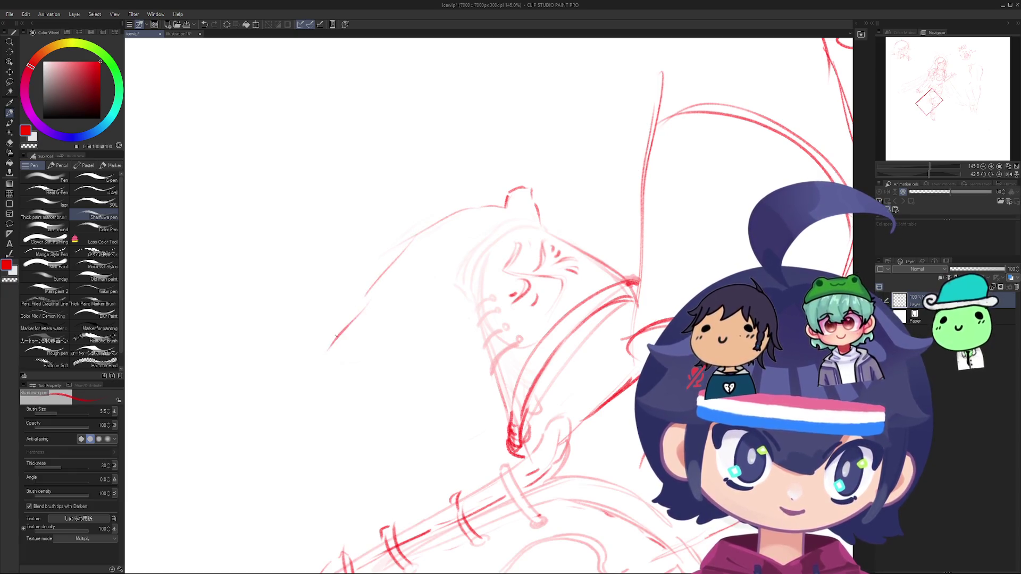
{"action": "key", "text": "ctrl+z"}
Step: Redraw a shorter lower line, zoom the view, and undo the faint strokes below the boot
{"action": "mouse_move", "coordinate": [364, 301]}
{"action": "left_mouse_down"}
{"action": "mouse_move", "coordinate": [347, 355]}
{"action": "mouse_move", "coordinate": [599, 258]}
{"action": "mouse_move", "coordinate": [569, 262]}
{"action": "mouse_move", "coordinate": [491, 310]}
{"action": "left_mouse_up"}
{"action": "key", "text": "ctrl+z"}
{"action": "left_click_drag", "start_coordinate": [544, 276], "coordinate": [506, 303]}
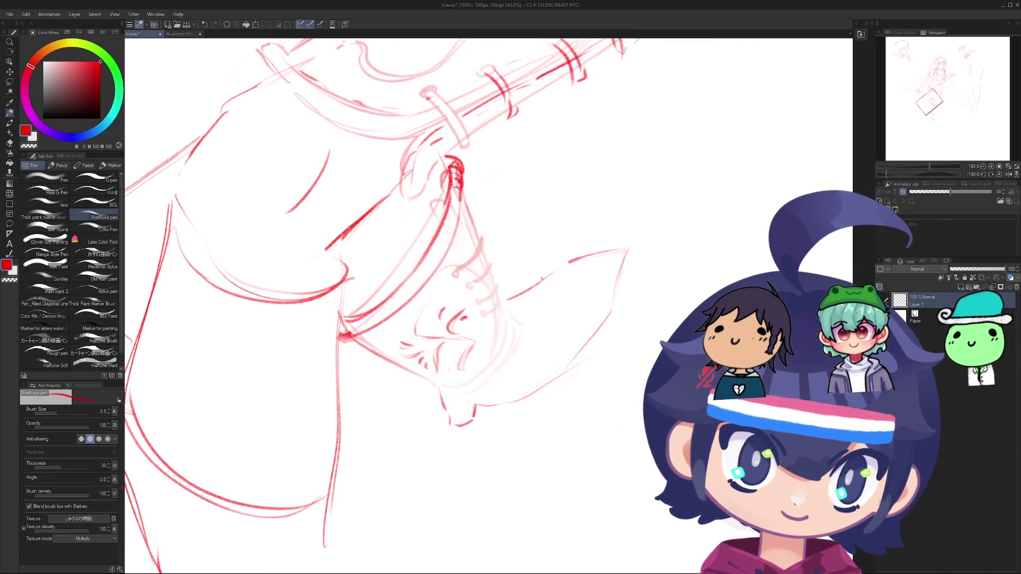
{"action": "scroll", "coordinate": [615, 190], "scroll_direction": "down", "scroll_amount": 5}
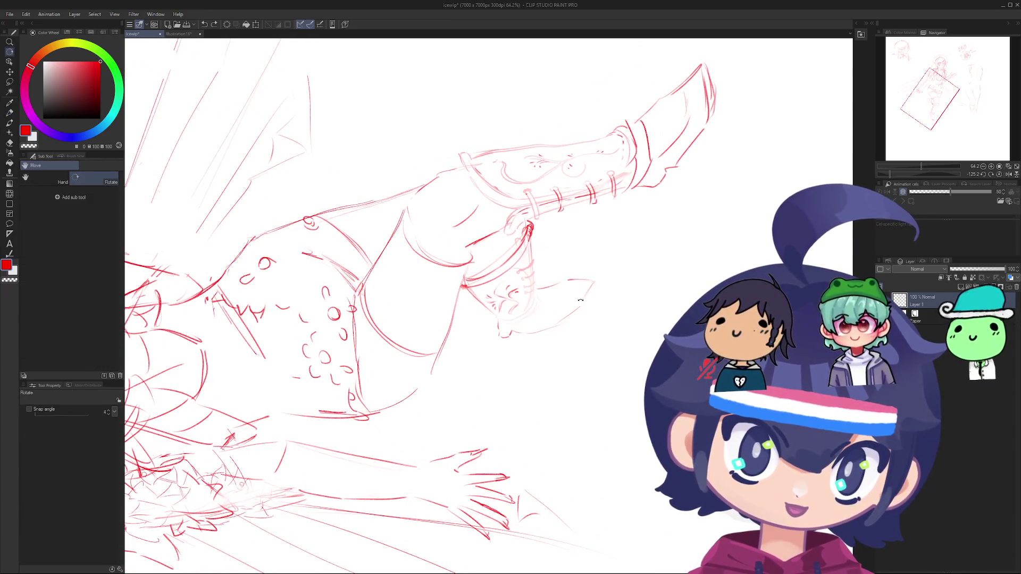
{"action": "scroll", "coordinate": [564, 303], "scroll_direction": "up", "scroll_amount": 3}
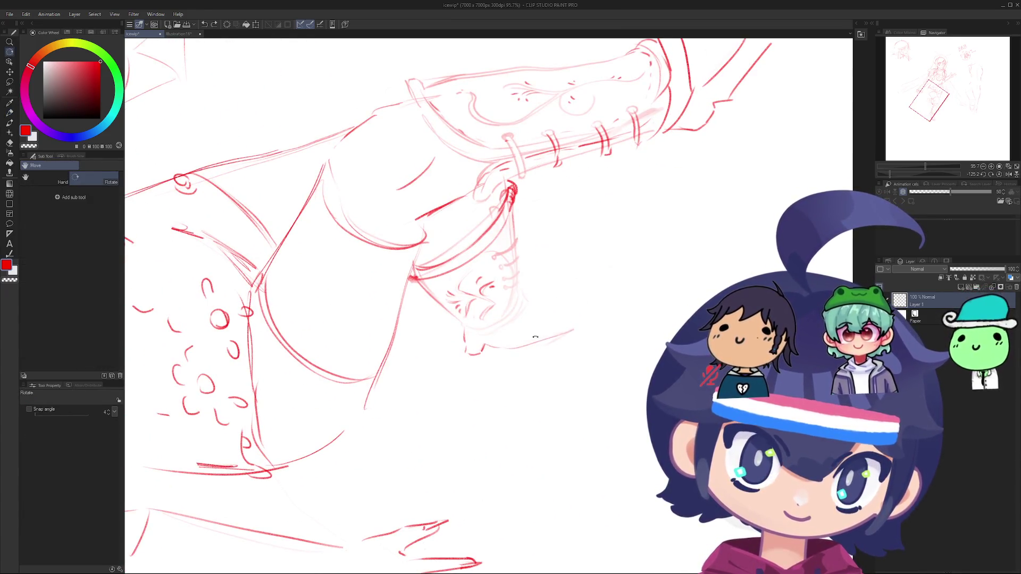
{"action": "key", "text": "ctrl+z"}
{"action": "key", "text": "ctrl+z"}
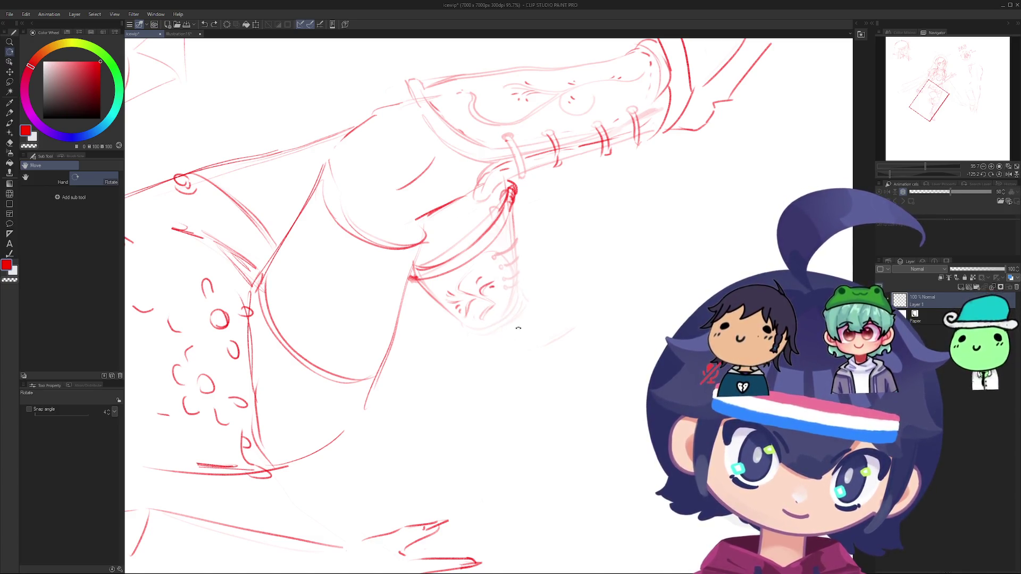
Step: Try long faint pen lines below the boot, undoing each attempt
{"action": "key", "text": "p"}
{"action": "left_click_drag", "start_coordinate": [470, 362], "coordinate": [606, 306]}
{"action": "key", "text": "ctrl+z"}
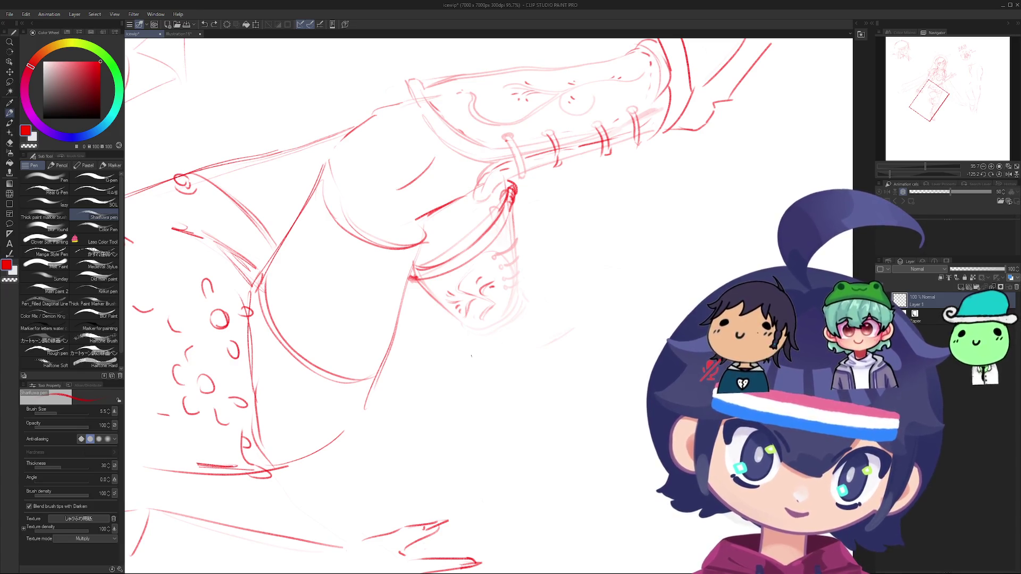
{"action": "left_click_drag", "start_coordinate": [472, 356], "coordinate": [576, 319]}
{"action": "key", "text": "ctrl+z"}
{"action": "left_click_drag", "start_coordinate": [584, 282], "coordinate": [585, 310]}
{"action": "mouse_move", "coordinate": [481, 348]}
{"action": "left_mouse_down"}
{"action": "mouse_move", "coordinate": [597, 300]}
{"action": "mouse_move", "coordinate": [486, 345]}
{"action": "left_mouse_up"}
{"action": "key", "text": "ctrl+z"}
{"action": "key", "text": "ctrl+z"}
{"action": "key", "text": "ctrl+z"}
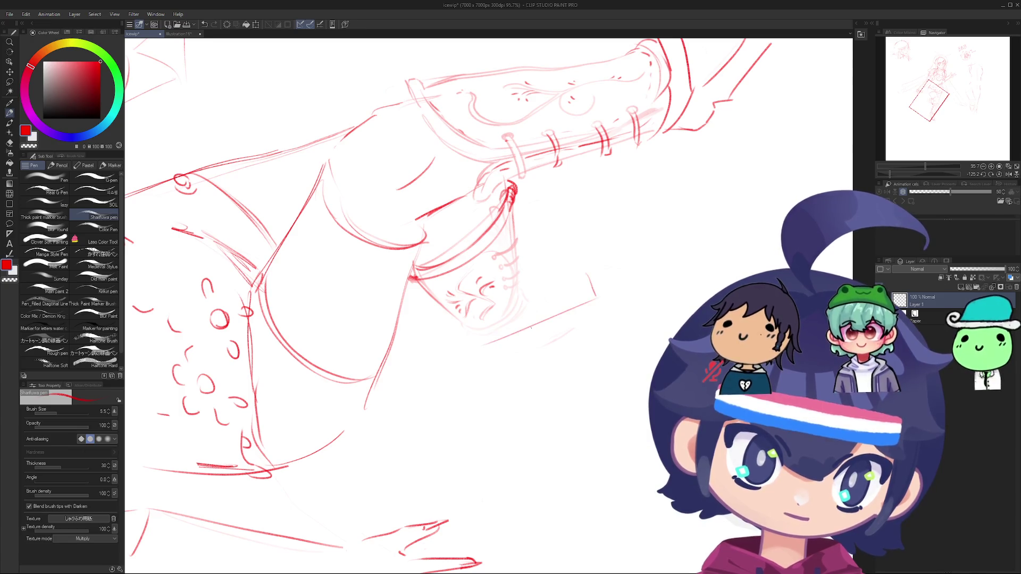
{"action": "key", "text": "ctrl+z"}
Step: Draw the block's upper and lower long edges and retry its short left and right edges
{"action": "left_click_drag", "start_coordinate": [584, 304], "coordinate": [463, 350]}
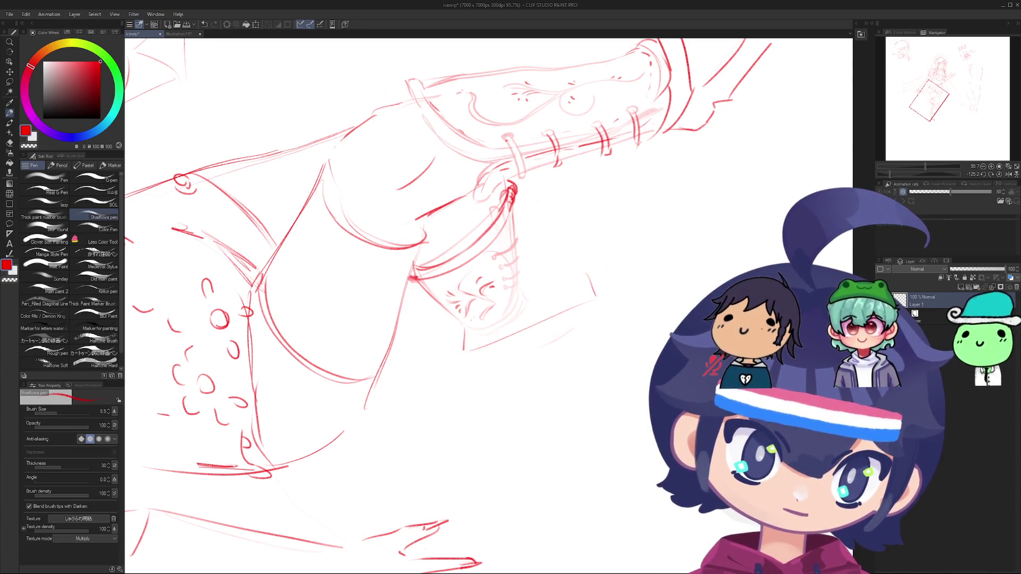
{"action": "left_click_drag", "start_coordinate": [591, 274], "coordinate": [481, 316]}
{"action": "key", "text": "ctrl+z"}
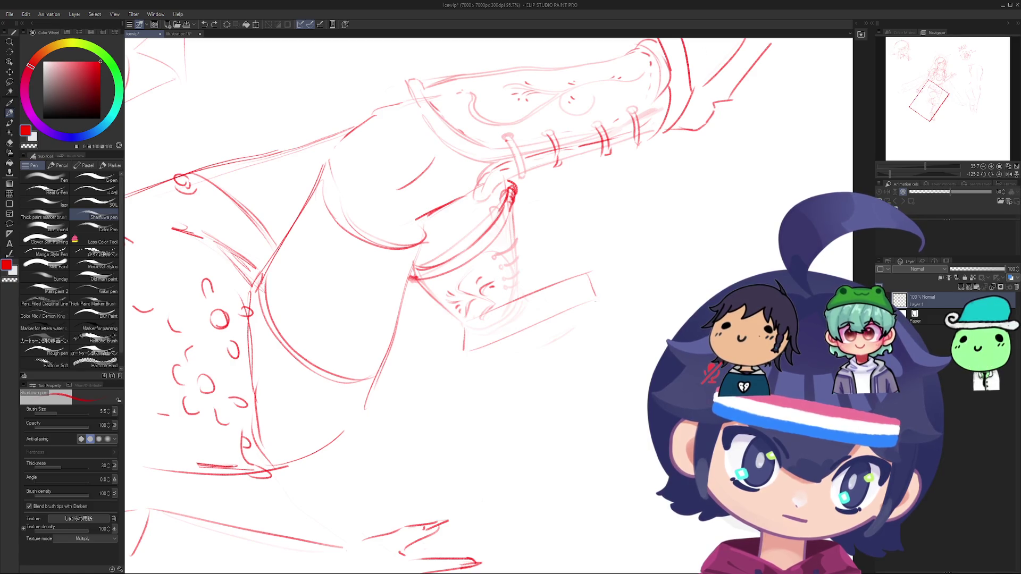
{"action": "left_click_drag", "start_coordinate": [594, 299], "coordinate": [599, 317]}
{"action": "key", "text": "ctrl+z"}
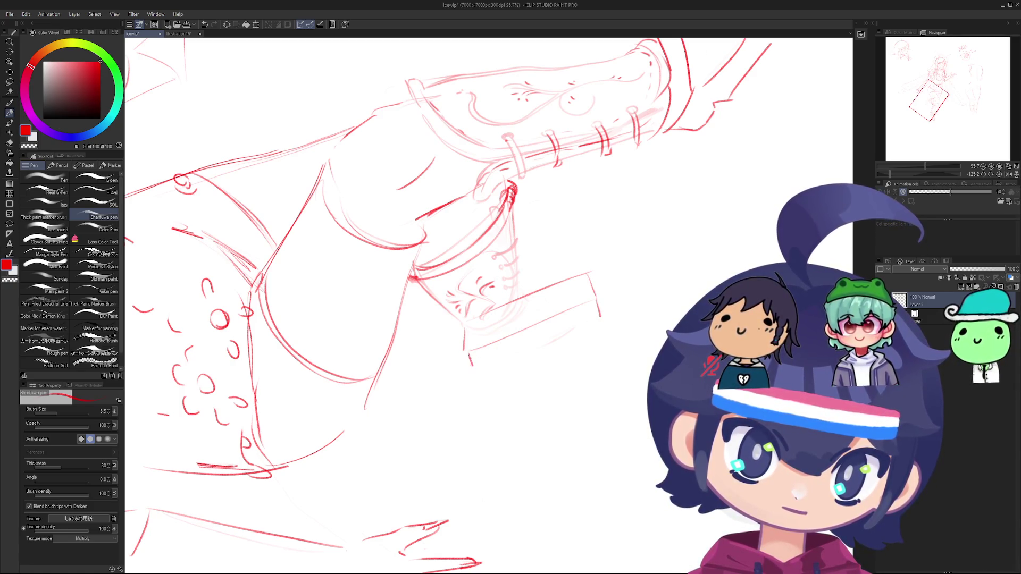
{"action": "key", "text": "ctrl+z"}
{"action": "left_click_drag", "start_coordinate": [467, 350], "coordinate": [471, 367]}
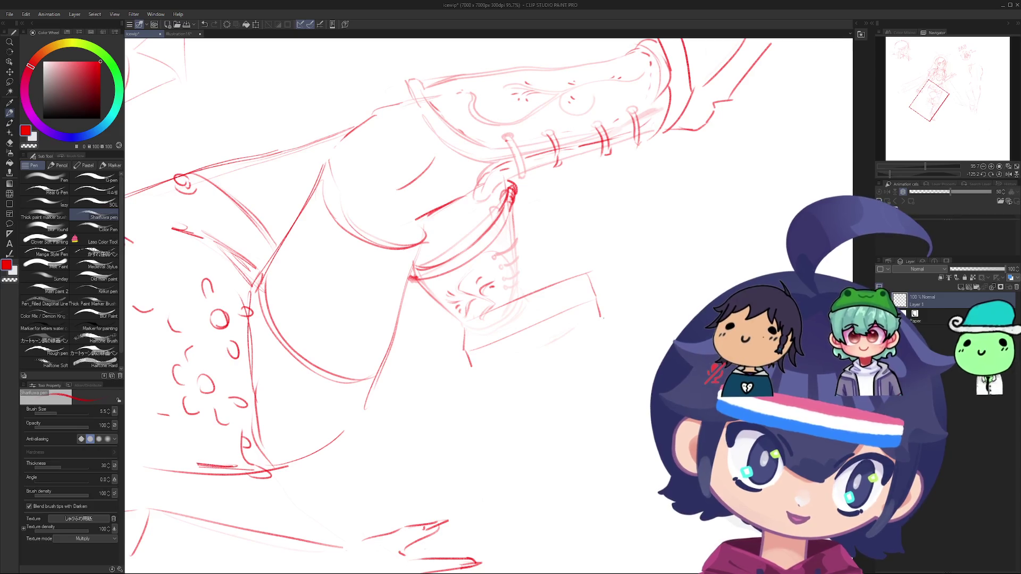
{"action": "left_click_drag", "start_coordinate": [591, 323], "coordinate": [488, 360]}
{"action": "key", "text": "ctrl+z"}
{"action": "mouse_move", "coordinate": [595, 303]}
{"action": "left_mouse_down"}
{"action": "mouse_move", "coordinate": [608, 327]}
{"action": "mouse_move", "coordinate": [601, 318]}
{"action": "left_mouse_up"}
{"action": "key", "text": "ctrl+z"}
{"action": "key", "text": "ctrl+z"}
{"action": "key", "text": "ctrl+z"}
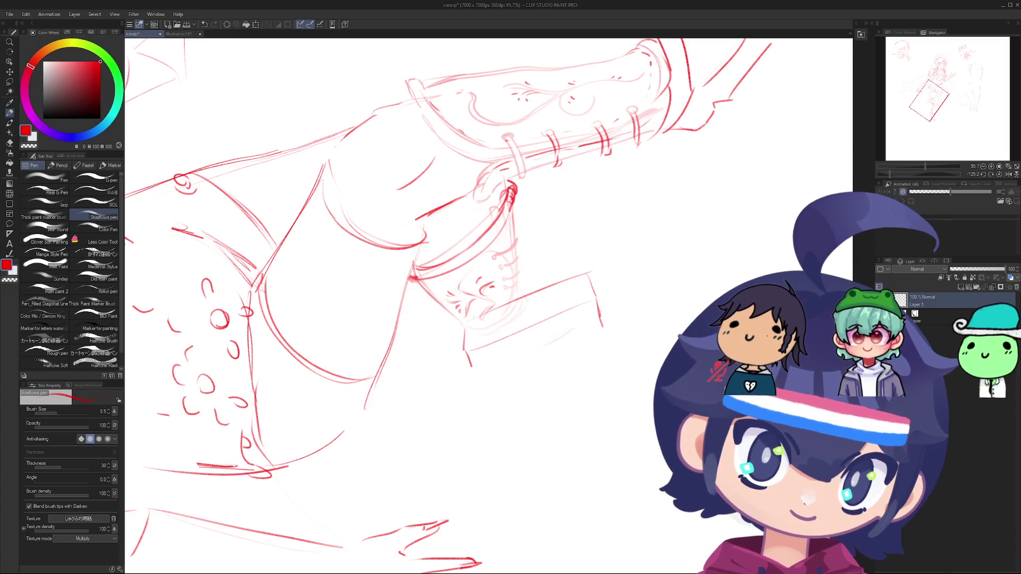
{"action": "key", "text": "ctrl+z"}
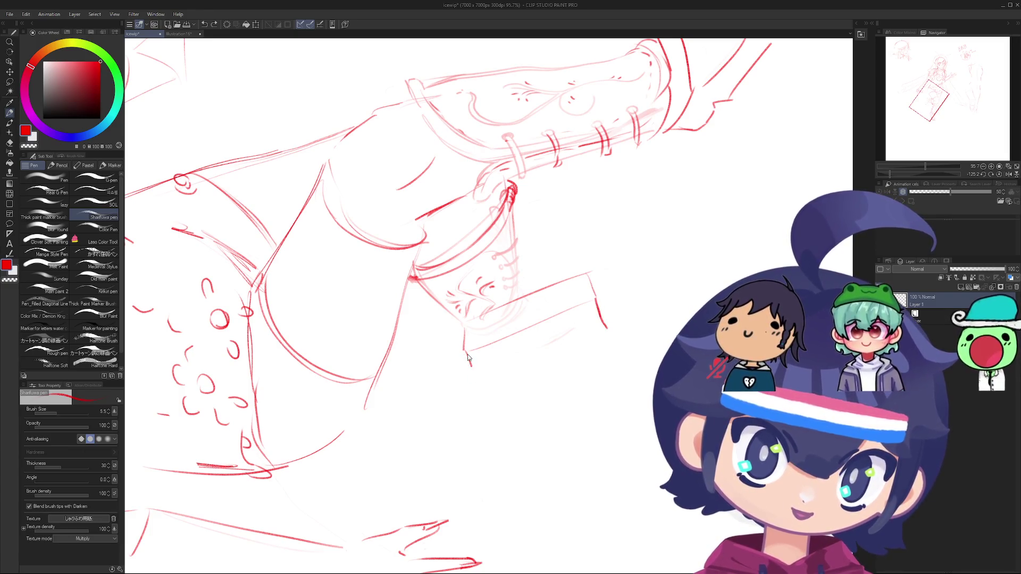
{"action": "mouse_move", "coordinate": [468, 353]}
{"action": "left_mouse_down"}
{"action": "mouse_move", "coordinate": [478, 383]}
{"action": "mouse_move", "coordinate": [555, 339]}
{"action": "mouse_move", "coordinate": [473, 372]}
{"action": "mouse_move", "coordinate": [420, 449]}
{"action": "mouse_move", "coordinate": [479, 340]}
{"action": "left_mouse_up"}
{"action": "key", "text": "ctrl+z"}
Step: Rotate the view, undo the box, and redraw its top edge below the boot
{"action": "key", "text": "r"}
{"action": "scroll", "coordinate": [501, 304], "scroll_direction": "up", "scroll_amount": 3}
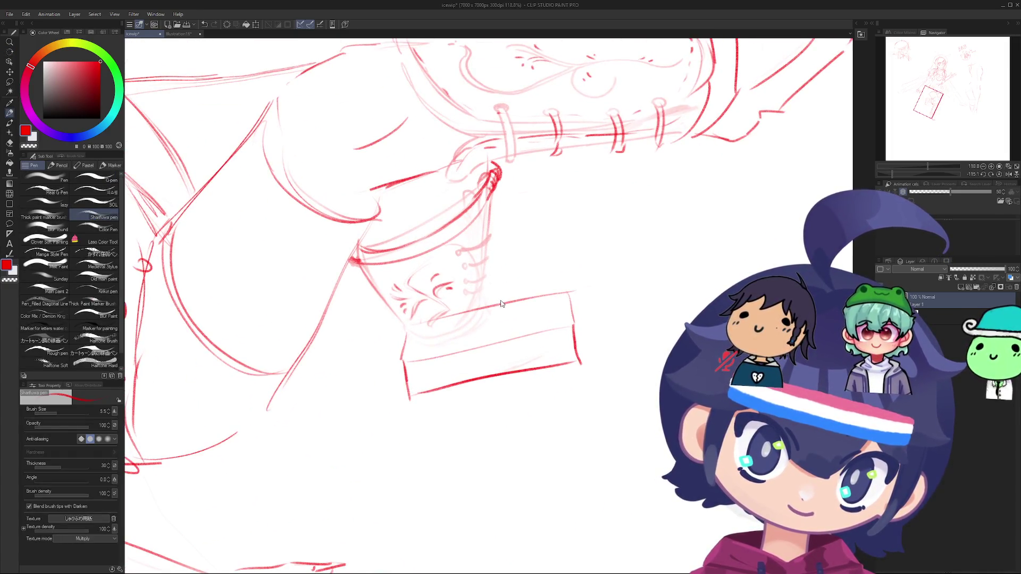
{"action": "key", "text": "ctrl+z"}
{"action": "key", "text": "ctrl+z"}
{"action": "key", "text": "ctrl+z"}
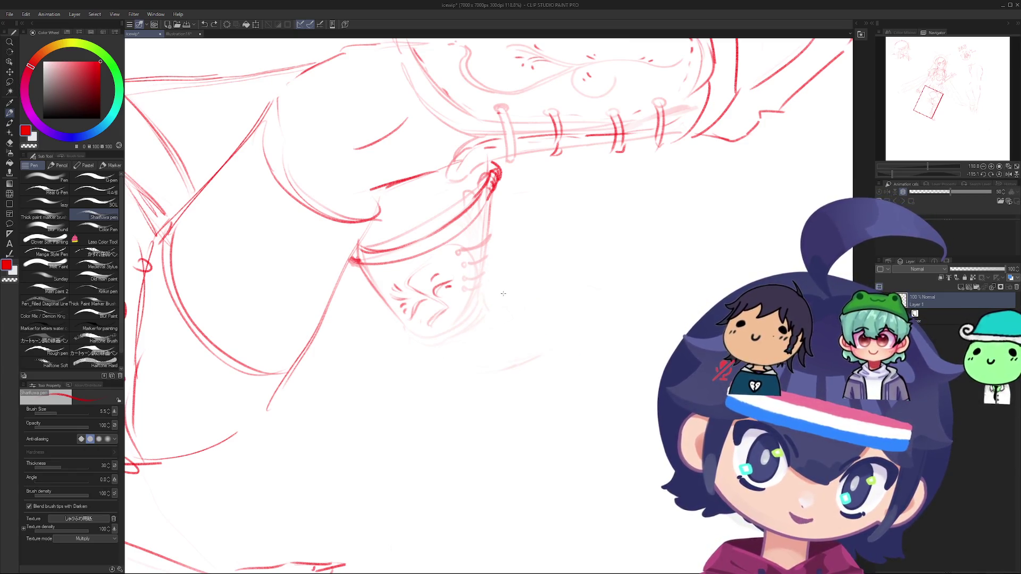
{"action": "left_click_drag", "start_coordinate": [484, 290], "coordinate": [561, 272]}
{"action": "key", "text": "ctrl+z"}
{"action": "left_click_drag", "start_coordinate": [487, 287], "coordinate": [558, 273]}
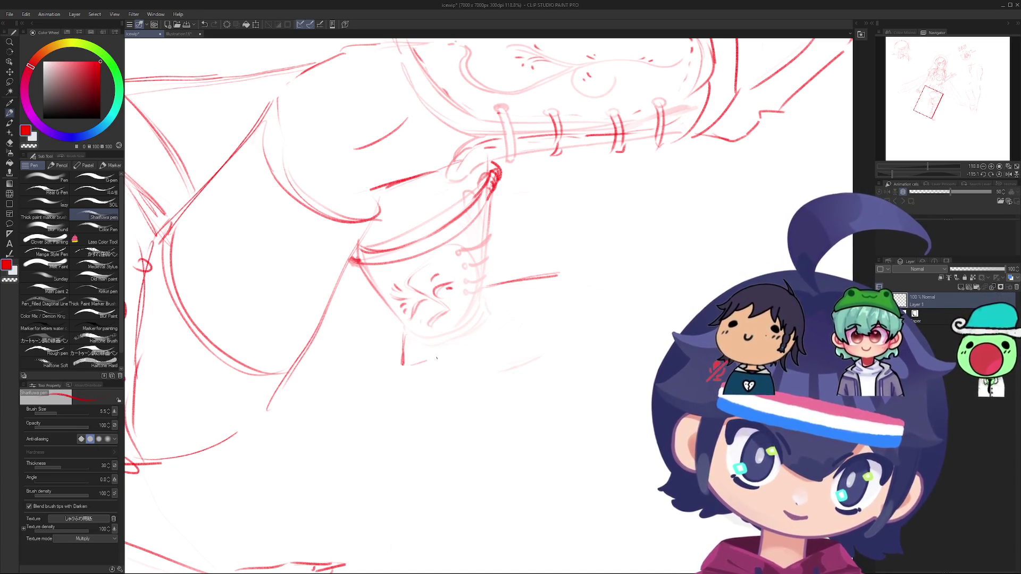
{"action": "key", "text": "ctrl+z"}
Step: Redraw the block's long lower edge beneath the boot
{"action": "left_click_drag", "start_coordinate": [428, 361], "coordinate": [584, 330]}
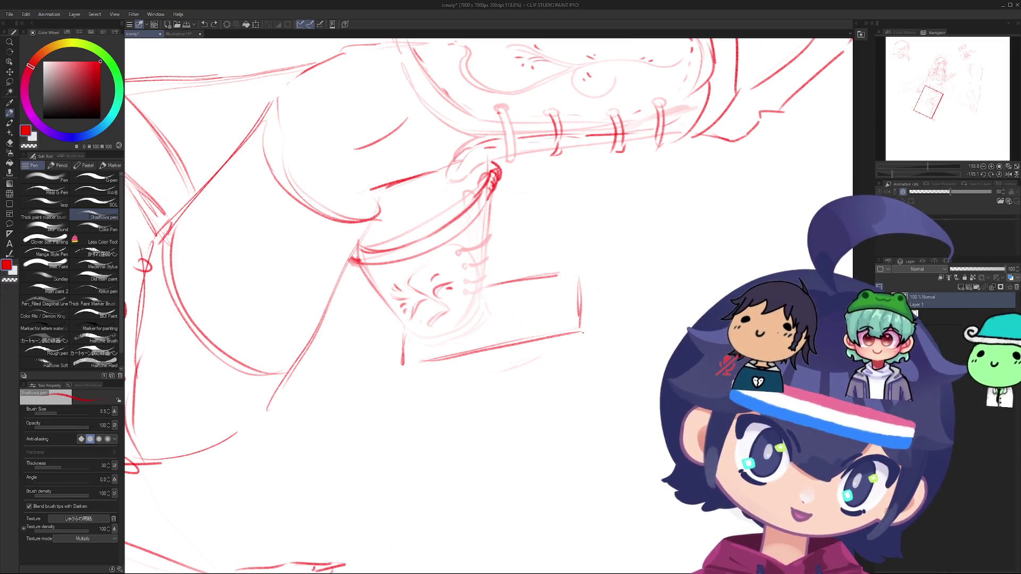
{"action": "key", "text": "ctrl+z"}
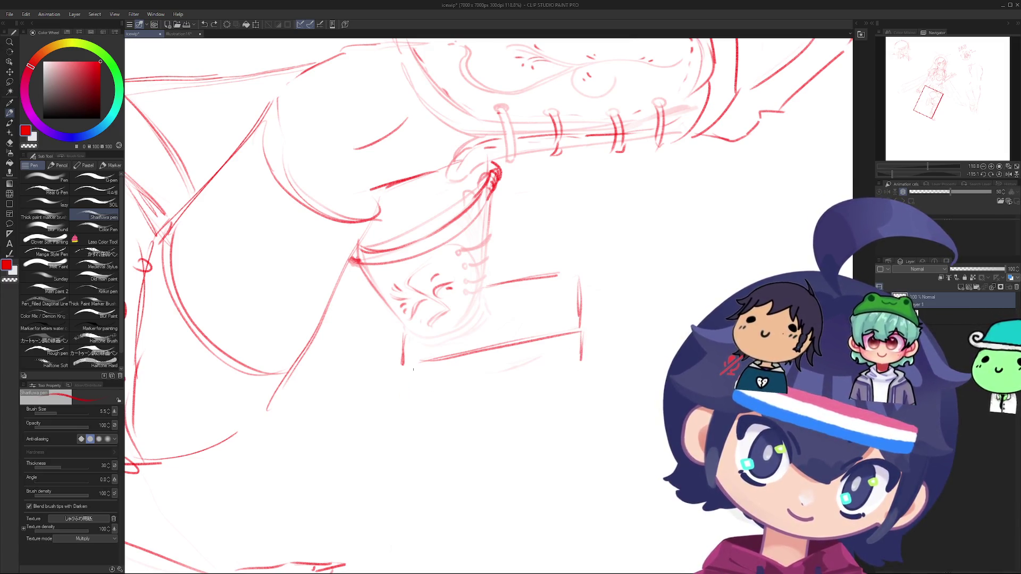
{"action": "mouse_move", "coordinate": [415, 400]}
{"action": "left_mouse_down"}
{"action": "mouse_move", "coordinate": [559, 365]}
{"action": "mouse_move", "coordinate": [572, 374]}
{"action": "left_mouse_up"}
{"action": "key", "text": "ctrl+z"}
{"action": "scroll", "coordinate": [491, 366], "scroll_direction": "down", "scroll_amount": 3}
Step: Rotate the view and retry the stroke along the boot's underside
{"action": "scroll", "coordinate": [491, 366], "scroll_direction": "down", "scroll_amount": 3}
{"action": "left_click_drag", "start_coordinate": [491, 366], "coordinate": [396, 432]}
{"action": "scroll", "coordinate": [393, 433], "scroll_direction": "up", "scroll_amount": 5}
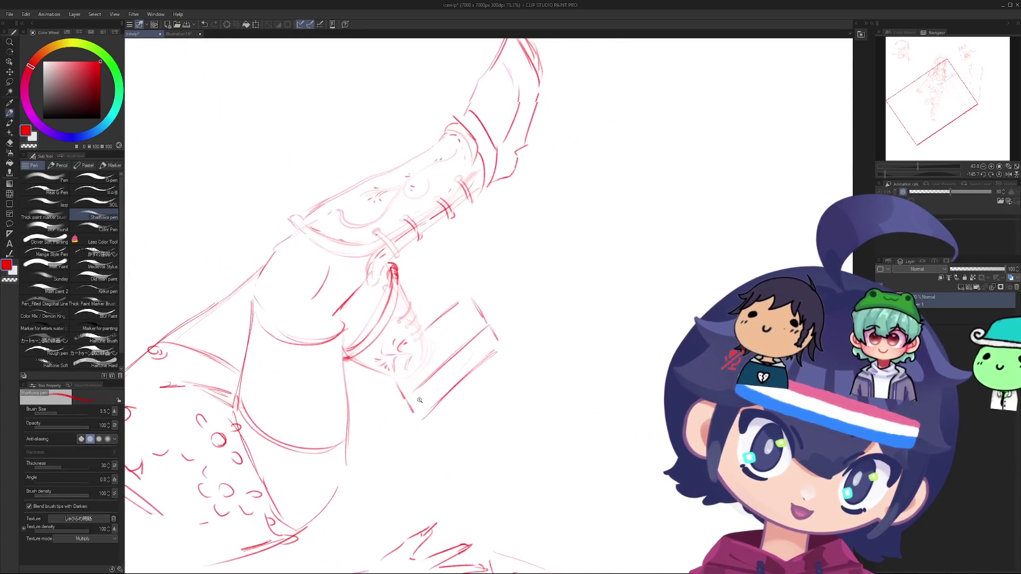
{"action": "key", "text": "ctrl+z"}
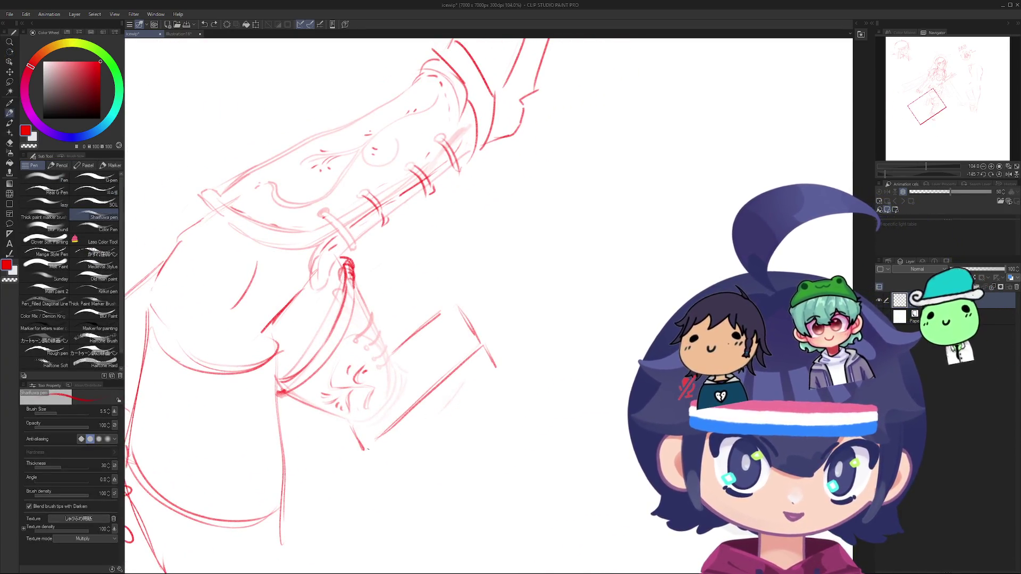
{"action": "left_click_drag", "start_coordinate": [366, 444], "coordinate": [380, 468]}
{"action": "key", "text": "ctrl+z"}
{"action": "key", "text": "ctrl+z"}
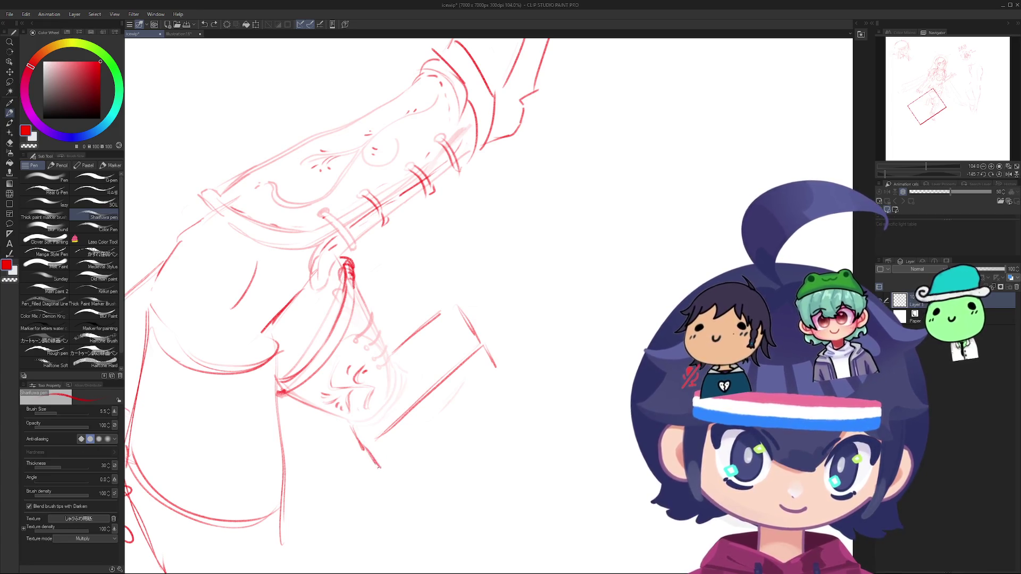
{"action": "mouse_move", "coordinate": [496, 375]}
{"action": "left_mouse_down"}
{"action": "mouse_move", "coordinate": [425, 438]}
{"action": "mouse_move", "coordinate": [500, 309]}
{"action": "mouse_move", "coordinate": [482, 319]}
{"action": "mouse_move", "coordinate": [467, 285]}
{"action": "mouse_move", "coordinate": [444, 377]}
{"action": "left_mouse_up"}
Step: Draw and redraw the diagonal line at the pointed toe several times
{"action": "key", "text": "ctrl+z"}
{"action": "mouse_move", "coordinate": [482, 340]}
{"action": "left_mouse_down"}
{"action": "mouse_move", "coordinate": [453, 350]}
{"action": "mouse_move", "coordinate": [434, 382]}
{"action": "mouse_move", "coordinate": [449, 399]}
{"action": "left_mouse_up"}
{"action": "key", "text": "ctrl+z"}
{"action": "key", "text": "ctrl+z"}
{"action": "key", "text": "ctrl+z"}
{"action": "left_click_drag", "start_coordinate": [489, 343], "coordinate": [447, 402]}
{"action": "key", "text": "ctrl+z"}
{"action": "key", "text": "ctrl+z"}
{"action": "key", "text": "ctrl+z"}
{"action": "left_click_drag", "start_coordinate": [494, 335], "coordinate": [442, 382]}
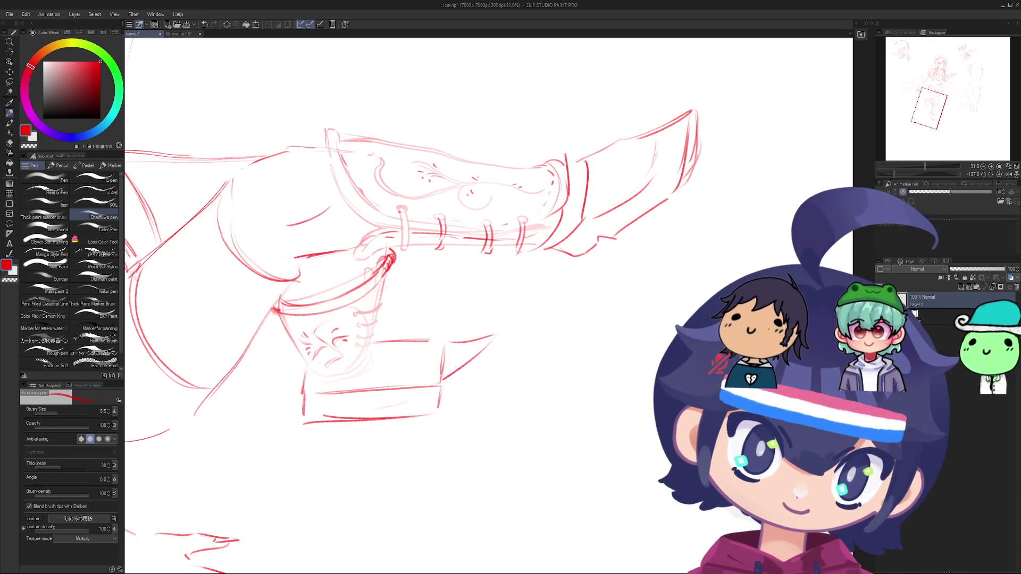
{"action": "key", "text": "ctrl+z"}
{"action": "mouse_move", "coordinate": [487, 338]}
{"action": "left_mouse_down"}
{"action": "mouse_move", "coordinate": [441, 383]}
{"action": "mouse_move", "coordinate": [482, 351]}
{"action": "mouse_move", "coordinate": [450, 380]}
{"action": "mouse_move", "coordinate": [496, 359]}
{"action": "mouse_move", "coordinate": [474, 355]}
{"action": "mouse_move", "coordinate": [443, 406]}
{"action": "left_mouse_up"}
{"action": "key", "text": "ctrl+z"}
{"action": "scroll", "coordinate": [428, 334], "scroll_direction": "up", "scroll_amount": 1}
{"action": "key", "text": "ctrl+z"}
{"action": "key", "text": "ctrl+z"}
{"action": "scroll", "coordinate": [479, 298], "scroll_direction": "down", "scroll_amount": 2}
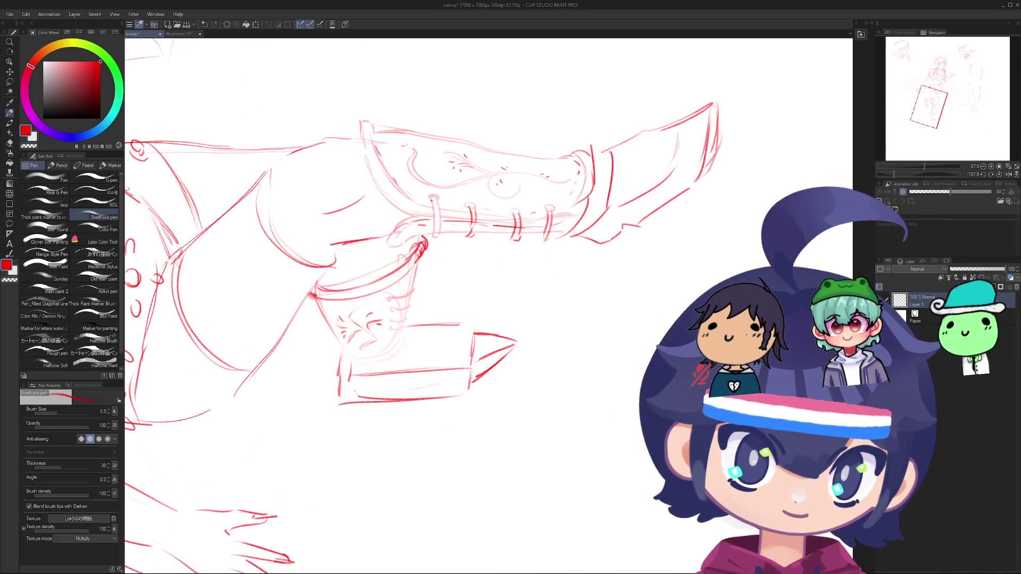
Step: Sketch short strokes along the sole's bottom edge
{"action": "left_click_drag", "start_coordinate": [355, 398], "coordinate": [466, 377]}
{"action": "key", "text": "ctrl+z"}
{"action": "key", "text": "ctrl+z"}
{"action": "key", "text": "ctrl+z"}
{"action": "key", "text": "ctrl+z"}
{"action": "mouse_move", "coordinate": [403, 388]}
{"action": "left_mouse_down"}
{"action": "mouse_move", "coordinate": [472, 383]}
{"action": "mouse_move", "coordinate": [456, 381]}
{"action": "left_mouse_up"}
{"action": "key", "text": "ctrl+z"}
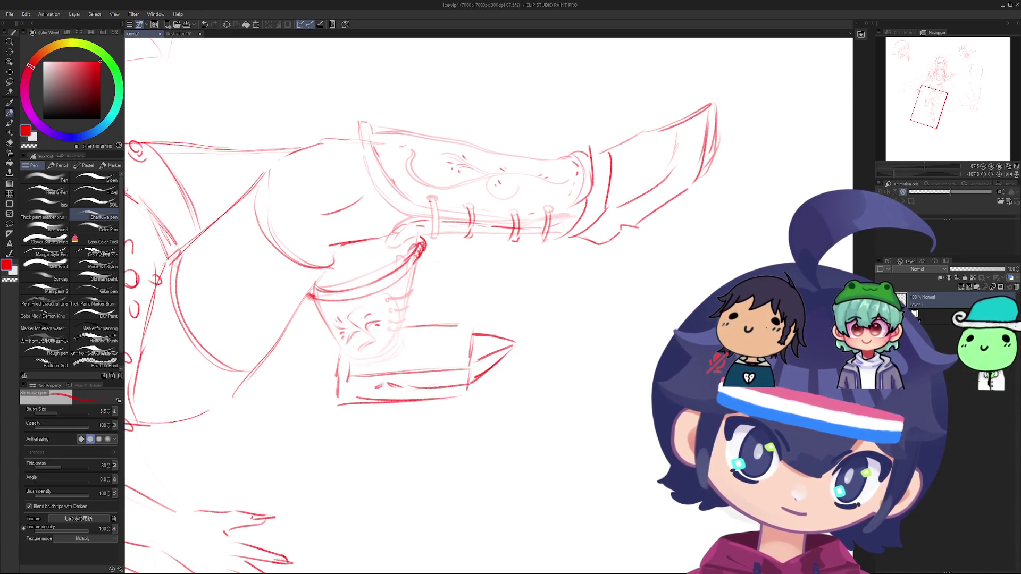
{"action": "key", "text": "ctrl+z"}
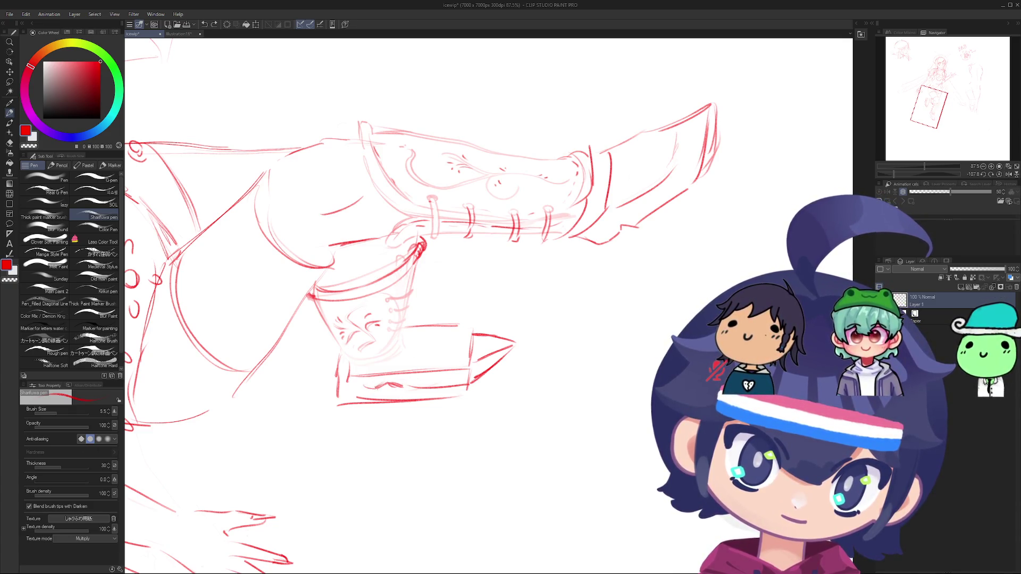
{"action": "left_click_drag", "start_coordinate": [355, 391], "coordinate": [471, 373]}
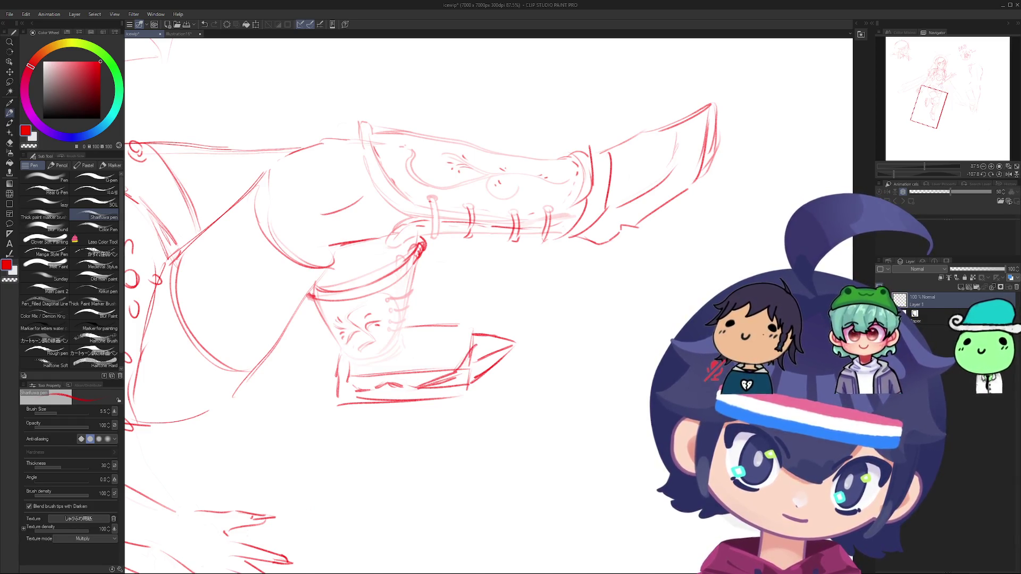
Step: Retry a diagonal line at the sole's pointed corner and a shorter inner line
{"action": "left_click_drag", "start_coordinate": [481, 333], "coordinate": [457, 370]}
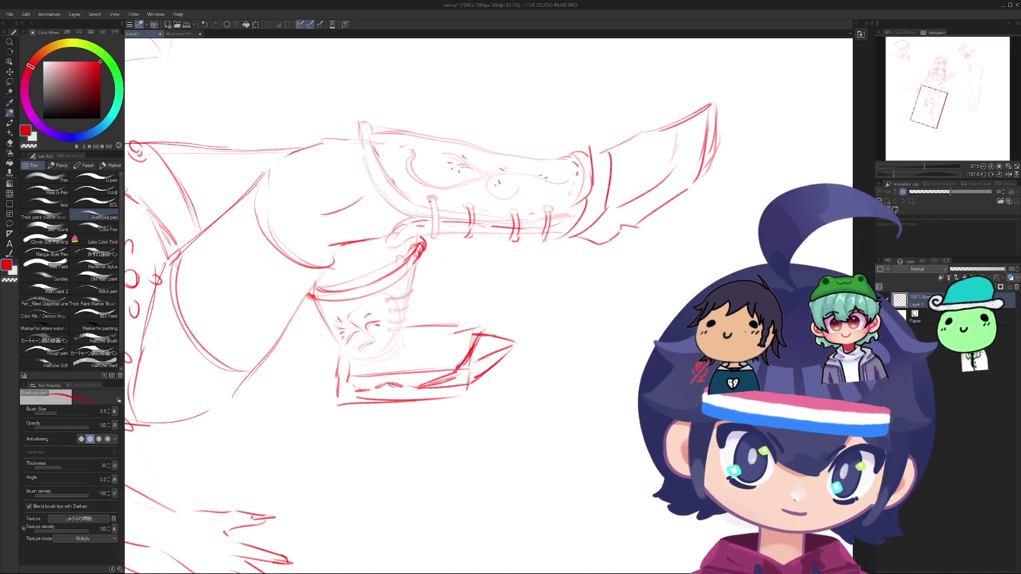
{"action": "key", "text": "ctrl+z"}
{"action": "key", "text": "ctrl+z"}
{"action": "left_click_drag", "start_coordinate": [410, 339], "coordinate": [447, 336]}
{"action": "key", "text": "ctrl+z"}
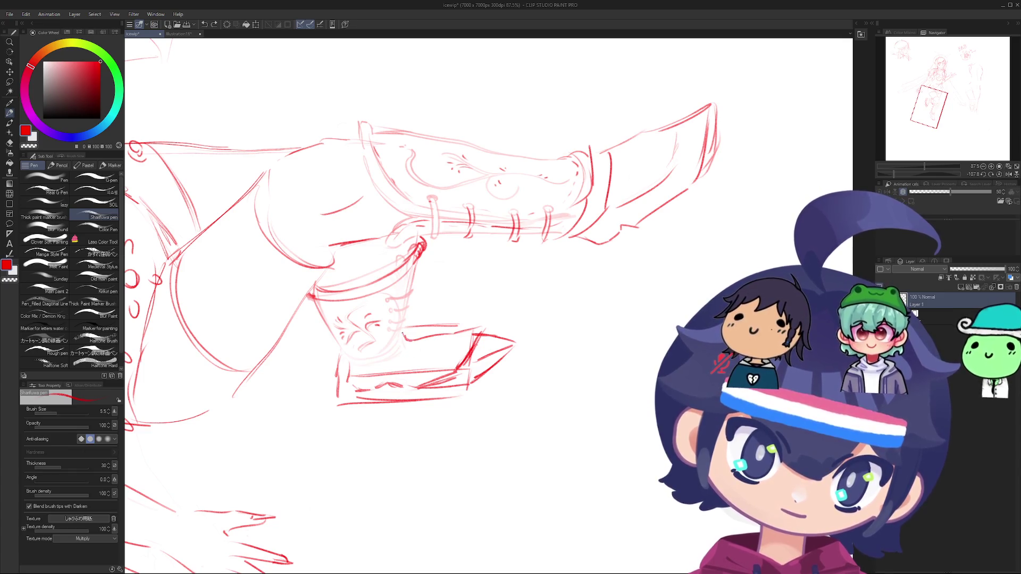
{"action": "scroll", "coordinate": [403, 334], "scroll_direction": "down", "scroll_amount": 3}
Step: Erase over the toe's left, top and bottom outlines to fade them
{"action": "key", "text": "e"}
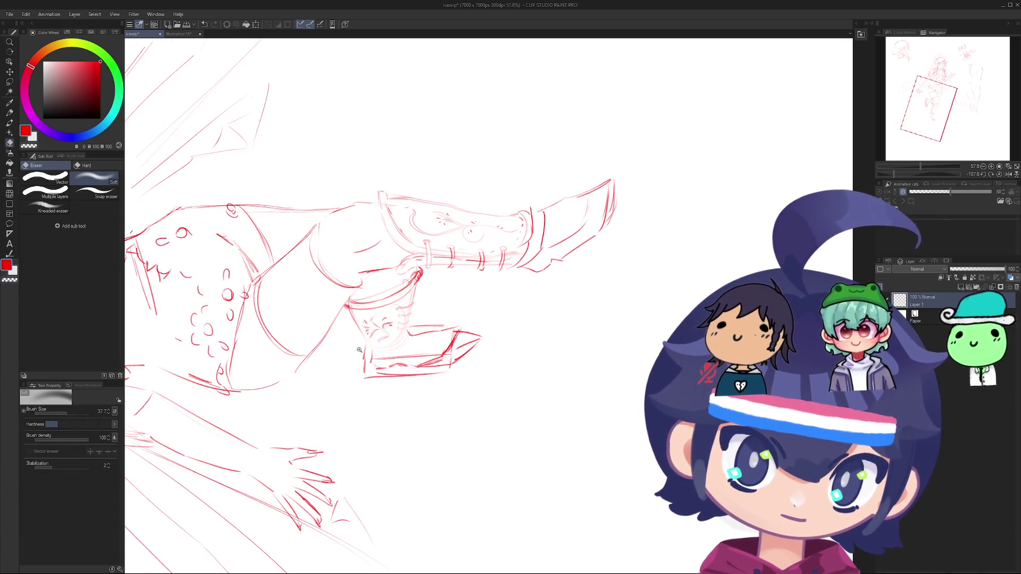
{"action": "scroll", "coordinate": [359, 350], "scroll_direction": "up", "scroll_amount": 1}
{"action": "mouse_move", "coordinate": [365, 345]}
{"action": "left_mouse_down"}
{"action": "mouse_move", "coordinate": [368, 374]}
{"action": "mouse_move", "coordinate": [453, 372]}
{"action": "mouse_move", "coordinate": [500, 331]}
{"action": "left_mouse_up"}
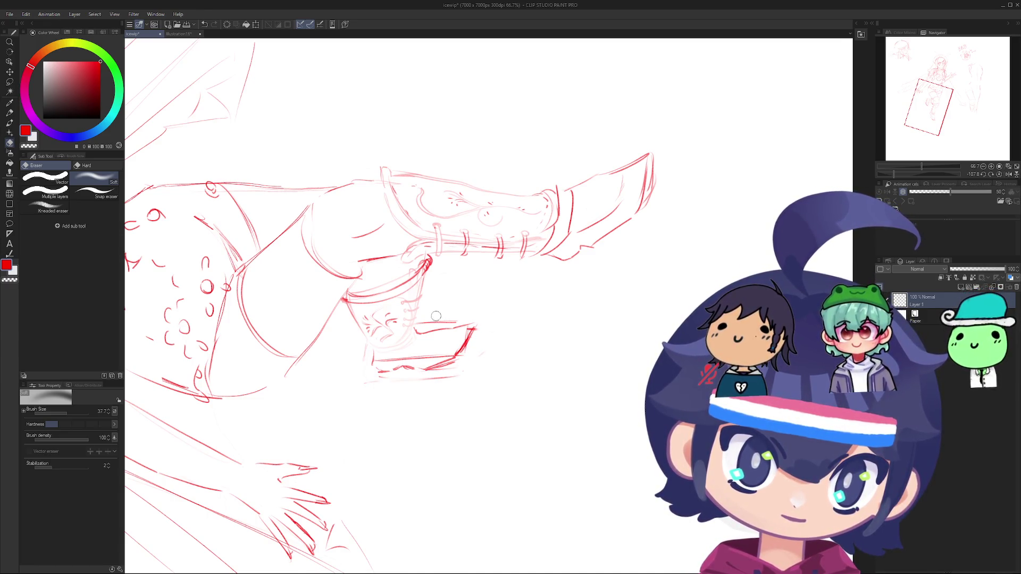
{"action": "left_click_drag", "start_coordinate": [436, 316], "coordinate": [431, 326]}
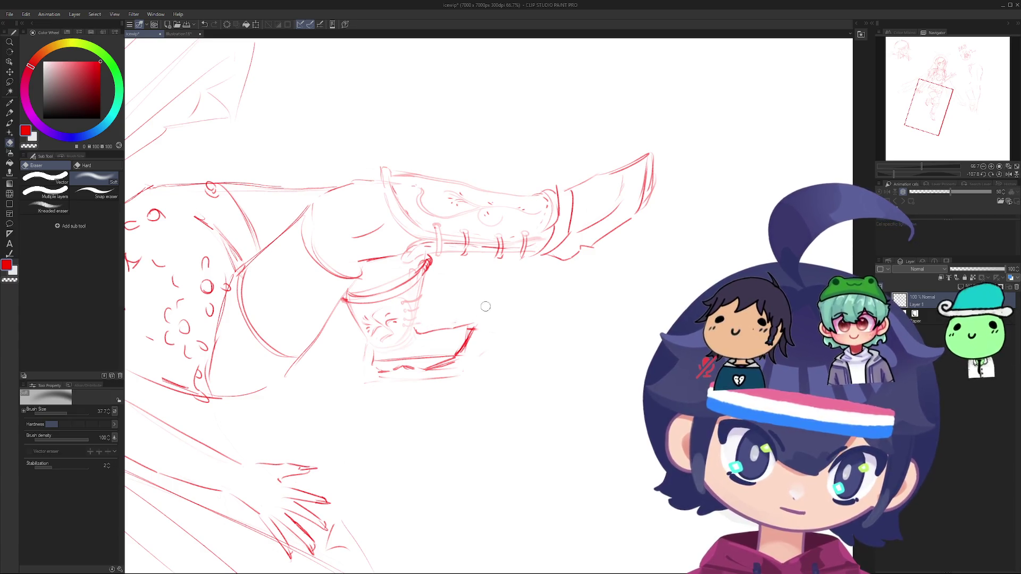
{"action": "mouse_move", "coordinate": [413, 352]}
{"action": "left_mouse_down"}
{"action": "mouse_move", "coordinate": [436, 351]}
{"action": "mouse_move", "coordinate": [384, 360]}
{"action": "left_mouse_up"}
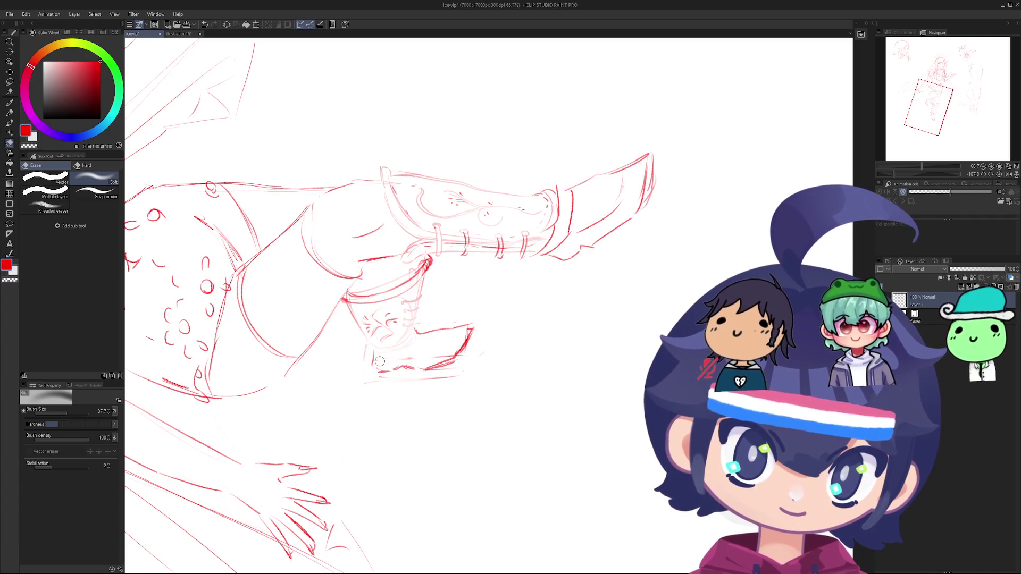
{"action": "mouse_move", "coordinate": [457, 361]}
{"action": "left_mouse_down"}
{"action": "mouse_move", "coordinate": [433, 369]}
{"action": "mouse_move", "coordinate": [449, 364]}
{"action": "mouse_move", "coordinate": [387, 457]}
{"action": "left_mouse_up"}
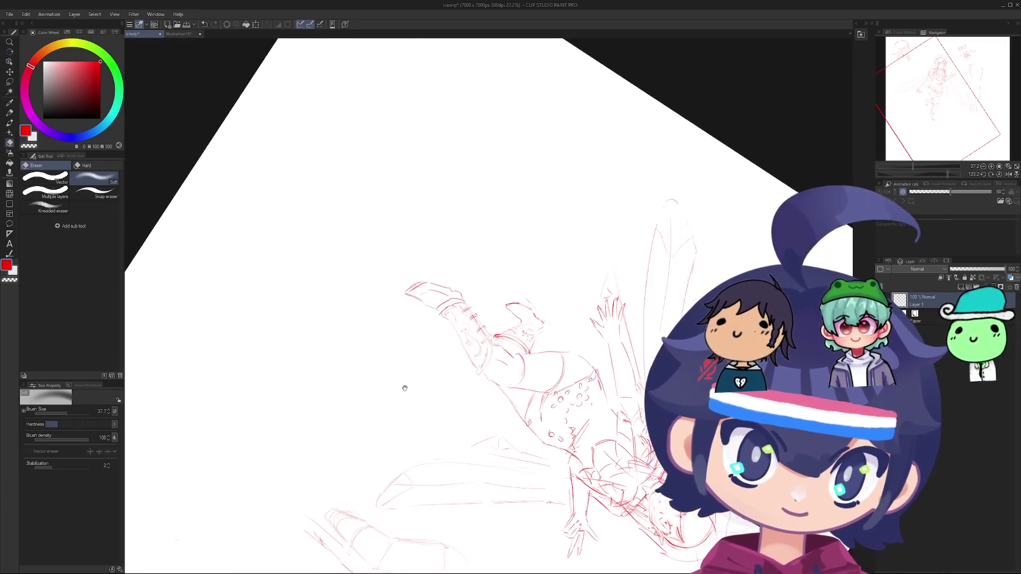
Step: Zoom out, rotate the canvas, and zoom in until the BRB doodle sits upright
{"action": "scroll", "coordinate": [404, 387], "scroll_direction": "down", "scroll_amount": 3}
{"action": "mouse_move", "coordinate": [353, 303]}
{"action": "left_mouse_down"}
{"action": "mouse_move", "coordinate": [537, 329]}
{"action": "mouse_move", "coordinate": [378, 285]}
{"action": "mouse_move", "coordinate": [372, 420]}
{"action": "mouse_move", "coordinate": [395, 468]}
{"action": "left_mouse_up"}
{"action": "scroll", "coordinate": [378, 285], "scroll_direction": "up", "scroll_amount": 3}
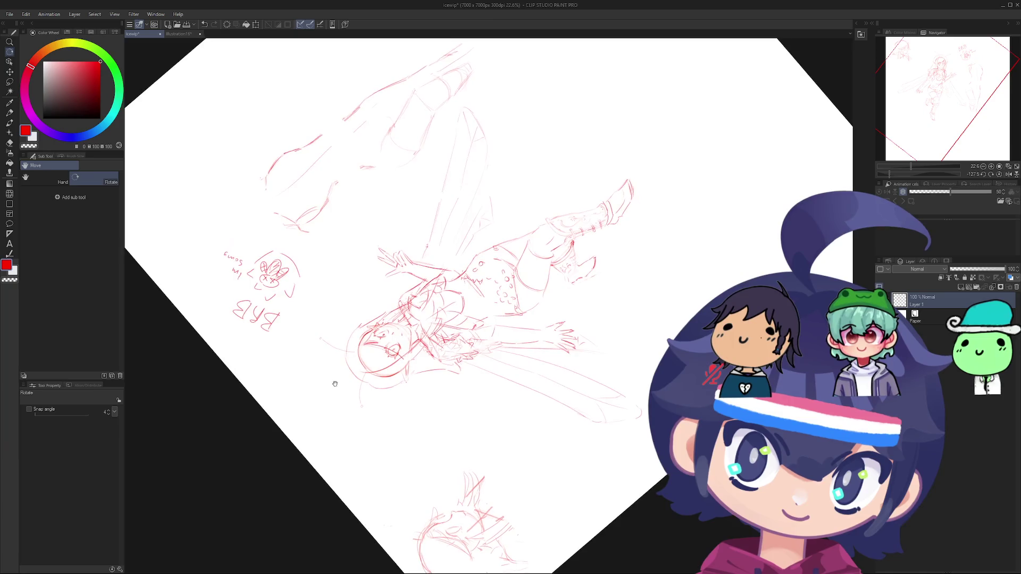
{"action": "scroll", "coordinate": [424, 314], "scroll_direction": "up", "scroll_amount": 10}
{"action": "mouse_move", "coordinate": [424, 314]}
{"action": "left_mouse_down"}
{"action": "mouse_move", "coordinate": [490, 322]}
{"action": "mouse_move", "coordinate": [471, 244]}
{"action": "left_mouse_up"}
{"action": "scroll", "coordinate": [491, 322], "scroll_direction": "down", "scroll_amount": 2}
{"action": "scroll", "coordinate": [490, 321], "scroll_direction": "up", "scroll_amount": 2}
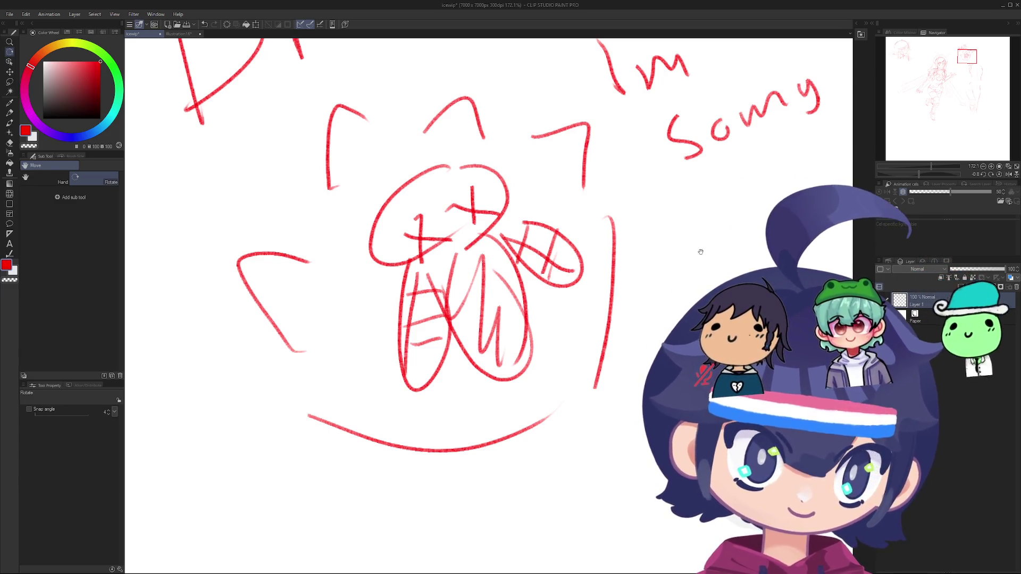
Step: Erase the 'I'm Sorry' note and BRB letters, then pan around the bunny doodle
{"action": "scroll", "coordinate": [701, 252], "scroll_direction": "down", "scroll_amount": 3}
{"action": "key", "text": "e"}
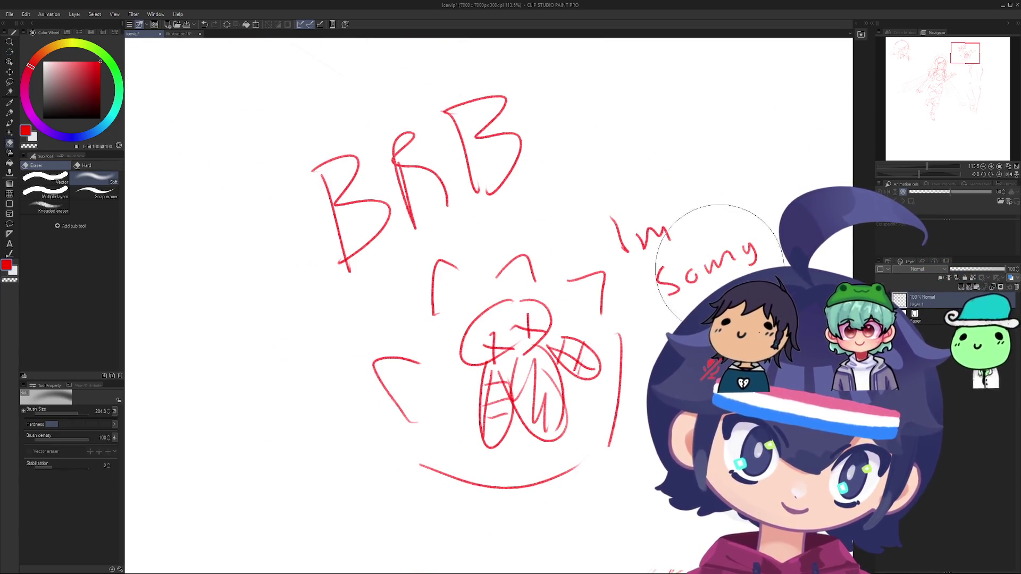
{"action": "mouse_move", "coordinate": [719, 267]}
{"action": "left_mouse_down"}
{"action": "mouse_move", "coordinate": [684, 228]}
{"action": "mouse_move", "coordinate": [684, 250]}
{"action": "mouse_move", "coordinate": [706, 240]}
{"action": "mouse_move", "coordinate": [288, 215]}
{"action": "mouse_move", "coordinate": [274, 193]}
{"action": "mouse_move", "coordinate": [378, 212]}
{"action": "left_mouse_up"}
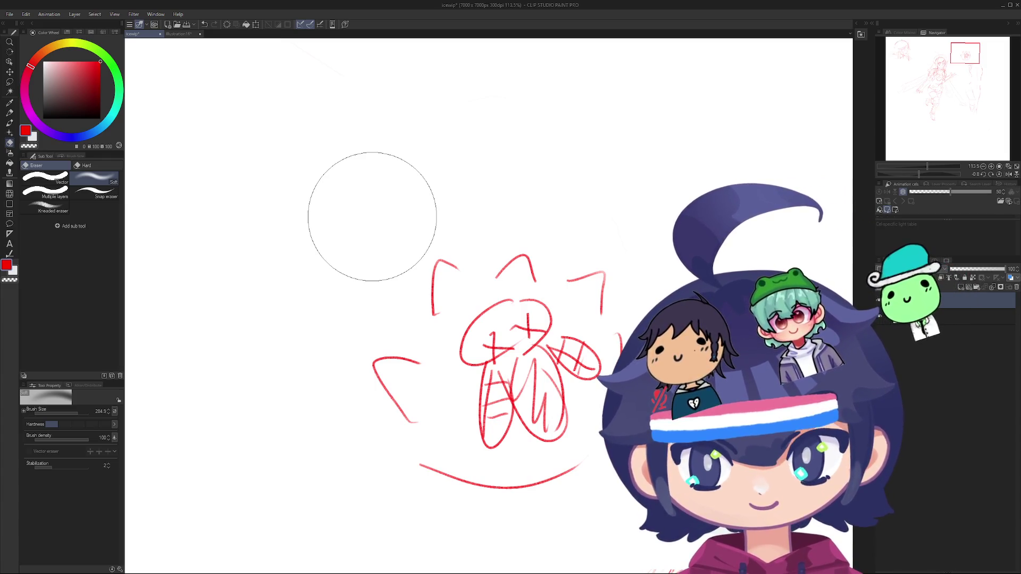
{"action": "key", "text": "space"}
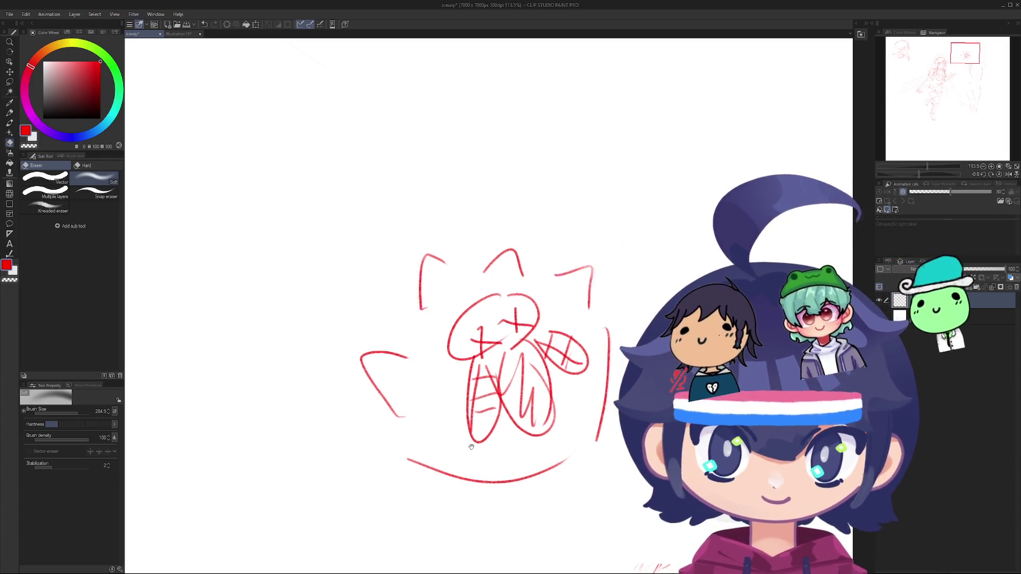
{"action": "scroll", "coordinate": [372, 217], "scroll_direction": "up", "scroll_amount": 4}
{"action": "mouse_move", "coordinate": [485, 445]}
{"action": "left_mouse_down"}
{"action": "mouse_move", "coordinate": [508, 408]}
{"action": "mouse_move", "coordinate": [414, 435]}
{"action": "left_mouse_up"}
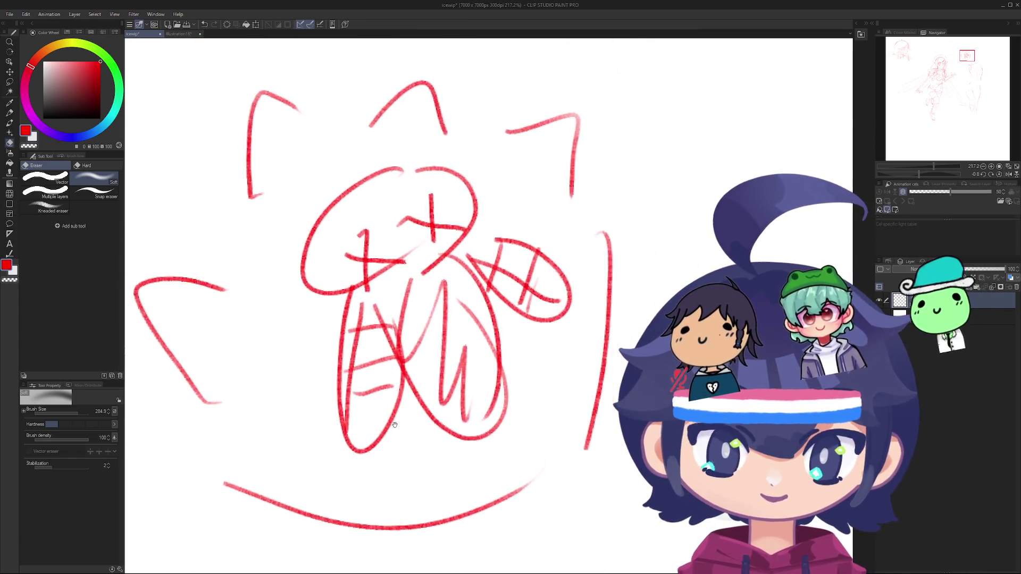
{"action": "scroll", "coordinate": [409, 334], "scroll_direction": "down", "scroll_amount": 2}
{"action": "mouse_move", "coordinate": [409, 334]}
{"action": "left_mouse_down"}
{"action": "mouse_move", "coordinate": [440, 479]}
{"action": "mouse_move", "coordinate": [450, 475]}
{"action": "left_mouse_up"}
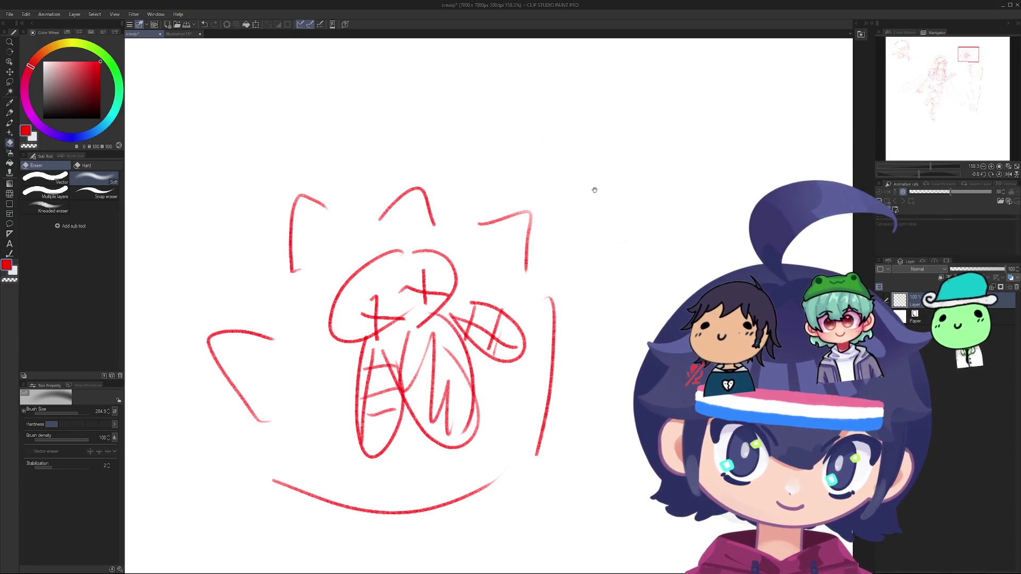
{"action": "left_click_drag", "start_coordinate": [594, 189], "coordinate": [616, 164]}
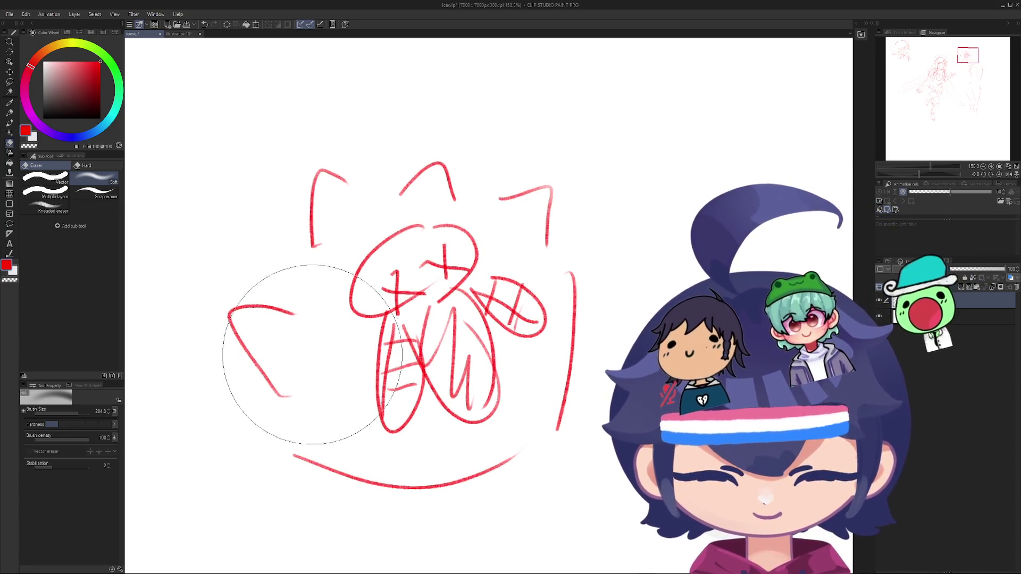
Step: Touch up the doodle's left, right and lower-right outline strokes with the pen
{"action": "key", "text": "p"}
{"action": "left_click_drag", "start_coordinate": [291, 396], "coordinate": [293, 455]}
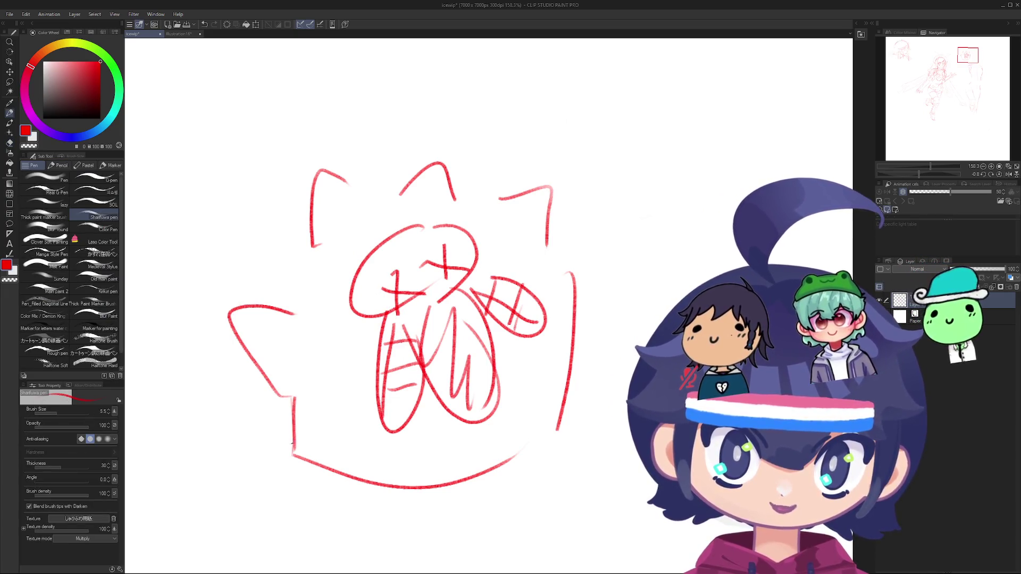
{"action": "left_click_drag", "start_coordinate": [313, 255], "coordinate": [311, 308]}
{"action": "mouse_move", "coordinate": [301, 356]}
{"action": "left_mouse_down"}
{"action": "mouse_move", "coordinate": [310, 301]}
{"action": "mouse_move", "coordinate": [306, 367]}
{"action": "left_mouse_up"}
{"action": "key", "text": "ctrl+z"}
{"action": "key", "text": "ctrl+z"}
{"action": "mouse_move", "coordinate": [361, 271]}
{"action": "left_mouse_down"}
{"action": "mouse_move", "coordinate": [350, 249]}
{"action": "mouse_move", "coordinate": [369, 269]}
{"action": "mouse_move", "coordinate": [409, 246]}
{"action": "mouse_move", "coordinate": [466, 269]}
{"action": "mouse_move", "coordinate": [519, 250]}
{"action": "mouse_move", "coordinate": [557, 380]}
{"action": "left_mouse_up"}
{"action": "key", "text": "ctrl+z"}
{"action": "key", "text": "ctrl+z"}
{"action": "key", "text": "ctrl+z"}
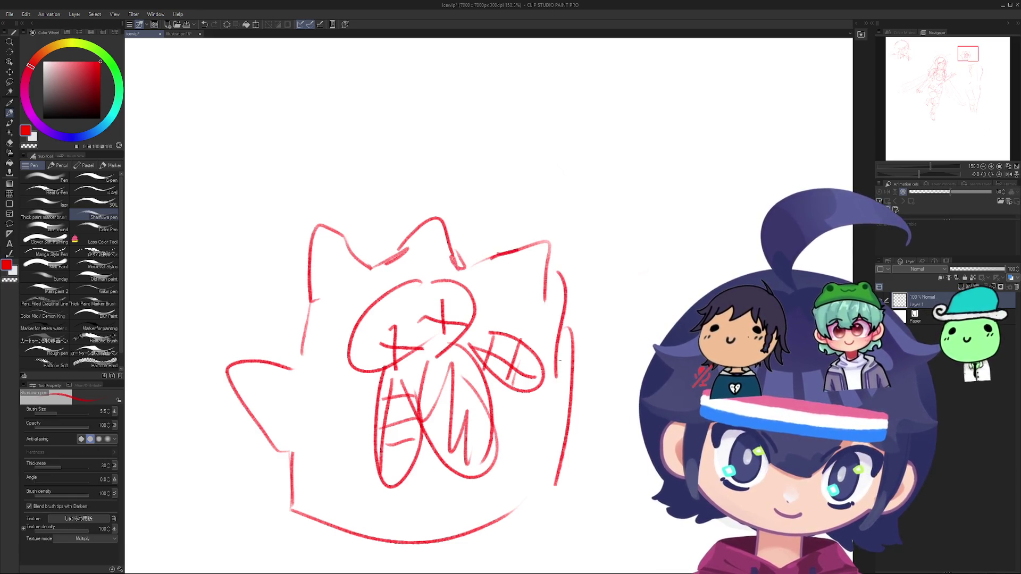
{"action": "left_click_drag", "start_coordinate": [574, 309], "coordinate": [553, 450]}
{"action": "key", "text": "ctrl+z"}
{"action": "key", "text": "ctrl+z"}
{"action": "left_click_drag", "start_coordinate": [564, 287], "coordinate": [553, 367]}
{"action": "scroll", "coordinate": [399, 372], "scroll_direction": "down", "scroll_amount": 3}
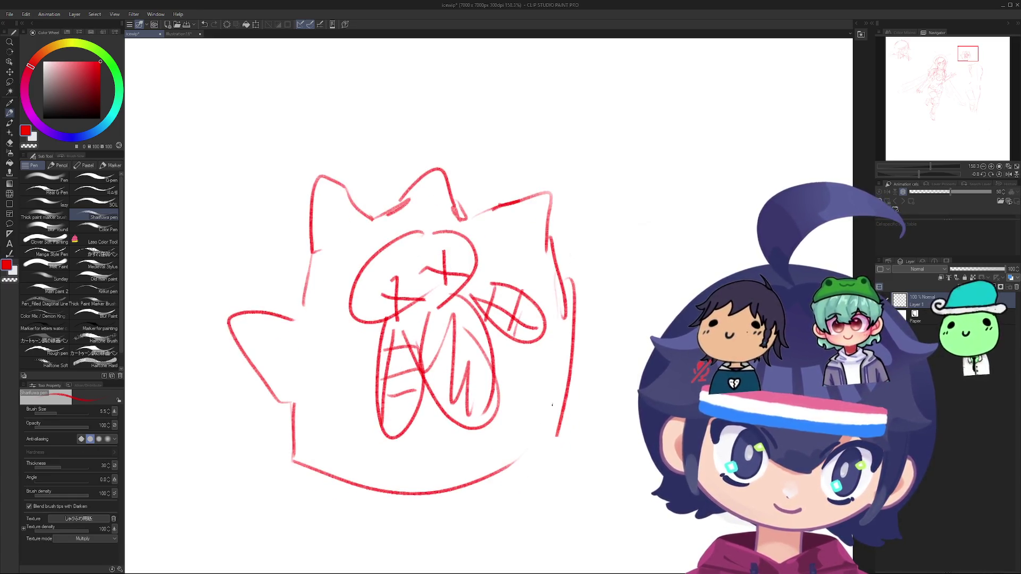
{"action": "left_click_drag", "start_coordinate": [545, 439], "coordinate": [494, 468]}
{"action": "scroll", "coordinate": [494, 447], "scroll_direction": "down", "scroll_amount": 2}
{"action": "scroll", "coordinate": [495, 447], "scroll_direction": "down", "scroll_amount": 2}
Step: Rotate the view, wipe out the bunny doodle with the eraser, and show the full fairy sketch
{"action": "key", "text": "r"}
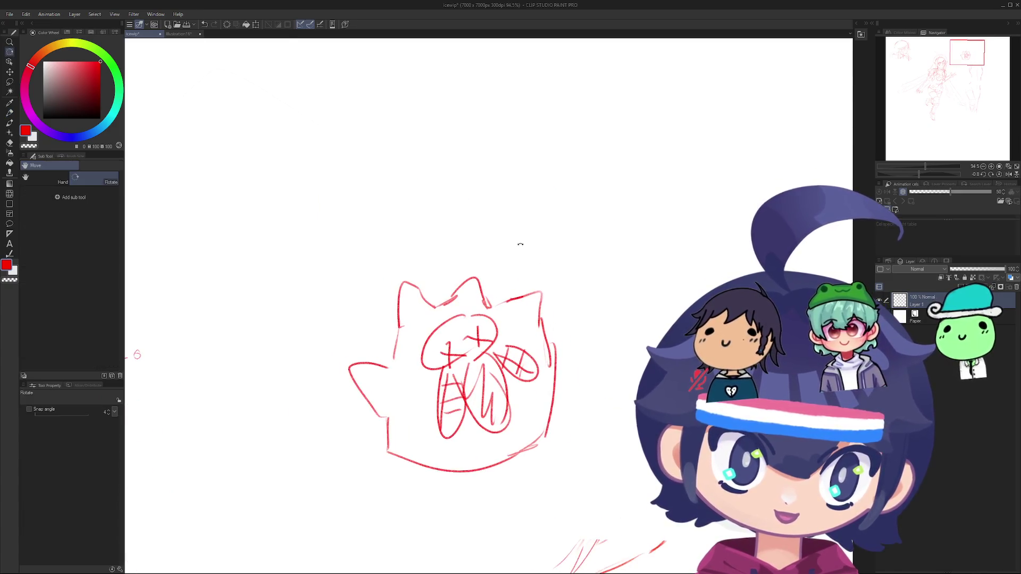
{"action": "mouse_move", "coordinate": [519, 243]}
{"action": "left_mouse_down"}
{"action": "mouse_move", "coordinate": [452, 449]}
{"action": "mouse_move", "coordinate": [440, 263]}
{"action": "mouse_move", "coordinate": [479, 341]}
{"action": "left_mouse_up"}
{"action": "key", "text": "e"}
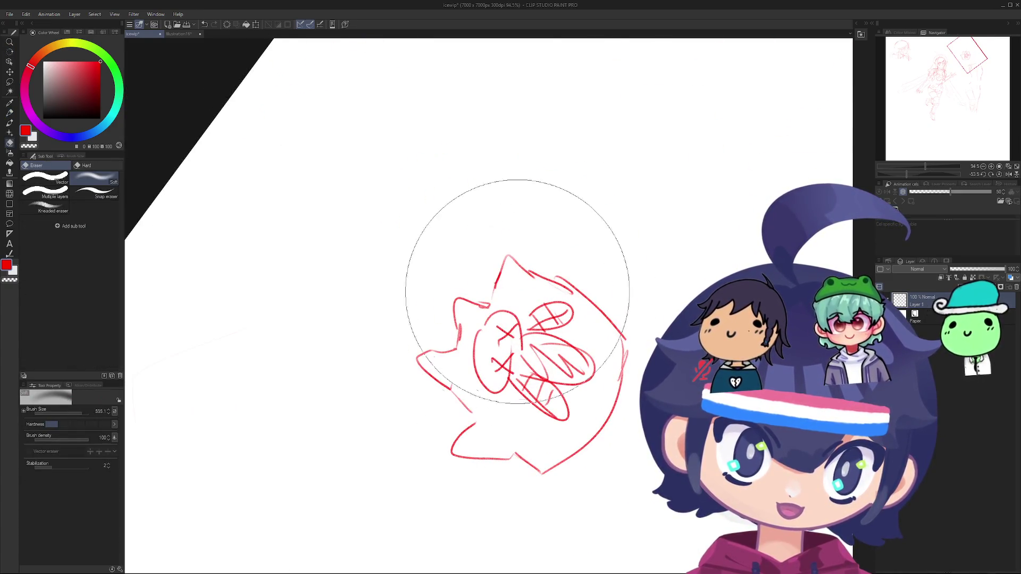
{"action": "mouse_move", "coordinate": [519, 285]}
{"action": "left_mouse_down"}
{"action": "mouse_move", "coordinate": [506, 383]}
{"action": "mouse_move", "coordinate": [466, 364]}
{"action": "left_mouse_up"}
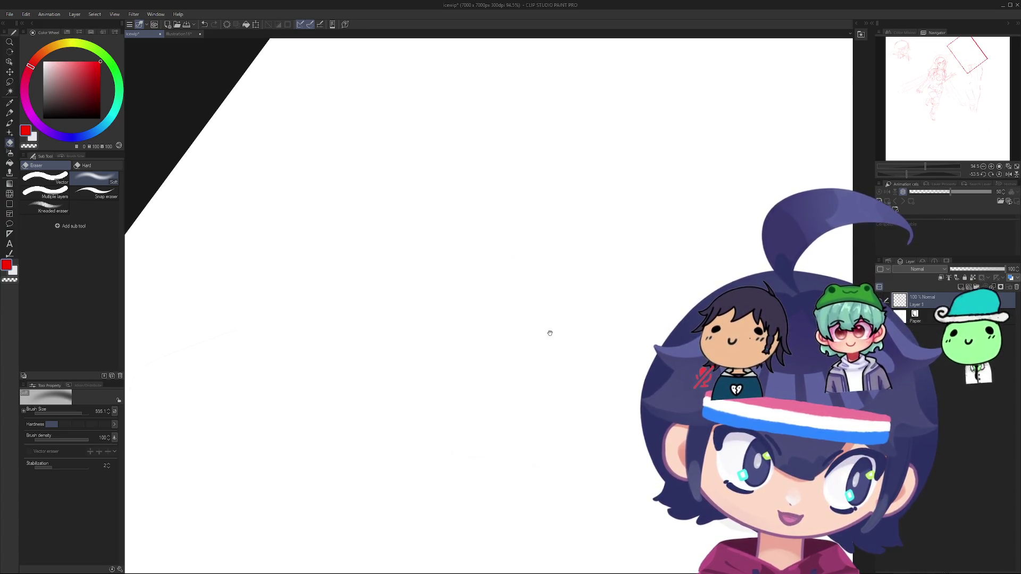
{"action": "left_click_drag", "start_coordinate": [549, 333], "coordinate": [394, 315]}
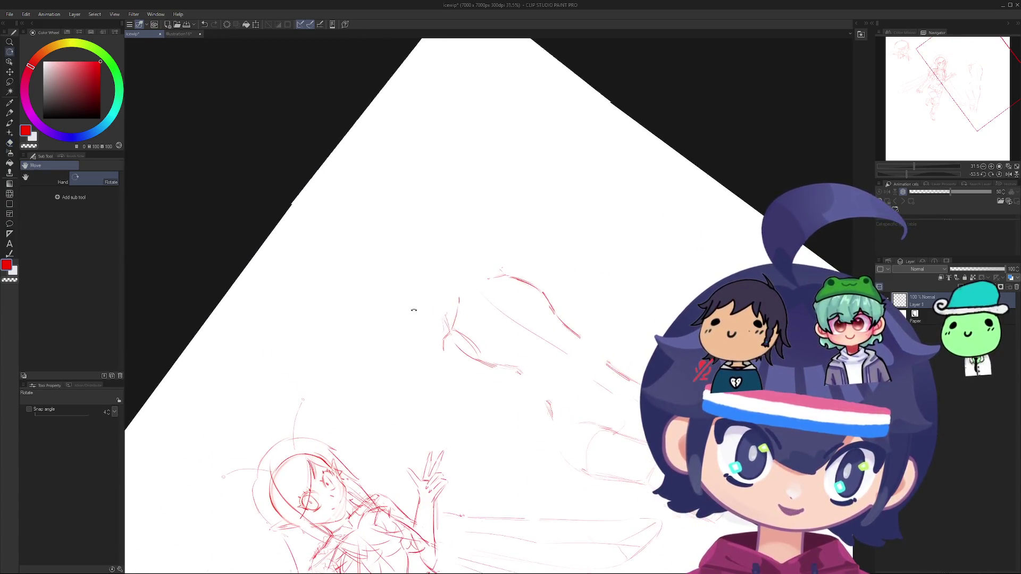
{"action": "mouse_move", "coordinate": [393, 479]}
{"action": "left_mouse_down"}
{"action": "mouse_move", "coordinate": [352, 207]}
{"action": "mouse_move", "coordinate": [427, 323]}
{"action": "mouse_move", "coordinate": [457, 319]}
{"action": "left_mouse_up"}
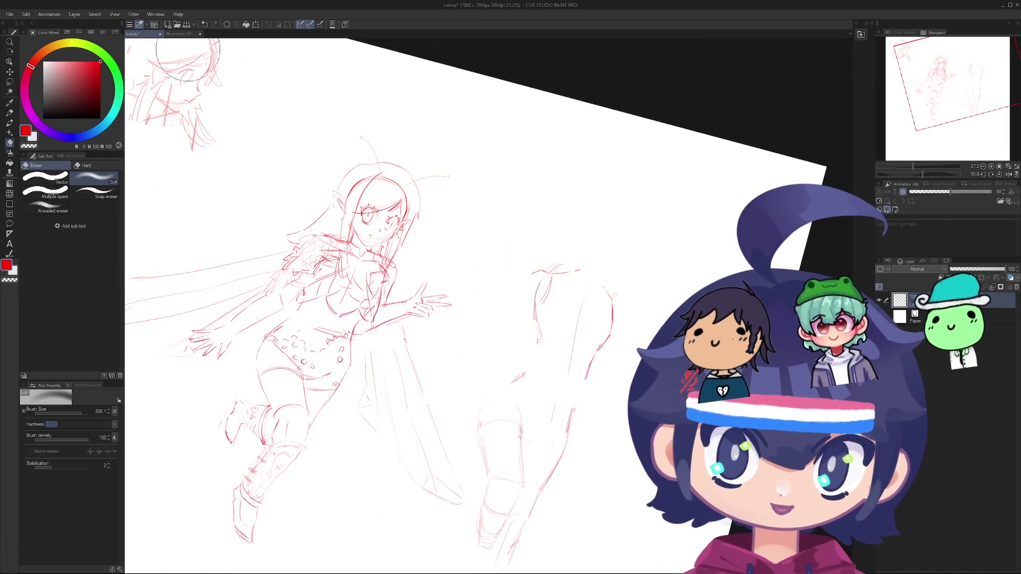
Step: Zoom out and re-angle the sketch view, then swap from the Eraser back to the Pen
{"action": "mouse_move", "coordinate": [220, 216]}
{"action": "left_mouse_down"}
{"action": "mouse_move", "coordinate": [370, 206]}
{"action": "mouse_move", "coordinate": [351, 207]}
{"action": "mouse_move", "coordinate": [309, 468]}
{"action": "mouse_move", "coordinate": [331, 479]}
{"action": "mouse_move", "coordinate": [329, 452]}
{"action": "mouse_move", "coordinate": [250, 285]}
{"action": "mouse_move", "coordinate": [408, 196]}
{"action": "mouse_move", "coordinate": [372, 288]}
{"action": "left_mouse_up"}
{"action": "key", "text": "e"}
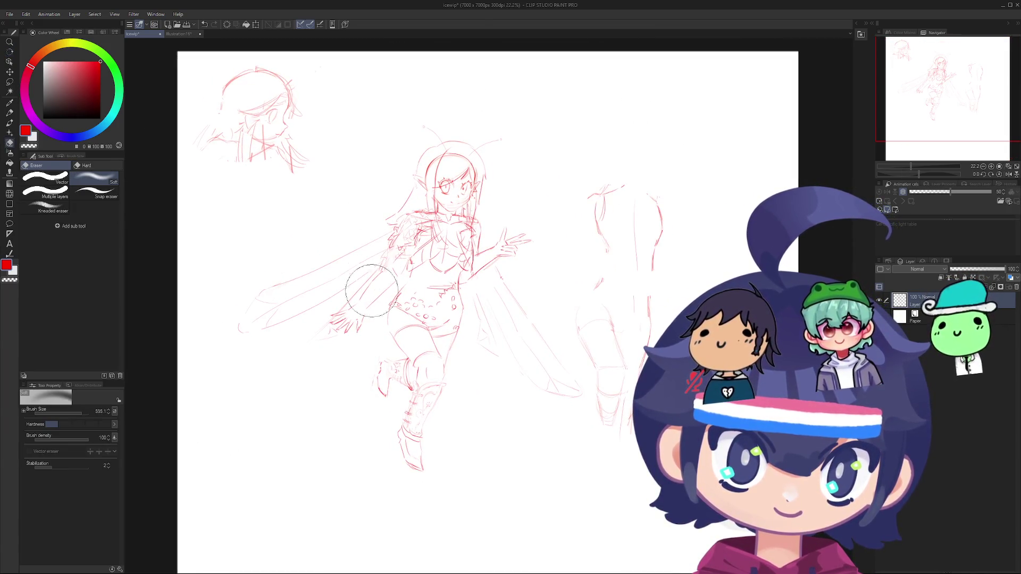
{"action": "scroll", "coordinate": [371, 291], "scroll_direction": "up", "scroll_amount": 10}
{"action": "key", "text": "o"}
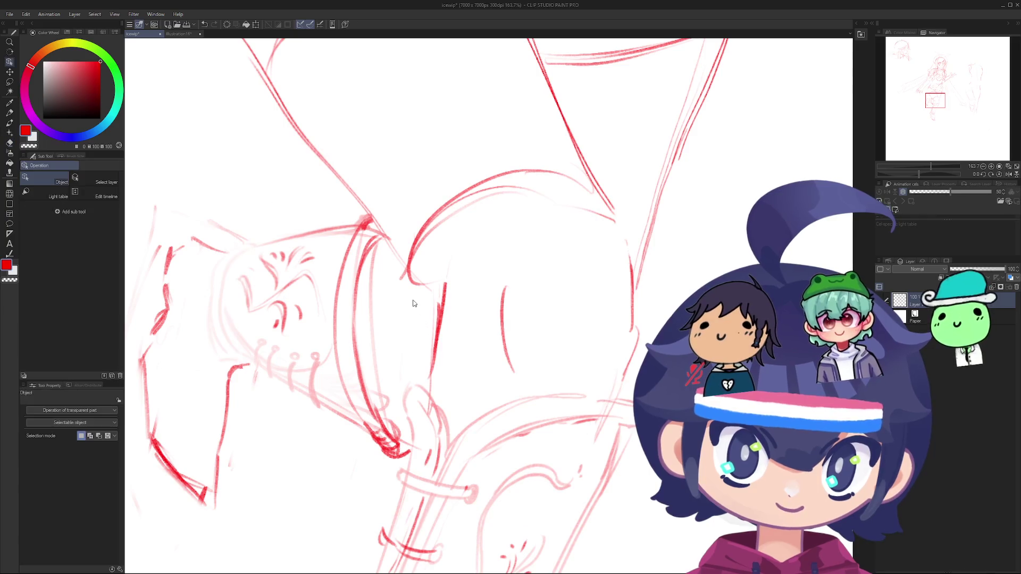
{"action": "key", "text": "p"}
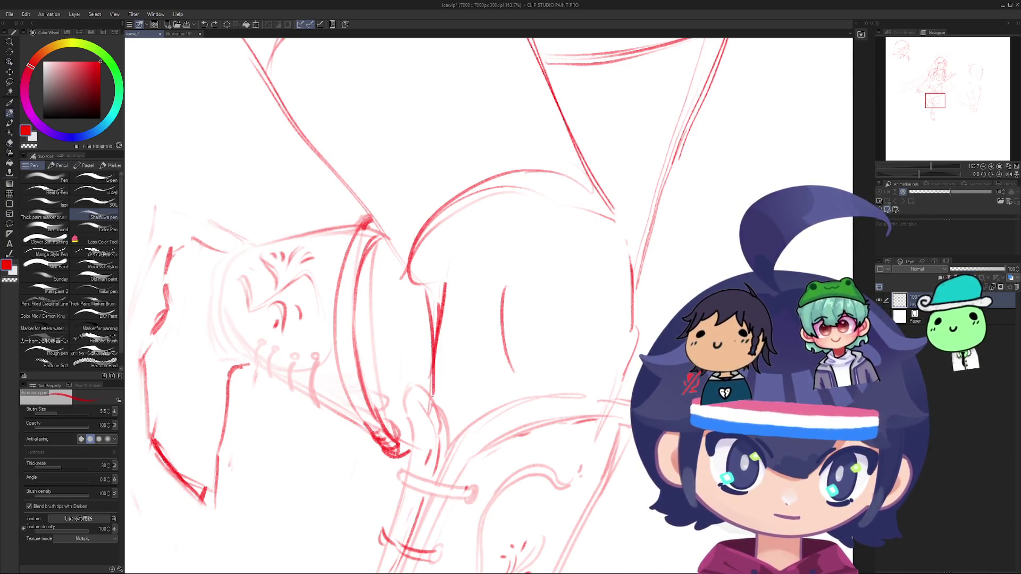
Step: Zoom and rotate the canvas to frame the fairy's long lower wing up close
{"action": "scroll", "coordinate": [437, 346], "scroll_direction": "down", "scroll_amount": 5}
{"action": "scroll", "coordinate": [446, 327], "scroll_direction": "up", "scroll_amount": 2}
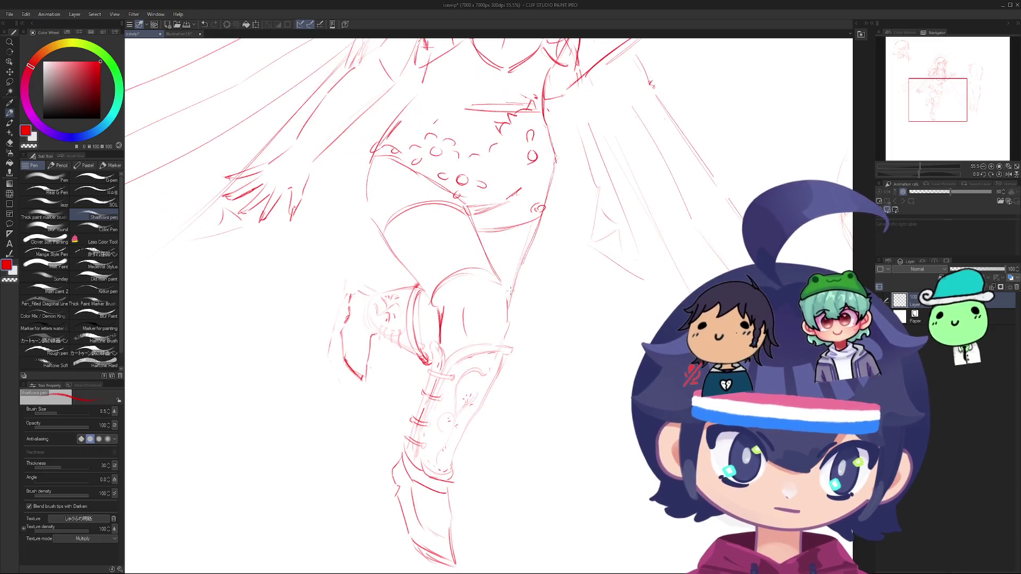
{"action": "scroll", "coordinate": [446, 327], "scroll_direction": "down", "scroll_amount": 3}
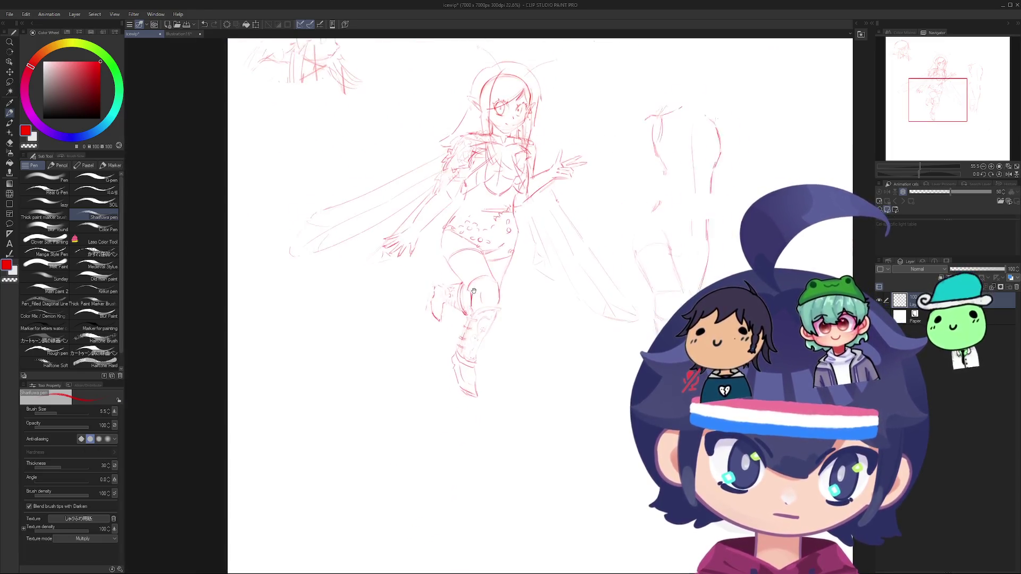
{"action": "scroll", "coordinate": [446, 326], "scroll_direction": "up", "scroll_amount": 2}
{"action": "mouse_move", "coordinate": [415, 186]}
{"action": "left_mouse_down"}
{"action": "mouse_move", "coordinate": [346, 298]}
{"action": "mouse_move", "coordinate": [438, 437]}
{"action": "mouse_move", "coordinate": [395, 384]}
{"action": "mouse_move", "coordinate": [367, 316]}
{"action": "mouse_move", "coordinate": [383, 245]}
{"action": "mouse_move", "coordinate": [452, 216]}
{"action": "mouse_move", "coordinate": [330, 278]}
{"action": "mouse_move", "coordinate": [362, 280]}
{"action": "mouse_move", "coordinate": [351, 345]}
{"action": "mouse_move", "coordinate": [360, 467]}
{"action": "mouse_move", "coordinate": [340, 415]}
{"action": "mouse_move", "coordinate": [367, 330]}
{"action": "mouse_move", "coordinate": [422, 272]}
{"action": "mouse_move", "coordinate": [387, 417]}
{"action": "mouse_move", "coordinate": [346, 412]}
{"action": "mouse_move", "coordinate": [340, 461]}
{"action": "mouse_move", "coordinate": [328, 458]}
{"action": "left_mouse_up"}
{"action": "scroll", "coordinate": [362, 280], "scroll_direction": "down", "scroll_amount": 3}
{"action": "scroll", "coordinate": [367, 330], "scroll_direction": "up", "scroll_amount": 2}
{"action": "scroll", "coordinate": [373, 415], "scroll_direction": "up", "scroll_amount": 2}
{"action": "left_click_drag", "start_coordinate": [278, 360], "coordinate": [258, 402]}
{"action": "scroll", "coordinate": [298, 341], "scroll_direction": "up", "scroll_amount": 5}
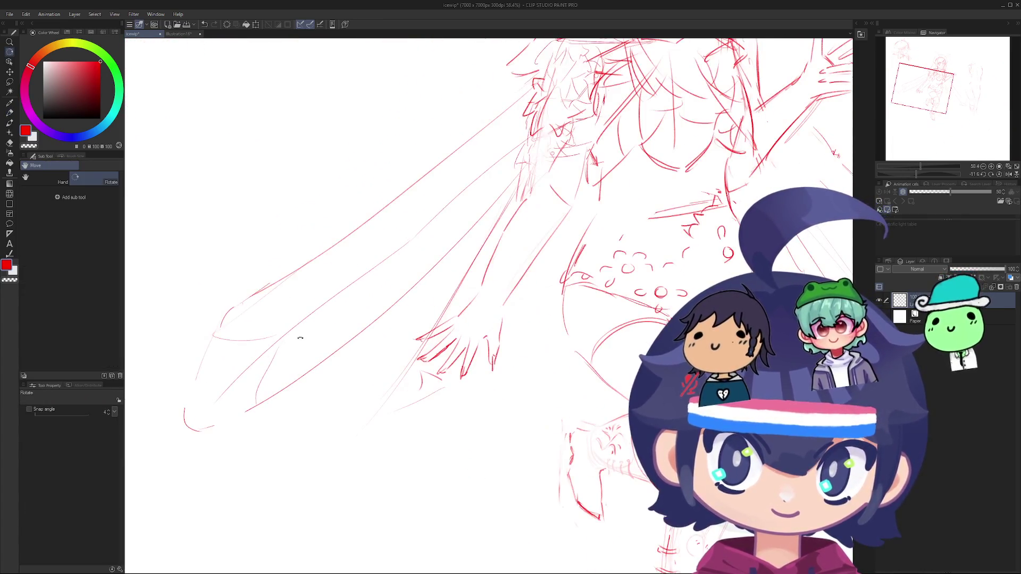
Step: With the pen, try a leaf outline and an oval leaf shape inside the lower wing, undoing misplaced strokes
{"action": "key", "text": "p"}
{"action": "left_click_drag", "start_coordinate": [313, 359], "coordinate": [319, 410]}
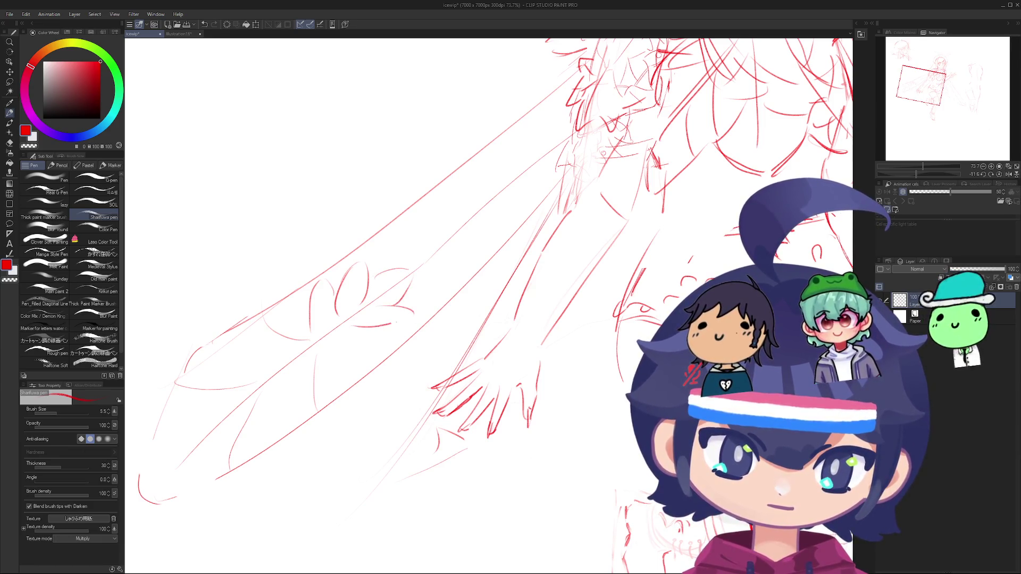
{"action": "key", "text": "ctrl+z"}
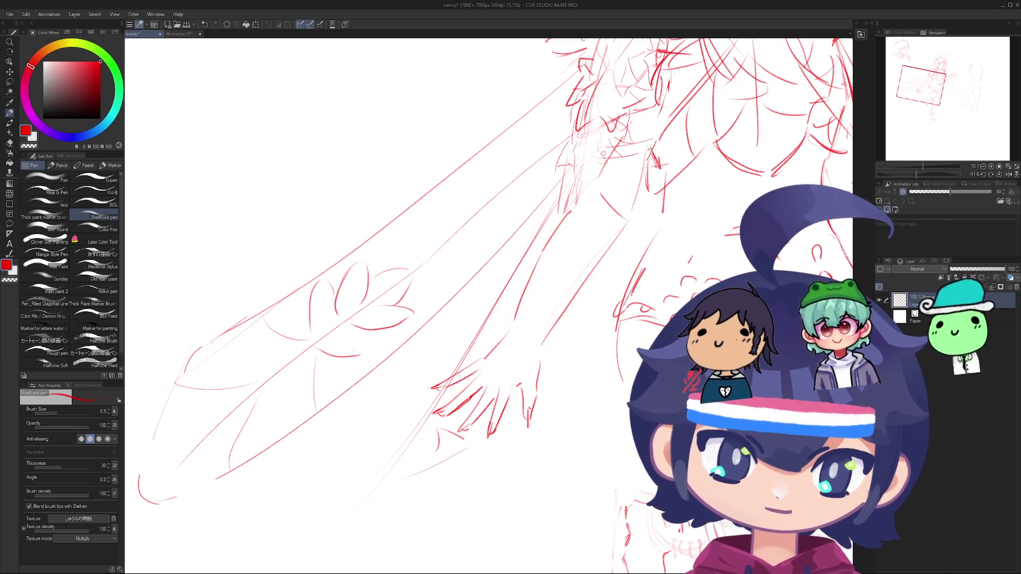
{"action": "scroll", "coordinate": [351, 349], "scroll_direction": "down", "scroll_amount": 5}
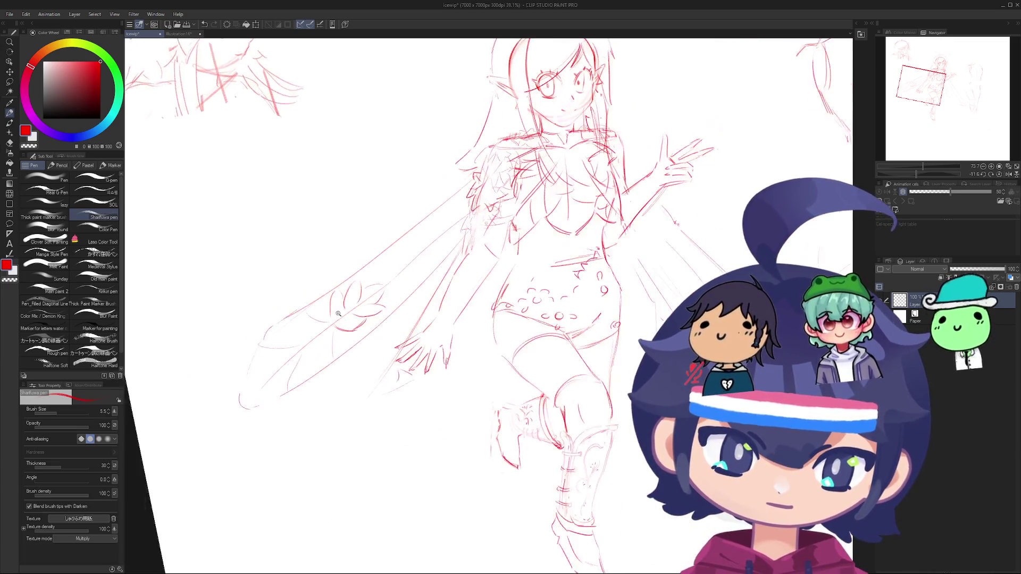
{"action": "left_click_drag", "start_coordinate": [350, 349], "coordinate": [358, 392]}
{"action": "scroll", "coordinate": [373, 319], "scroll_direction": "up", "scroll_amount": 4}
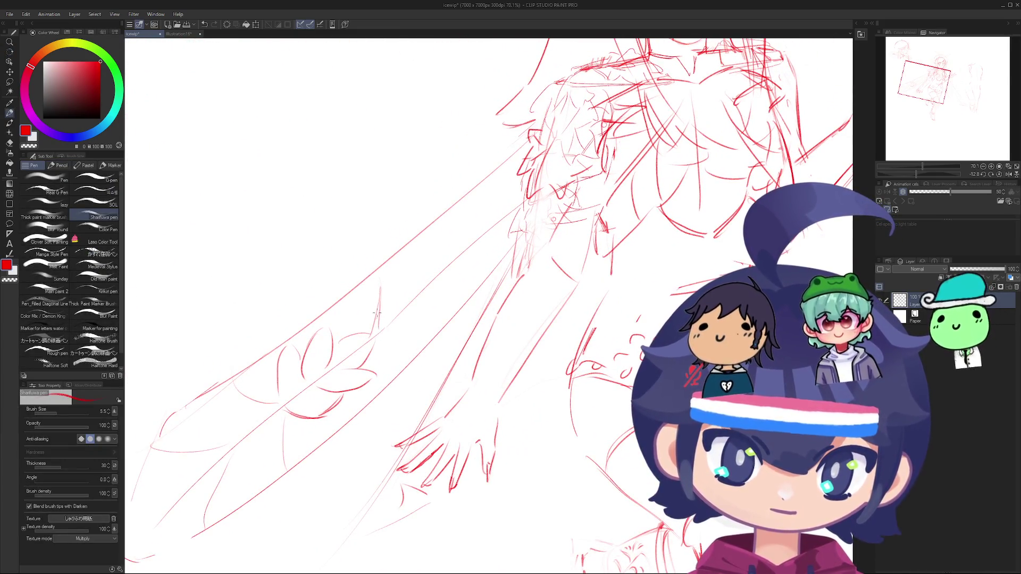
{"action": "key", "text": "ctrl+z"}
{"action": "mouse_move", "coordinate": [372, 325]}
{"action": "left_mouse_down"}
{"action": "mouse_move", "coordinate": [376, 314]}
{"action": "mouse_move", "coordinate": [354, 322]}
{"action": "left_mouse_up"}
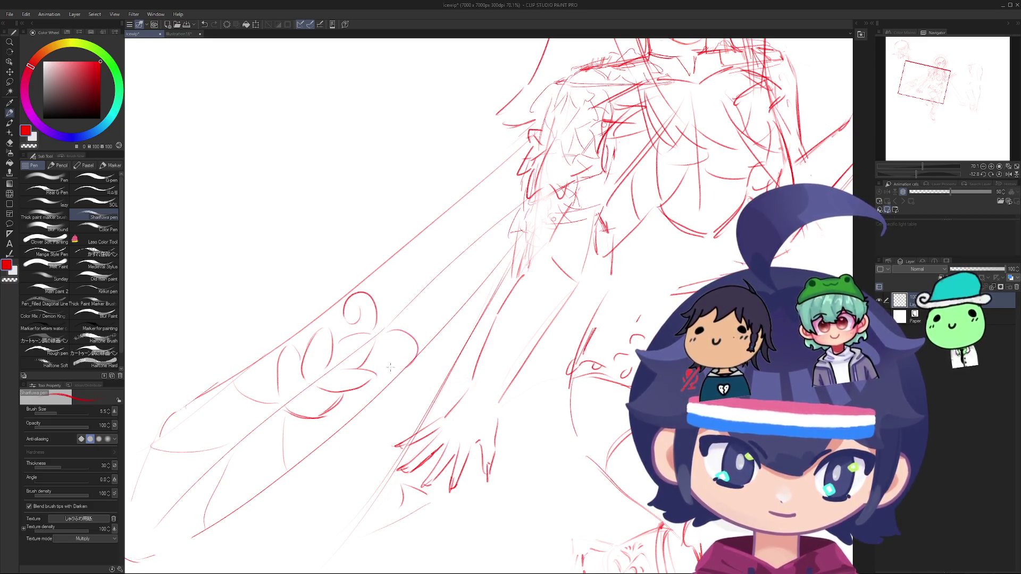
{"action": "key", "text": "ctrl+z"}
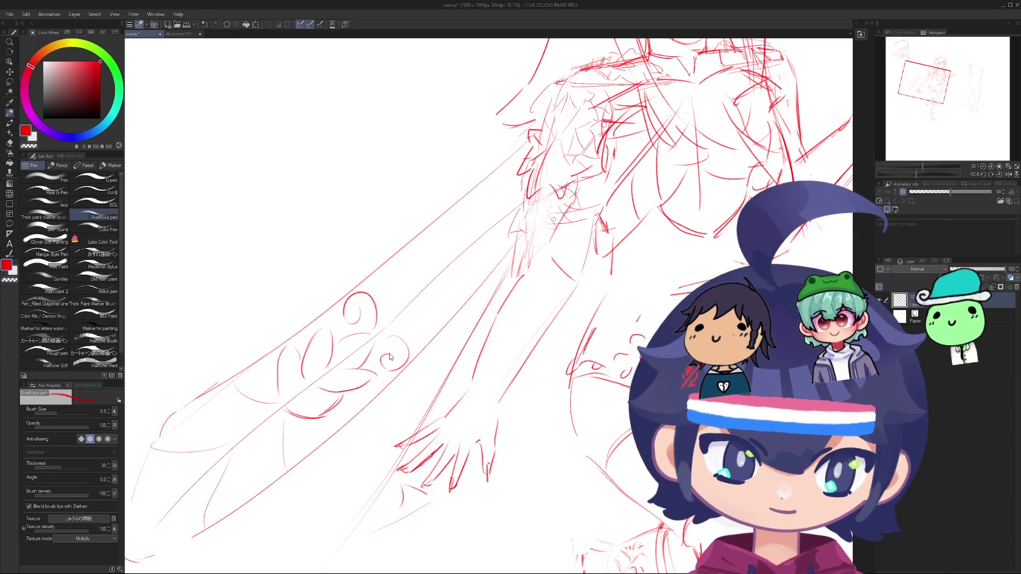
{"action": "scroll", "coordinate": [392, 365], "scroll_direction": "down", "scroll_amount": 5}
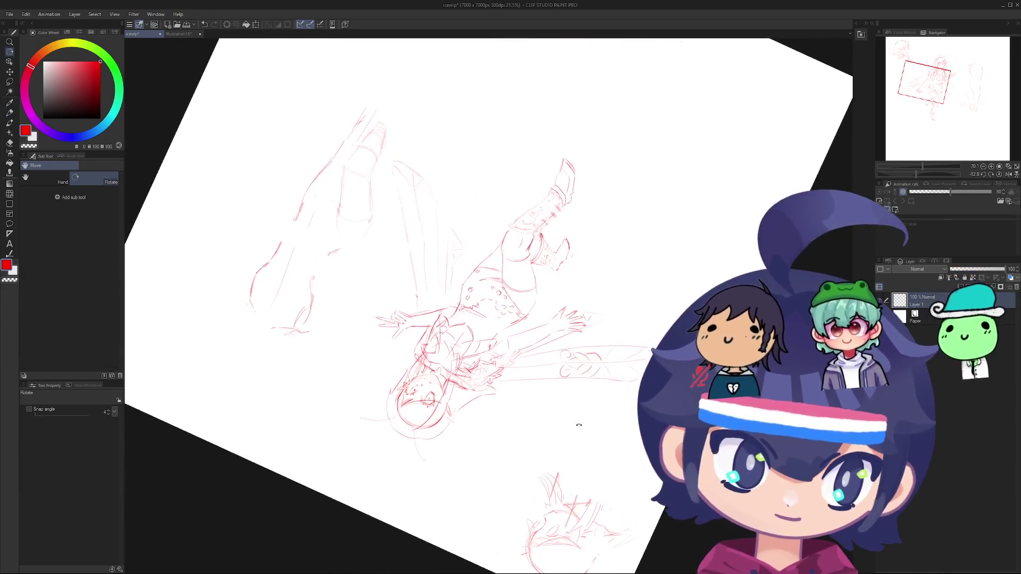
Step: Draw a long swirl with a hooked end in the wing pattern, retrying the curve several times
{"action": "scroll", "coordinate": [460, 356], "scroll_direction": "up", "scroll_amount": 5}
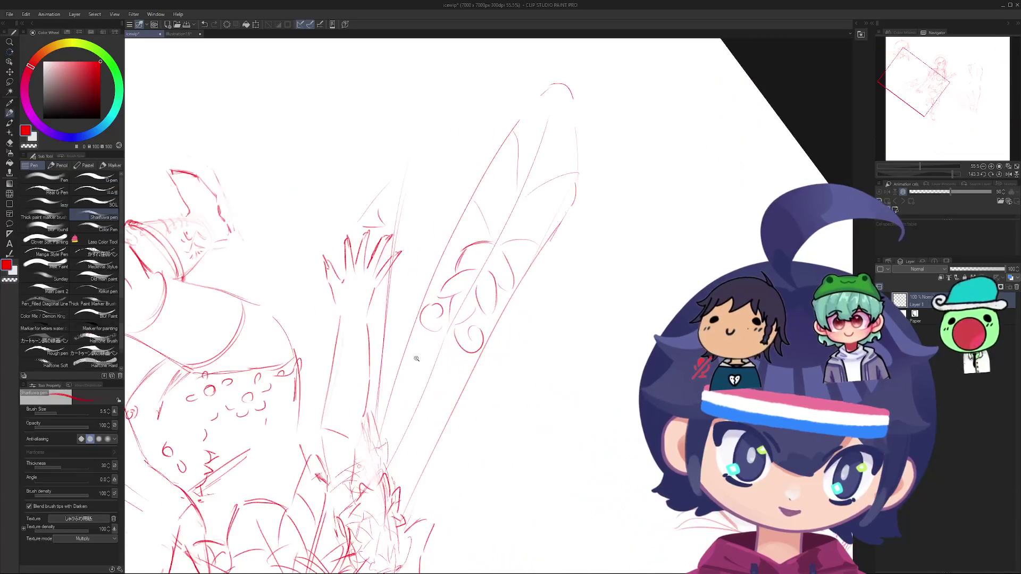
{"action": "key", "text": "ctrl+z"}
{"action": "left_click_drag", "start_coordinate": [461, 314], "coordinate": [413, 369]}
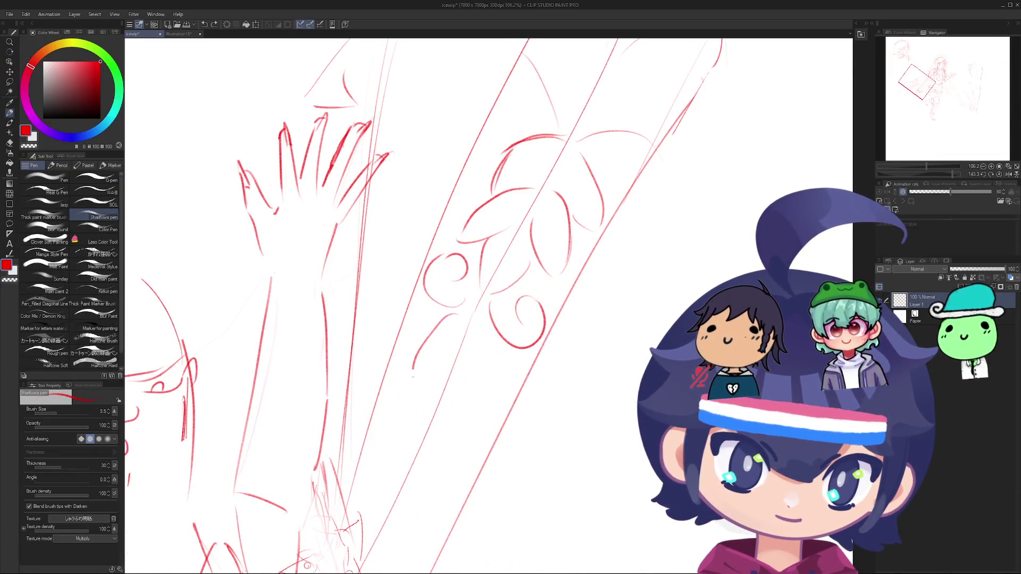
{"action": "key", "text": "ctrl+z"}
{"action": "left_click_drag", "start_coordinate": [458, 319], "coordinate": [441, 393]}
{"action": "key", "text": "ctrl+z"}
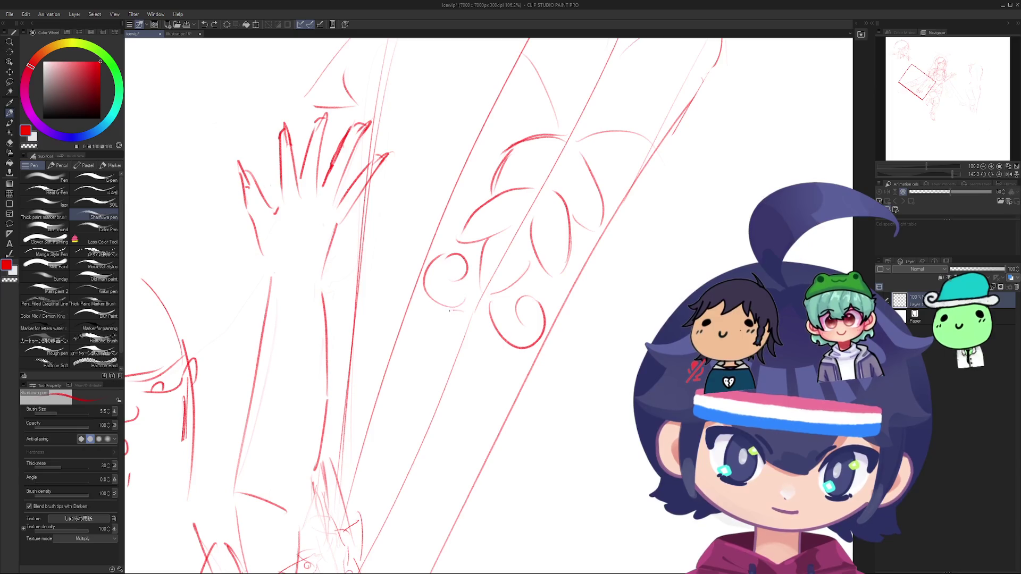
{"action": "left_click_drag", "start_coordinate": [450, 312], "coordinate": [359, 434]}
{"action": "key", "text": "ctrl+z"}
{"action": "left_click_drag", "start_coordinate": [457, 308], "coordinate": [379, 437]}
{"action": "key", "text": "ctrl+z"}
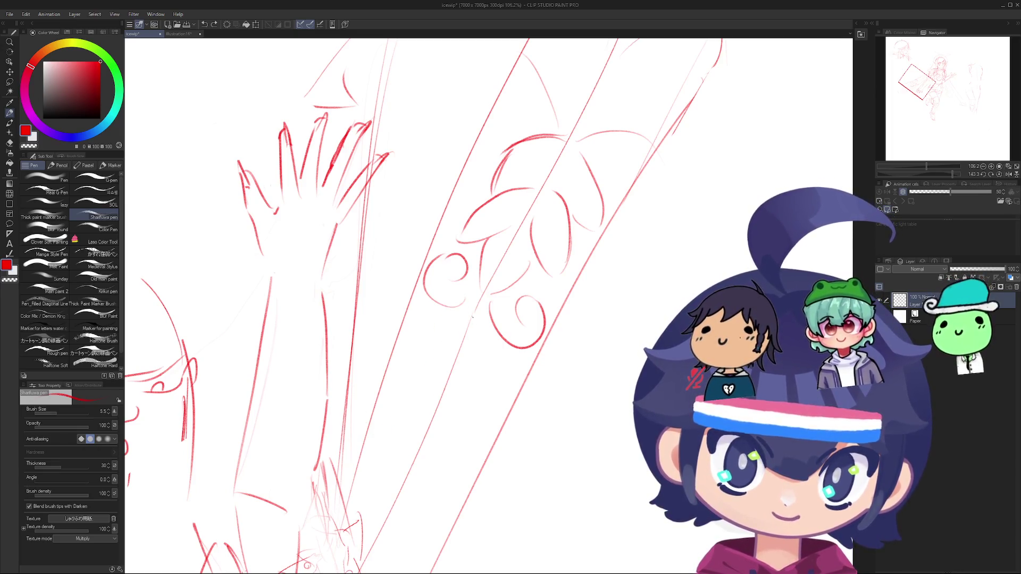
{"action": "left_click_drag", "start_coordinate": [434, 347], "coordinate": [367, 452]}
{"action": "key", "text": "ctrl+z"}
{"action": "mouse_move", "coordinate": [460, 309]}
{"action": "left_mouse_down"}
{"action": "mouse_move", "coordinate": [367, 444]}
{"action": "mouse_move", "coordinate": [417, 442]}
{"action": "left_mouse_up"}
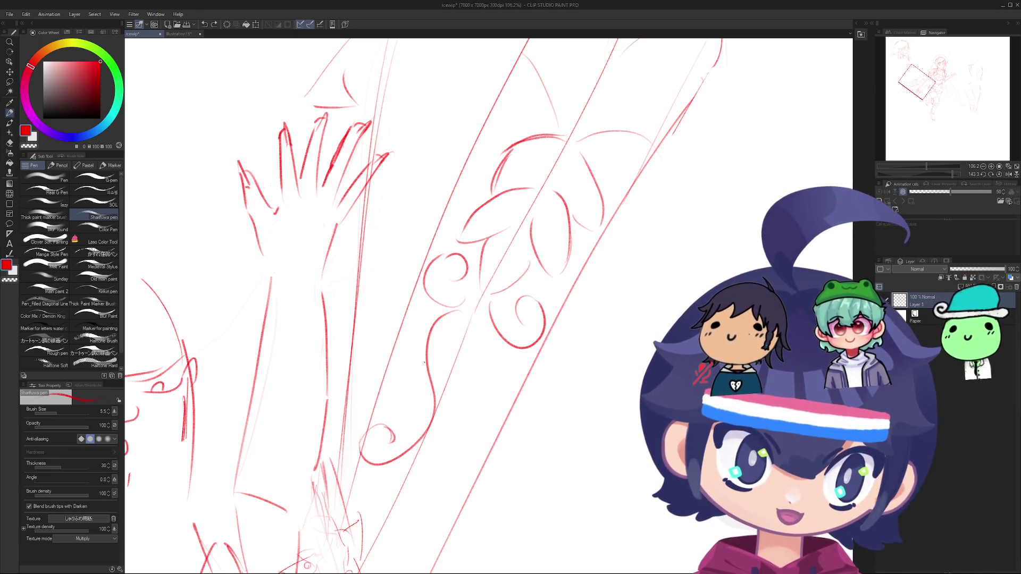
Step: Rotate the canvas and draw one wavy swirl line rising across the wing, redrawing it until it fits
{"action": "key", "text": "r"}
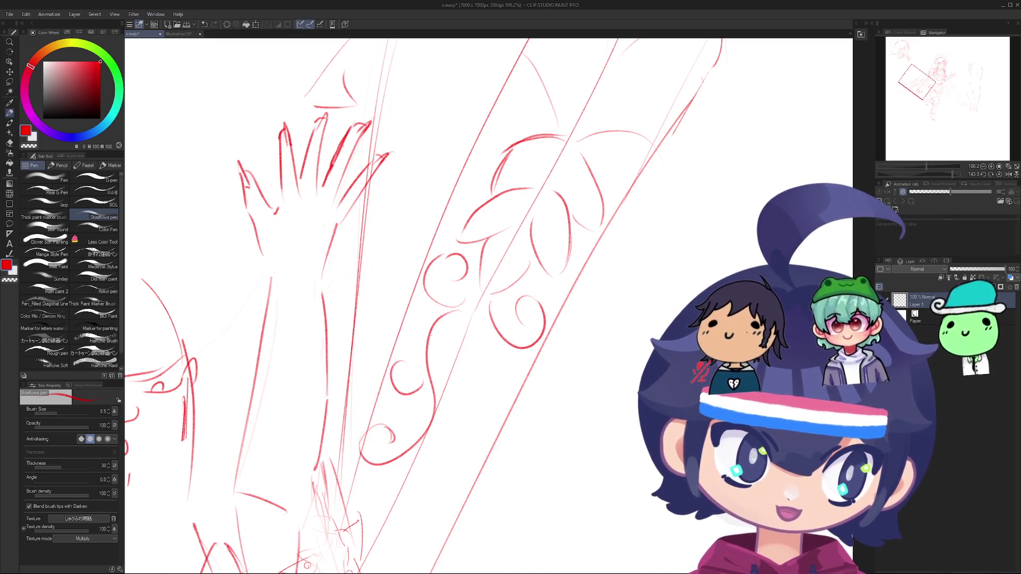
{"action": "mouse_move", "coordinate": [405, 362]}
{"action": "left_mouse_down"}
{"action": "mouse_move", "coordinate": [562, 192]}
{"action": "mouse_move", "coordinate": [608, 428]}
{"action": "mouse_move", "coordinate": [312, 392]}
{"action": "left_mouse_up"}
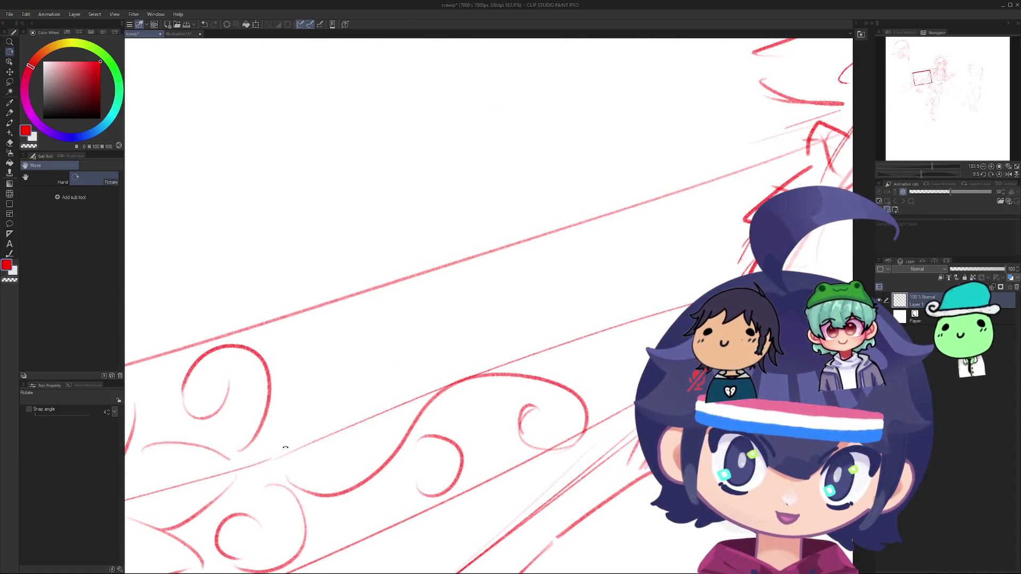
{"action": "key", "text": "p"}
{"action": "left_click_drag", "start_coordinate": [287, 452], "coordinate": [459, 343]}
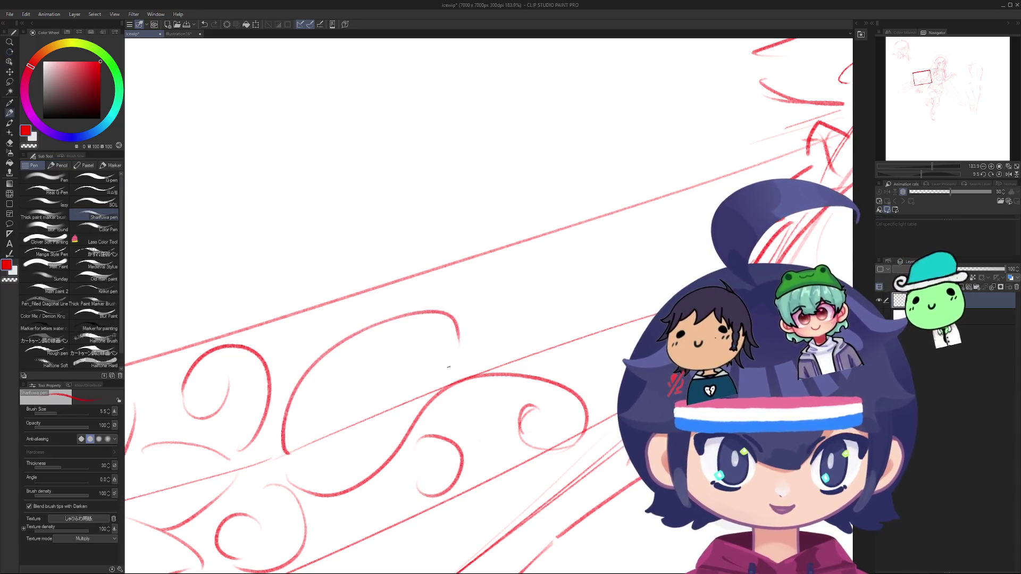
{"action": "key", "text": "ctrl+z"}
{"action": "mouse_move", "coordinate": [285, 455]}
{"action": "left_mouse_down"}
{"action": "mouse_move", "coordinate": [292, 396]}
{"action": "mouse_move", "coordinate": [458, 322]}
{"action": "left_mouse_up"}
{"action": "key", "text": "ctrl+z"}
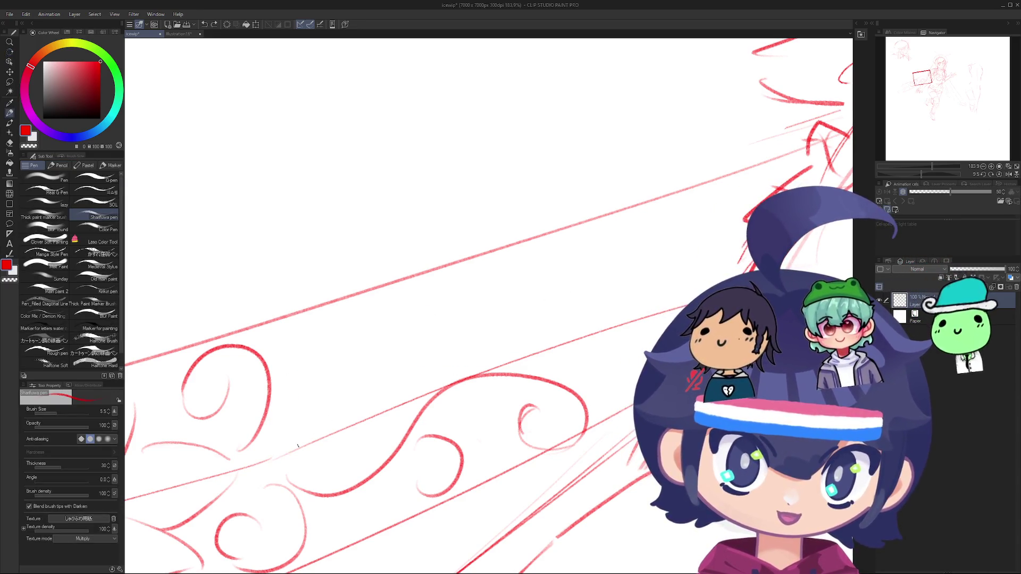
{"action": "mouse_move", "coordinate": [276, 458]}
{"action": "left_mouse_down"}
{"action": "mouse_move", "coordinate": [388, 319]}
{"action": "mouse_move", "coordinate": [538, 341]}
{"action": "left_mouse_up"}
{"action": "key", "text": "ctrl+z"}
{"action": "mouse_move", "coordinate": [285, 458]}
{"action": "left_mouse_down"}
{"action": "mouse_move", "coordinate": [333, 334]}
{"action": "mouse_move", "coordinate": [563, 319]}
{"action": "mouse_move", "coordinate": [533, 312]}
{"action": "left_mouse_up"}
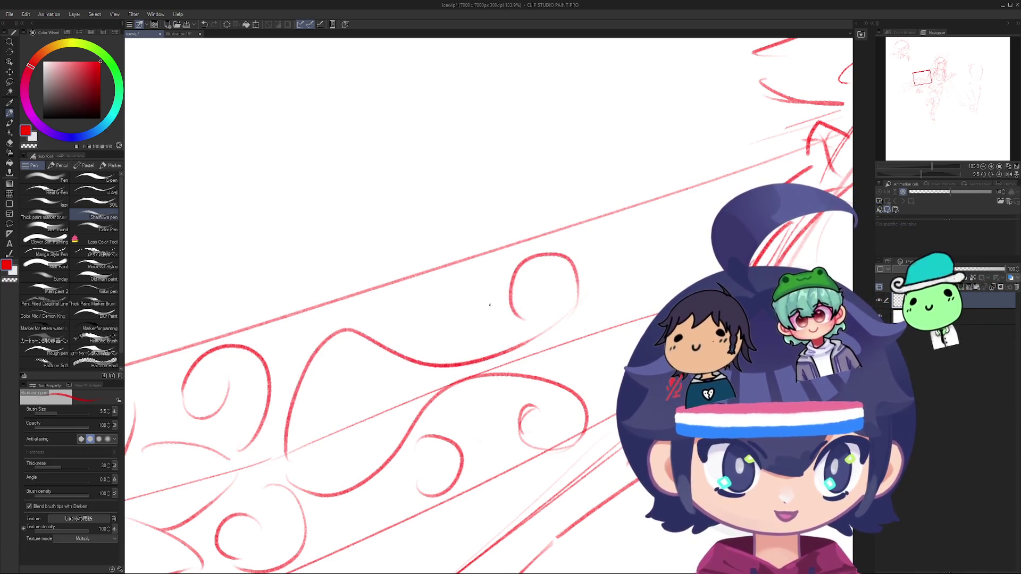
Step: Turn the view toward the wing pattern and try another swirl stroke on the ornament, then undo it
{"action": "scroll", "coordinate": [424, 319], "scroll_direction": "down", "scroll_amount": 5}
{"action": "left_click_drag", "start_coordinate": [425, 320], "coordinate": [466, 347]}
{"action": "scroll", "coordinate": [465, 347], "scroll_direction": "up", "scroll_amount": 3}
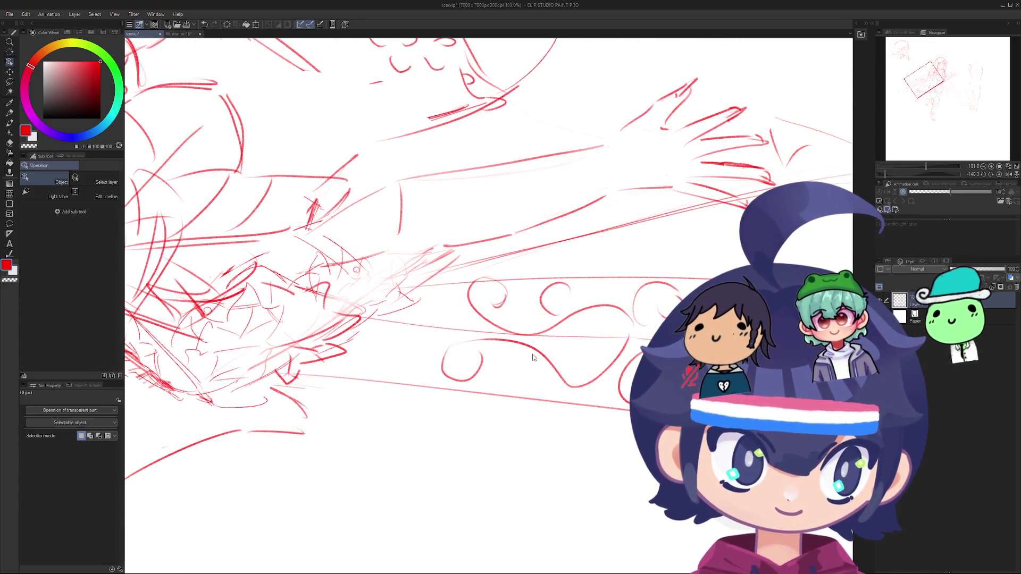
{"action": "left_click_drag", "start_coordinate": [529, 351], "coordinate": [514, 382]}
{"action": "key", "text": "ctrl+z"}
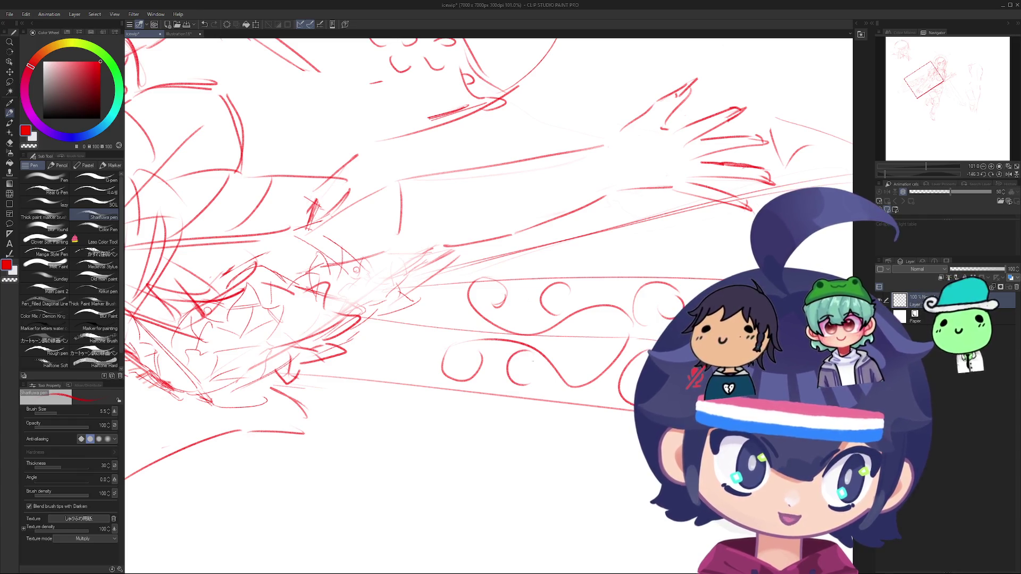
{"action": "key", "text": "ctrl+z"}
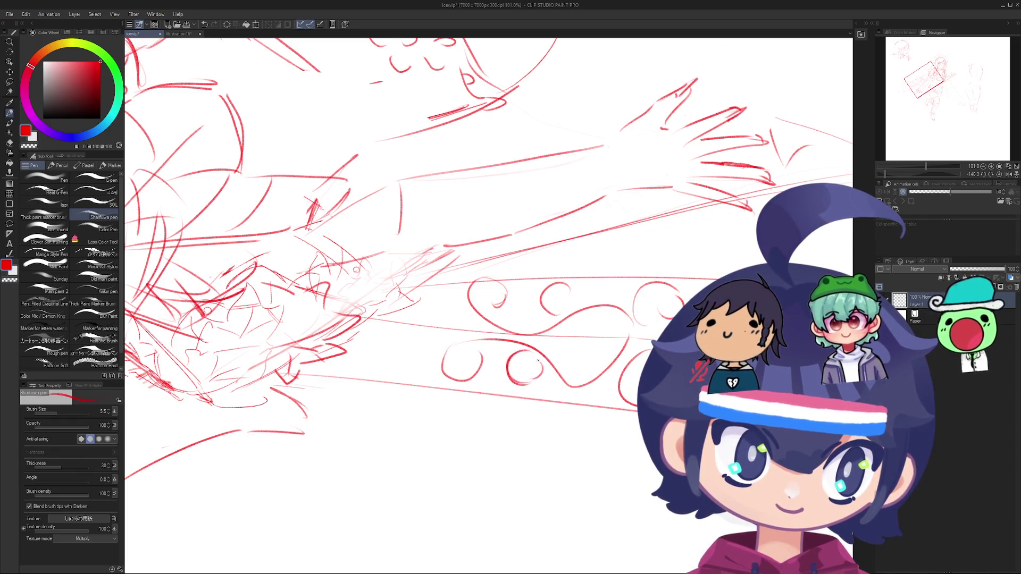
{"action": "scroll", "coordinate": [421, 389], "scroll_direction": "down", "scroll_amount": 5}
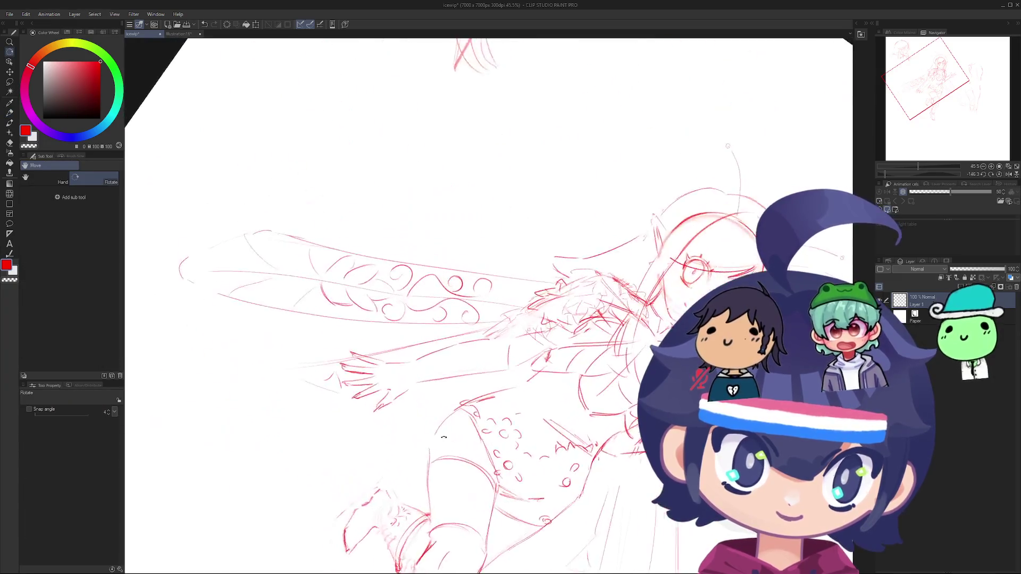
Step: Turn the canvas to see the whole sketch, pick the Pen, and zoom in on the swirl ornament
{"action": "scroll", "coordinate": [421, 389], "scroll_direction": "up", "scroll_amount": 3}
{"action": "scroll", "coordinate": [421, 389], "scroll_direction": "down", "scroll_amount": 5}
{"action": "mouse_move", "coordinate": [421, 389]}
{"action": "left_mouse_down"}
{"action": "mouse_move", "coordinate": [498, 303]}
{"action": "mouse_move", "coordinate": [377, 364]}
{"action": "left_mouse_up"}
{"action": "scroll", "coordinate": [499, 303], "scroll_direction": "up", "scroll_amount": 5}
{"action": "key", "text": "p"}
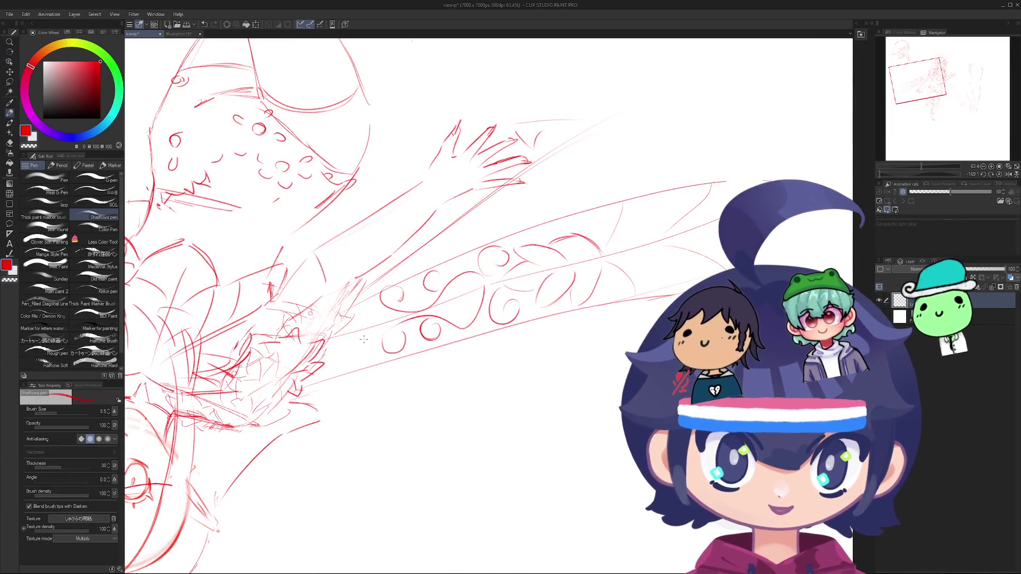
{"action": "scroll", "coordinate": [364, 339], "scroll_direction": "up", "scroll_amount": 3}
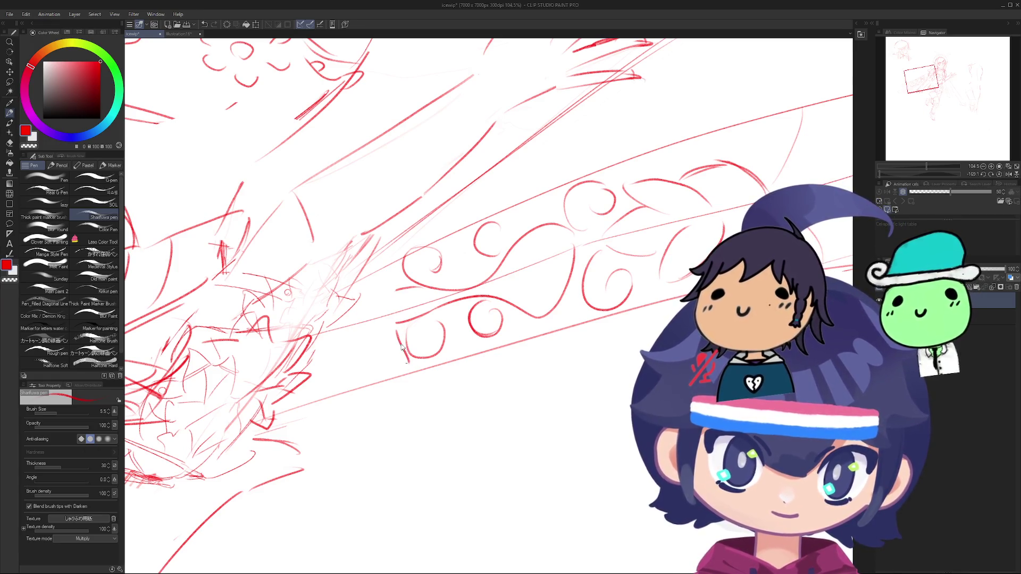
Step: Redraw the left side of the U ornament, then zoom out and tilt the view
{"action": "key", "text": "ctrl+z"}
{"action": "mouse_move", "coordinate": [401, 326]}
{"action": "left_mouse_down"}
{"action": "mouse_move", "coordinate": [406, 360]}
{"action": "mouse_move", "coordinate": [362, 366]}
{"action": "left_mouse_up"}
{"action": "scroll", "coordinate": [512, 410], "scroll_direction": "down", "scroll_amount": 3}
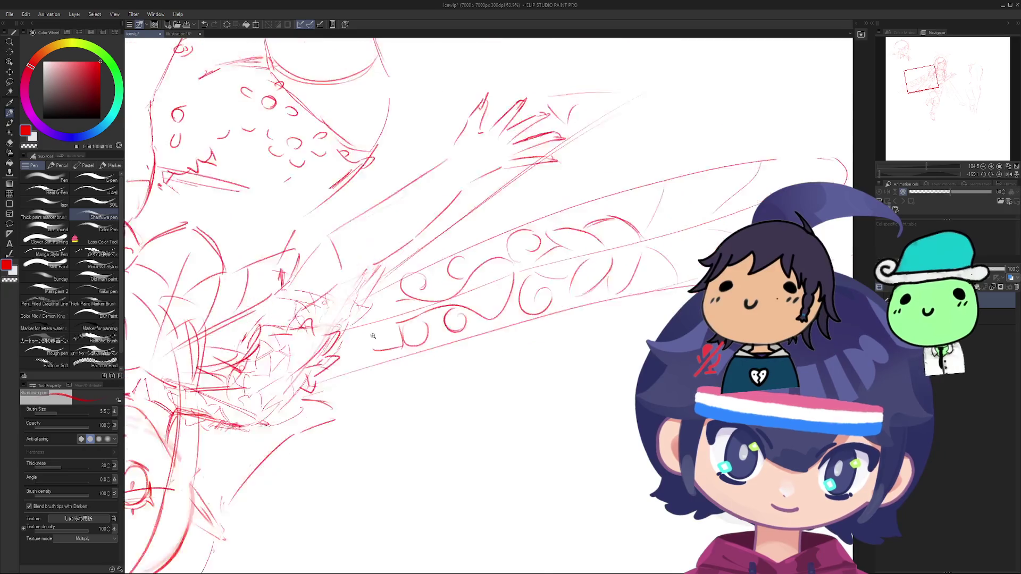
{"action": "scroll", "coordinate": [393, 325], "scroll_direction": "up", "scroll_amount": 4}
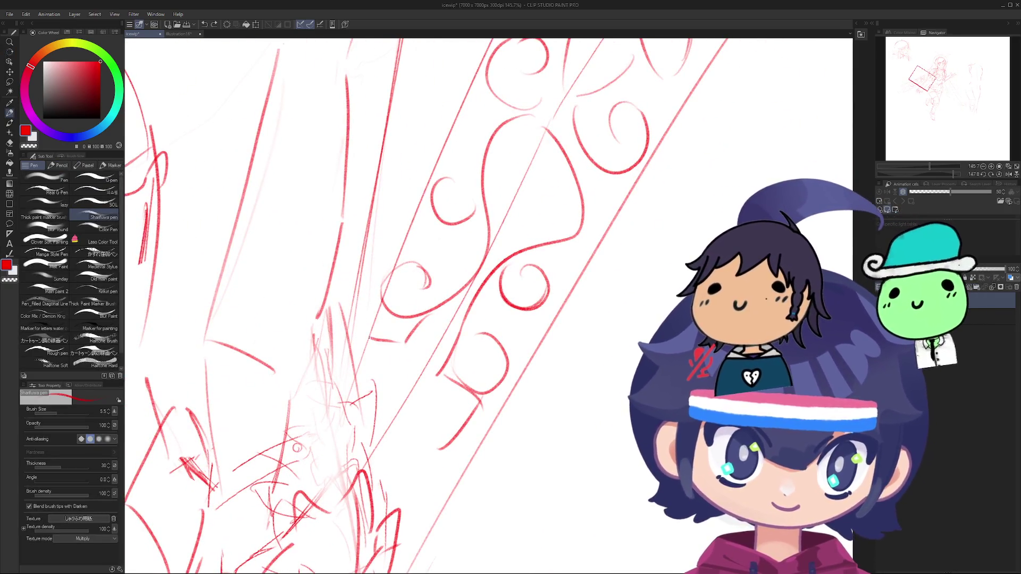
{"action": "scroll", "coordinate": [394, 349], "scroll_direction": "down", "scroll_amount": 5}
{"action": "mouse_move", "coordinate": [393, 348]}
{"action": "left_mouse_down"}
{"action": "mouse_move", "coordinate": [483, 334]}
{"action": "mouse_move", "coordinate": [470, 372]}
{"action": "mouse_move", "coordinate": [435, 393]}
{"action": "left_mouse_up"}
{"action": "scroll", "coordinate": [470, 372], "scroll_direction": "up", "scroll_amount": 5}
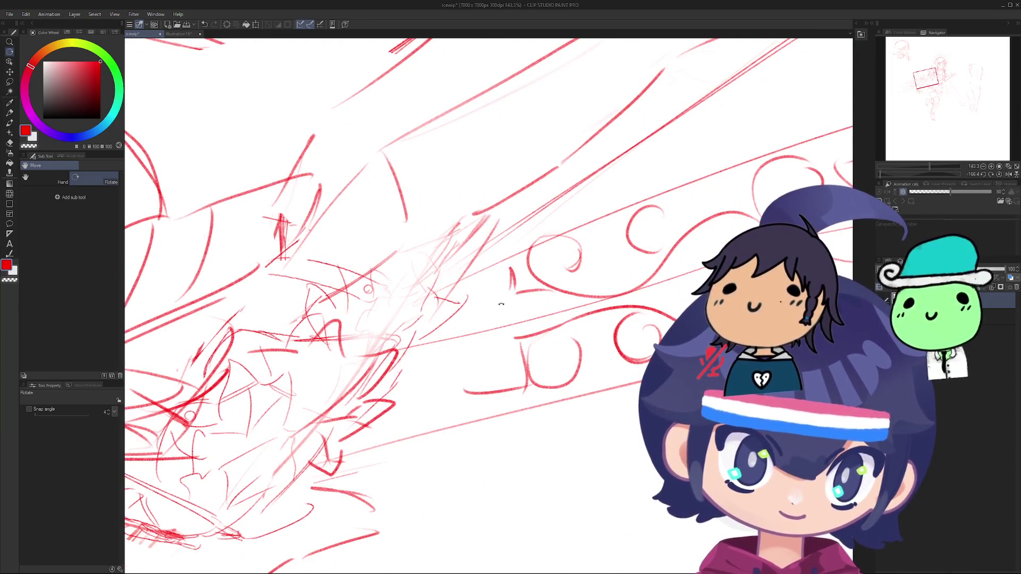
Step: Draw the diagonal line near the wing base with the pen, retrying the stroke until it sits right
{"action": "key", "text": "p"}
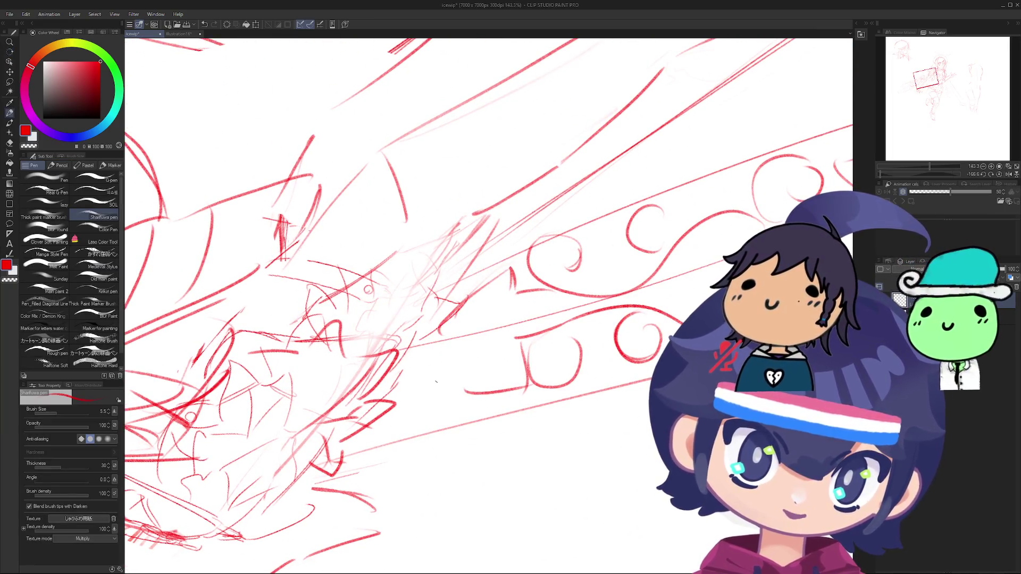
{"action": "left_click_drag", "start_coordinate": [458, 384], "coordinate": [394, 425]}
{"action": "key", "text": "ctrl+z"}
{"action": "left_click_drag", "start_coordinate": [455, 390], "coordinate": [386, 439]}
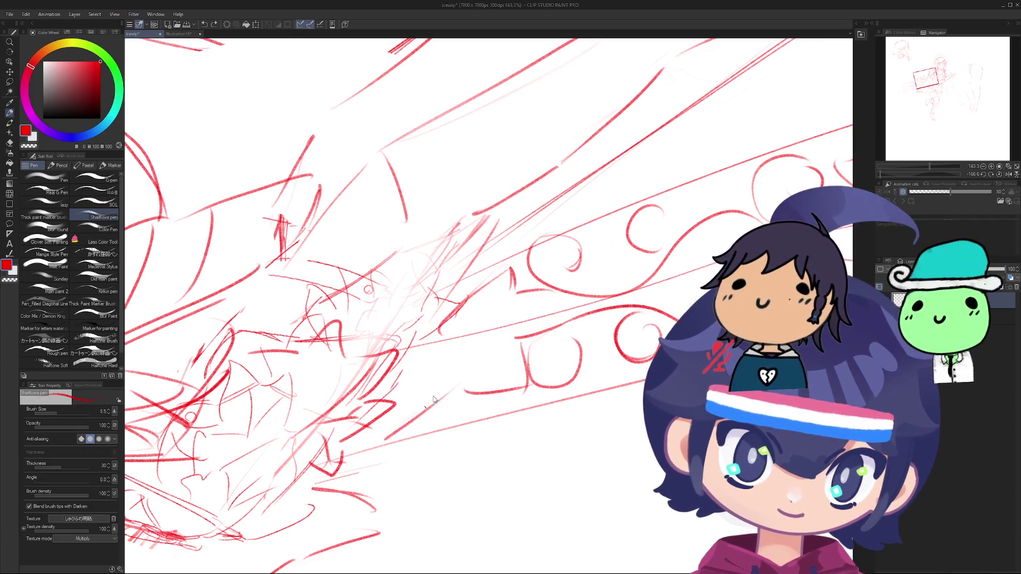
{"action": "key", "text": "ctrl+z"}
{"action": "left_click_drag", "start_coordinate": [477, 367], "coordinate": [440, 399]}
{"action": "key", "text": "ctrl+z"}
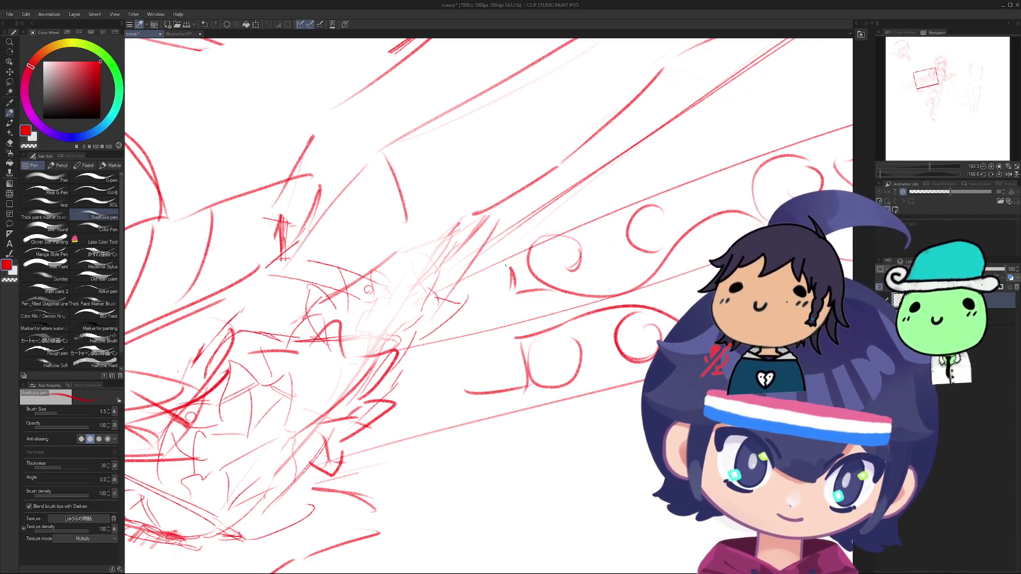
{"action": "left_click_drag", "start_coordinate": [503, 266], "coordinate": [455, 295]}
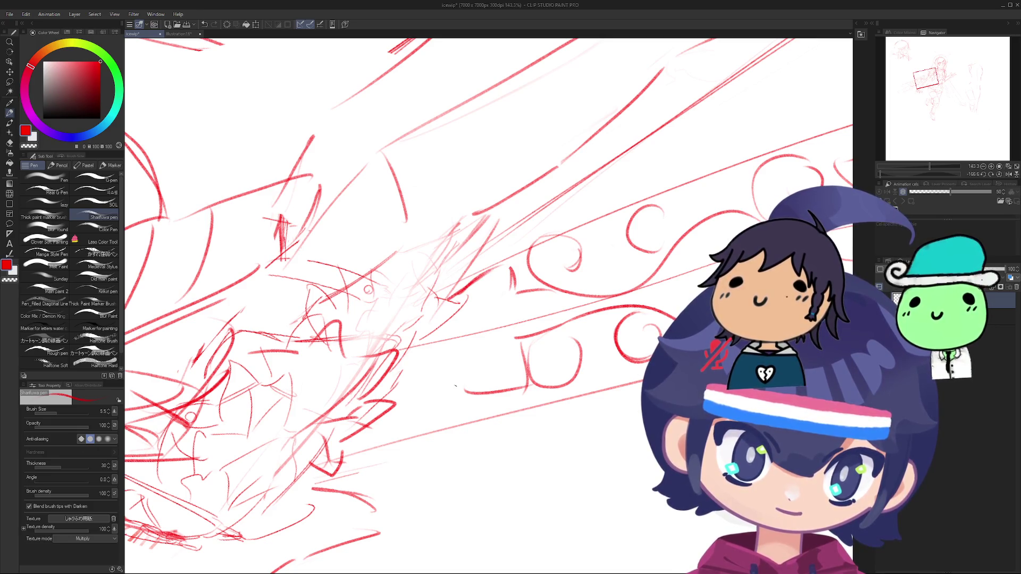
{"action": "scroll", "coordinate": [431, 348], "scroll_direction": "down", "scroll_amount": 5}
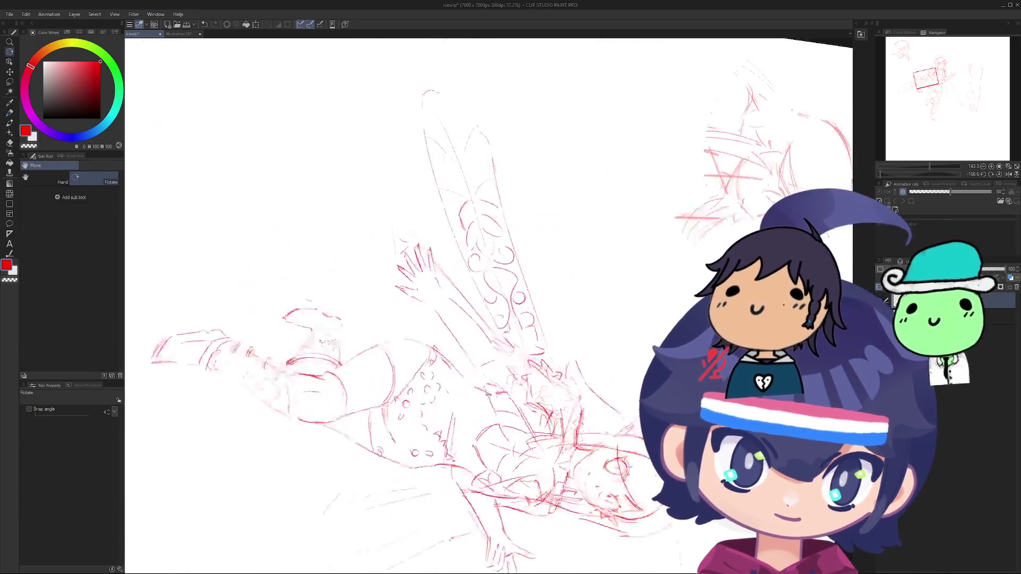
Step: Rotate the view about 75°, select the Pen, and zoom out to see the whole figure
{"action": "left_click_drag", "start_coordinate": [488, 394], "coordinate": [442, 347]}
{"action": "scroll", "coordinate": [442, 347], "scroll_direction": "up", "scroll_amount": 3}
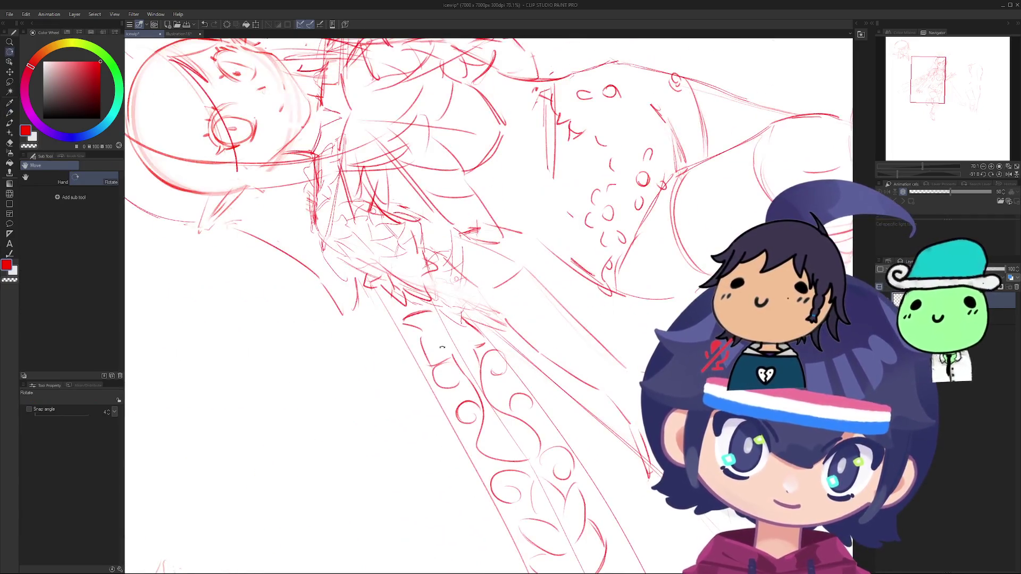
{"action": "key", "text": "p"}
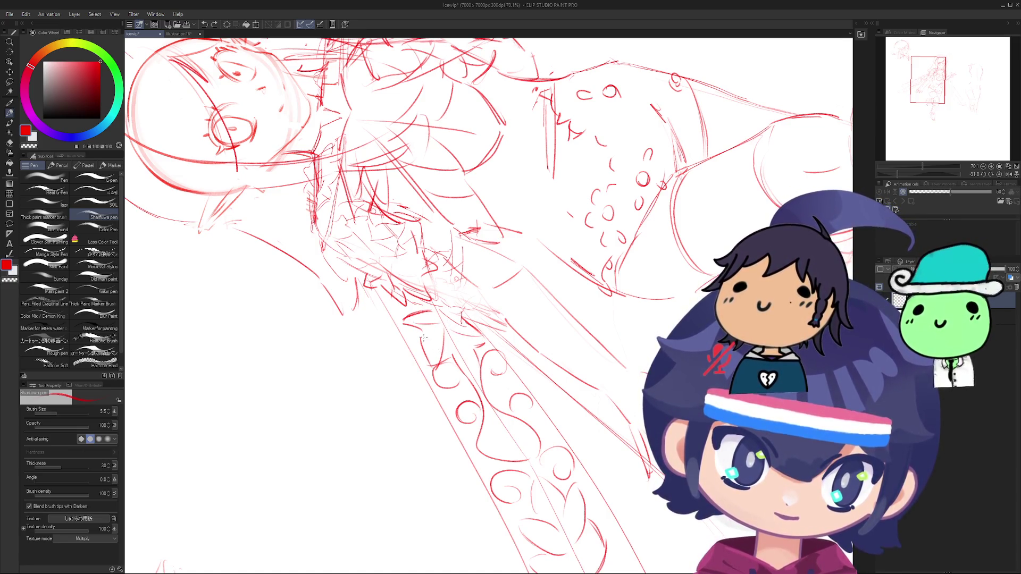
{"action": "scroll", "coordinate": [471, 318], "scroll_direction": "down", "scroll_amount": 1}
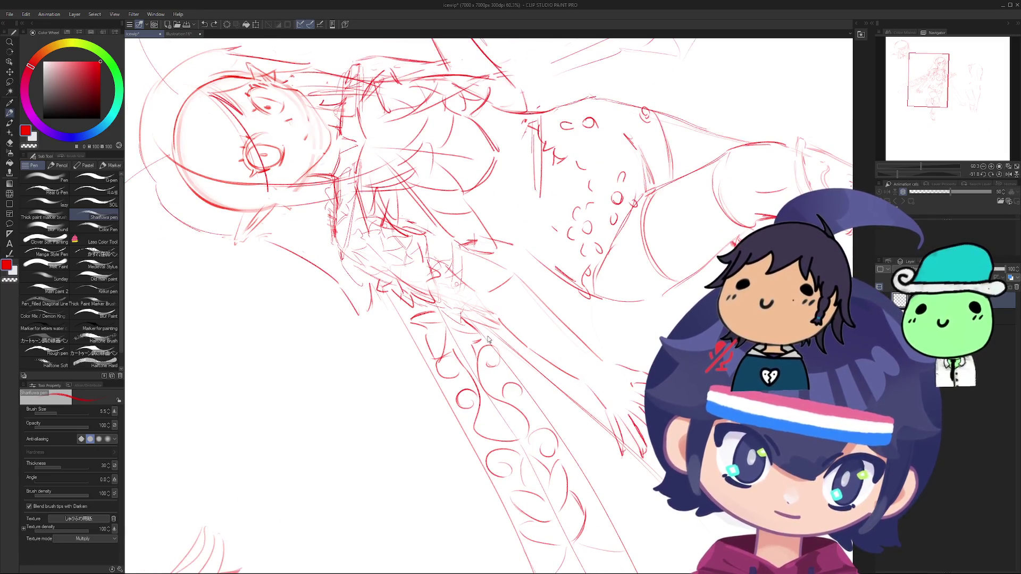
{"action": "mouse_move", "coordinate": [456, 393]}
{"action": "left_mouse_down"}
{"action": "mouse_move", "coordinate": [532, 335]}
{"action": "mouse_move", "coordinate": [459, 376]}
{"action": "left_mouse_up"}
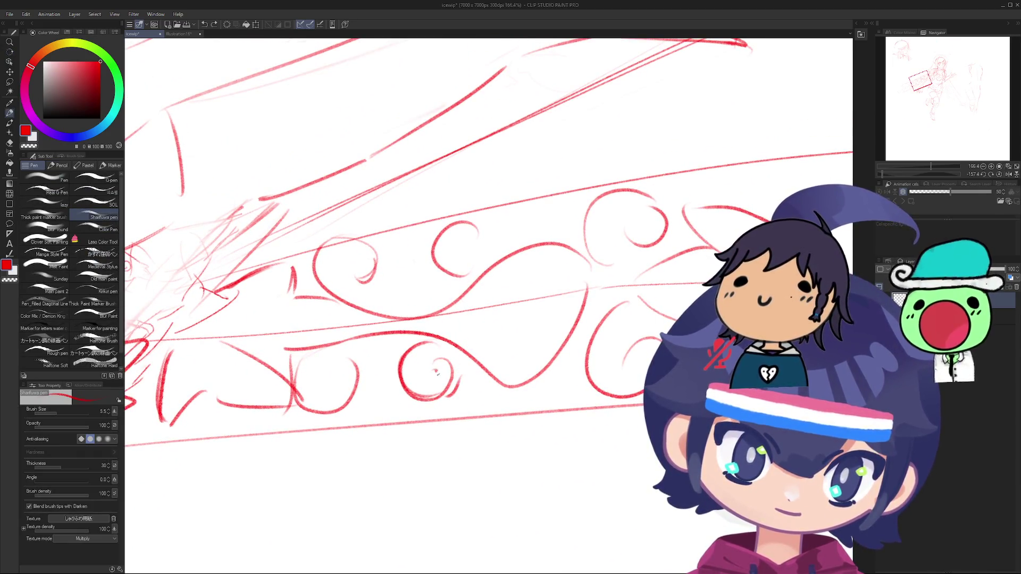
{"action": "mouse_move", "coordinate": [485, 336]}
{"action": "left_mouse_down"}
{"action": "mouse_move", "coordinate": [467, 405]}
{"action": "mouse_move", "coordinate": [412, 318]}
{"action": "mouse_move", "coordinate": [368, 292]}
{"action": "mouse_move", "coordinate": [321, 418]}
{"action": "mouse_move", "coordinate": [245, 405]}
{"action": "mouse_move", "coordinate": [294, 428]}
{"action": "mouse_move", "coordinate": [342, 326]}
{"action": "left_mouse_up"}
Step: Draw the sleeve's lower edge under the arm, redrawing the line several times until it sits right
{"action": "left_click_drag", "start_coordinate": [329, 456], "coordinate": [447, 450]}
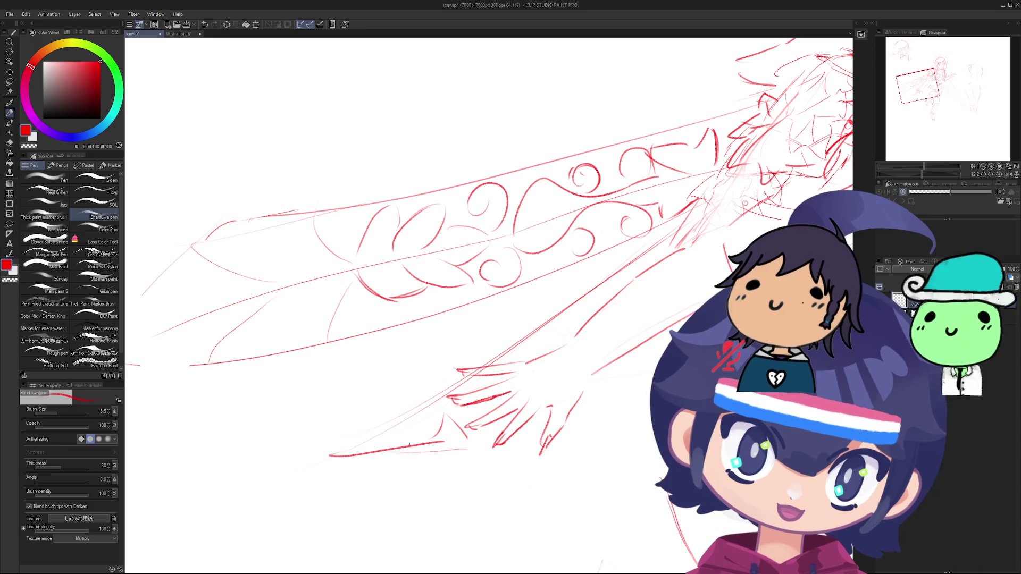
{"action": "key", "text": "ctrl+z"}
{"action": "left_click_drag", "start_coordinate": [364, 452], "coordinate": [469, 446]}
{"action": "key", "text": "ctrl+z"}
{"action": "mouse_move", "coordinate": [328, 449]}
{"action": "left_mouse_down"}
{"action": "mouse_move", "coordinate": [474, 445]}
{"action": "mouse_move", "coordinate": [325, 457]}
{"action": "left_mouse_up"}
{"action": "key", "text": "ctrl+z"}
{"action": "key", "text": "ctrl+z"}
{"action": "left_click_drag", "start_coordinate": [471, 441], "coordinate": [376, 462]}
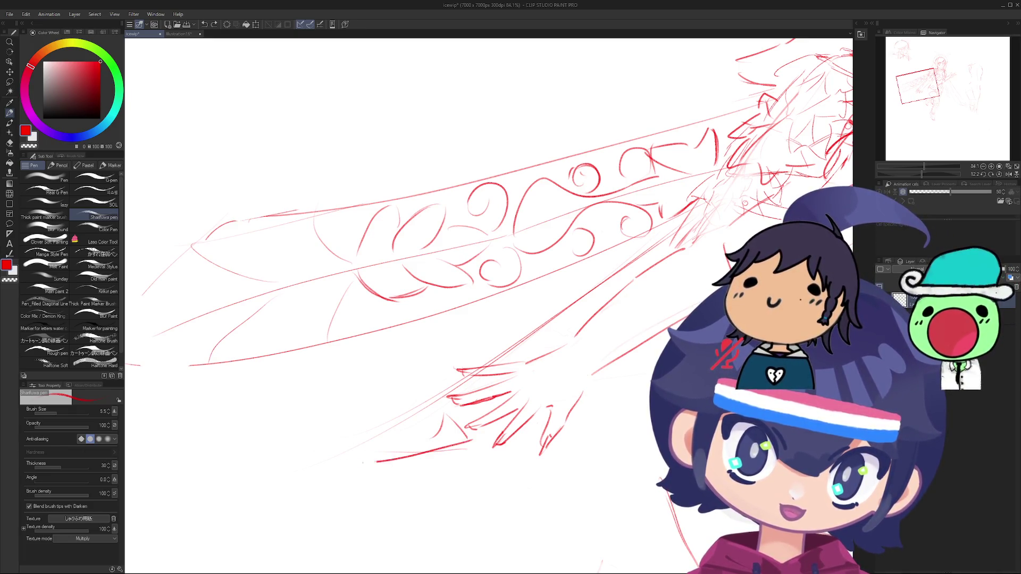
{"action": "key", "text": "ctrl+z"}
{"action": "left_click_drag", "start_coordinate": [396, 423], "coordinate": [323, 453]}
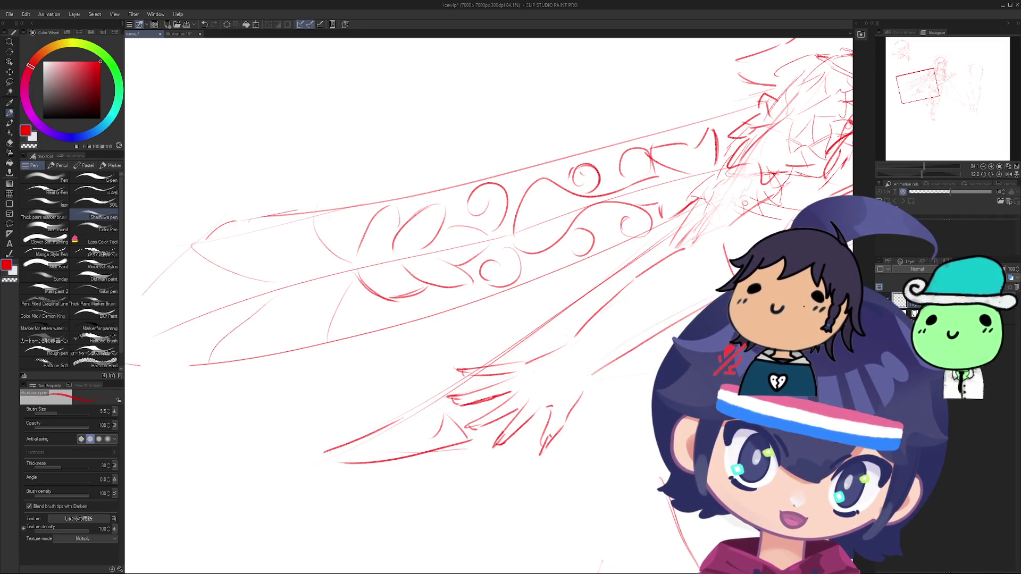
{"action": "scroll", "coordinate": [339, 449], "scroll_direction": "down", "scroll_amount": 5}
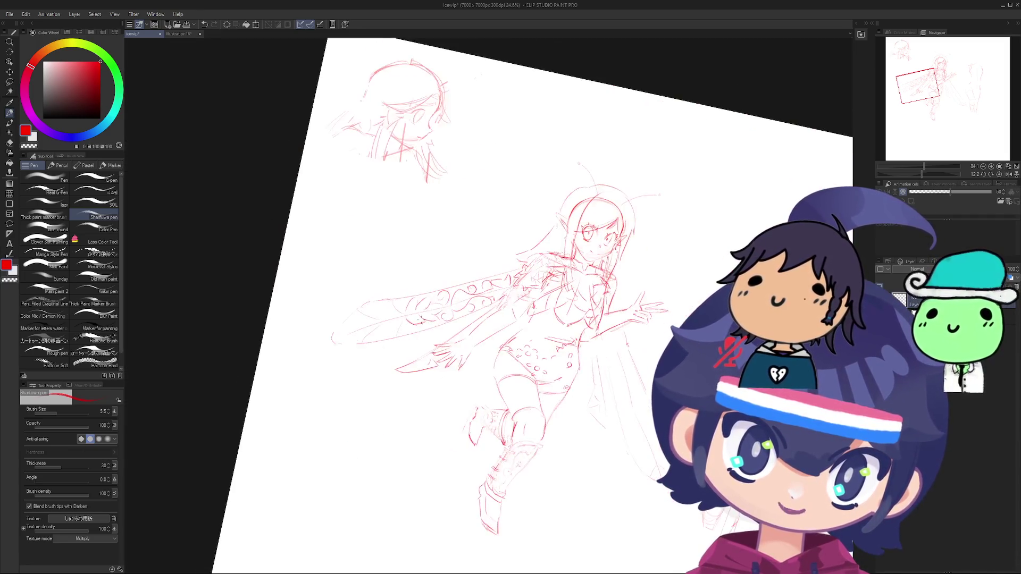
Step: Rotate the view to check the pose, zoom onto the hand and return to the Pen
{"action": "left_click_drag", "start_coordinate": [338, 450], "coordinate": [390, 330]}
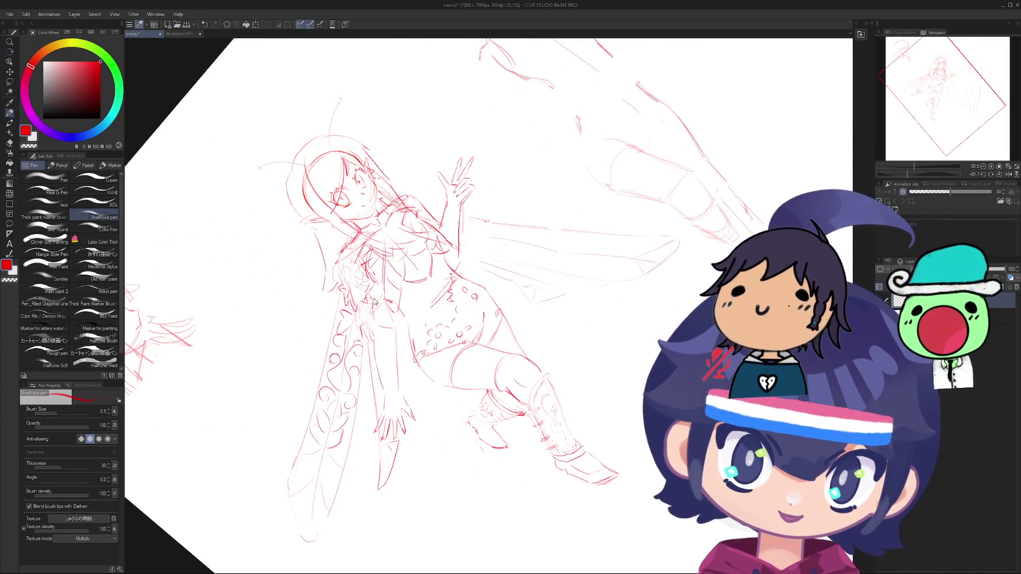
{"action": "mouse_move", "coordinate": [411, 217]}
{"action": "left_mouse_down"}
{"action": "mouse_move", "coordinate": [404, 239]}
{"action": "mouse_move", "coordinate": [532, 373]}
{"action": "mouse_move", "coordinate": [415, 319]}
{"action": "mouse_move", "coordinate": [407, 336]}
{"action": "mouse_move", "coordinate": [376, 314]}
{"action": "left_mouse_up"}
{"action": "scroll", "coordinate": [376, 315], "scroll_direction": "up", "scroll_amount": 2}
{"action": "scroll", "coordinate": [341, 415], "scroll_direction": "up", "scroll_amount": 5}
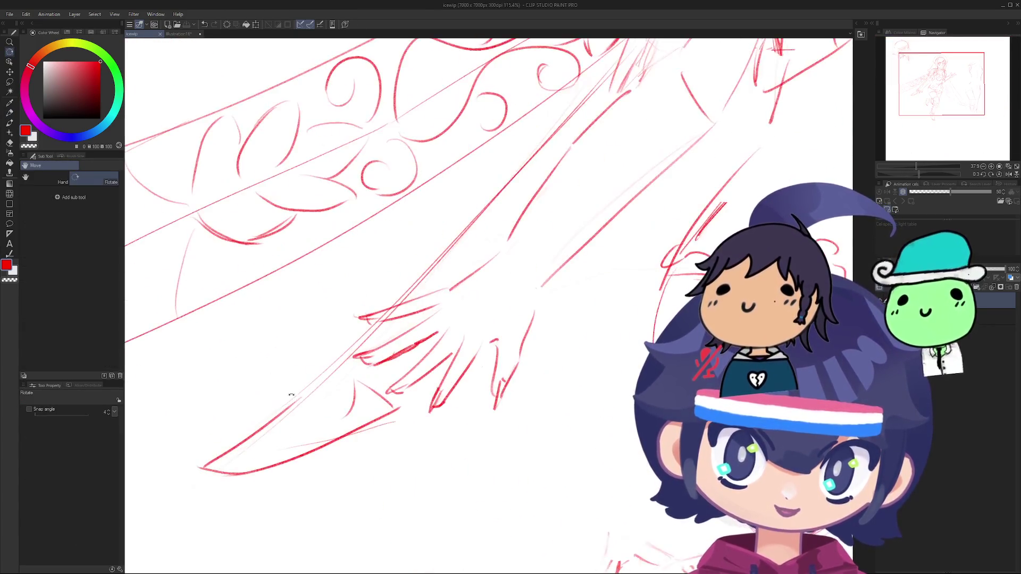
{"action": "key", "text": "i"}
{"action": "key", "text": "p"}
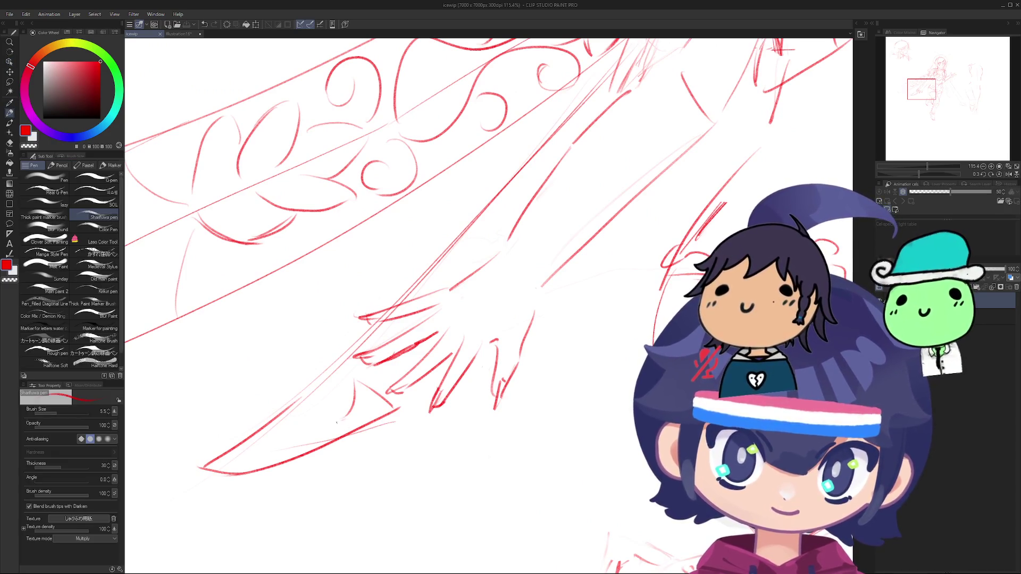
Step: Draw a short line along the blade's lower edge, toggling undo and redo to keep it
{"action": "mouse_move", "coordinate": [207, 455]}
{"action": "left_mouse_down"}
{"action": "mouse_move", "coordinate": [332, 424]}
{"action": "mouse_move", "coordinate": [221, 462]}
{"action": "left_mouse_up"}
{"action": "key", "text": "ctrl+z"}
{"action": "key", "text": "ctrl+y"}
{"action": "key", "text": "ctrl+z"}
{"action": "key", "text": "ctrl+z"}
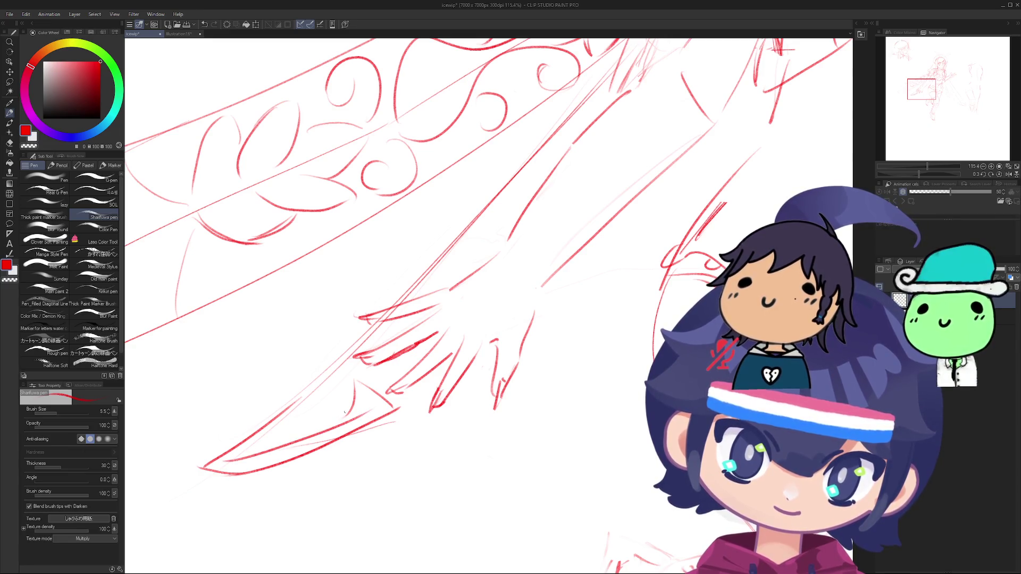
{"action": "key", "text": "ctrl+z"}
{"action": "key", "text": "ctrl+y"}
Step: Rotate the view about 30°, zoom in, and pan the figure toward the lower left
{"action": "scroll", "coordinate": [421, 425], "scroll_direction": "down", "scroll_amount": 6}
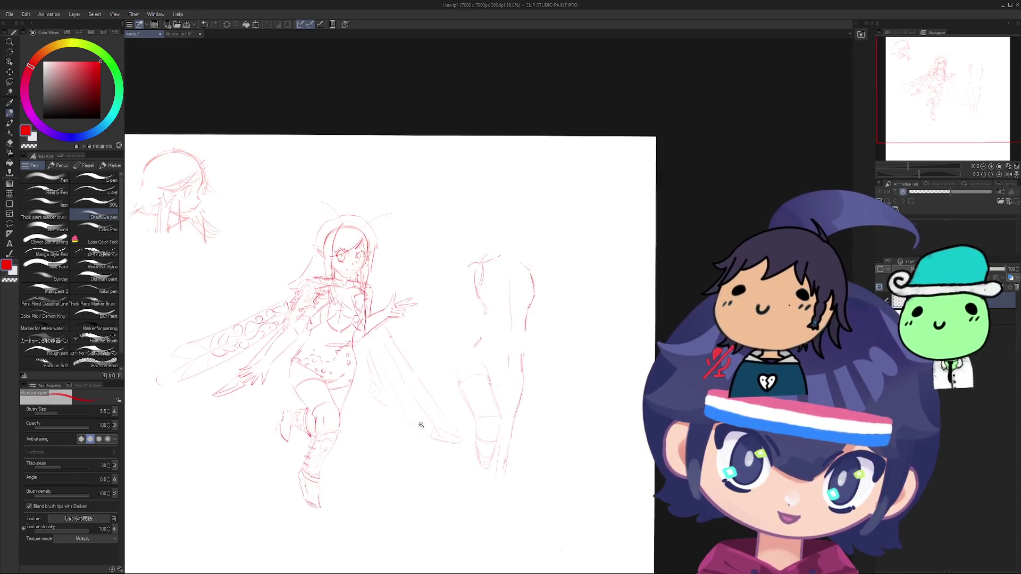
{"action": "left_click_drag", "start_coordinate": [421, 425], "coordinate": [423, 391]}
{"action": "scroll", "coordinate": [423, 386], "scroll_direction": "up", "scroll_amount": 4}
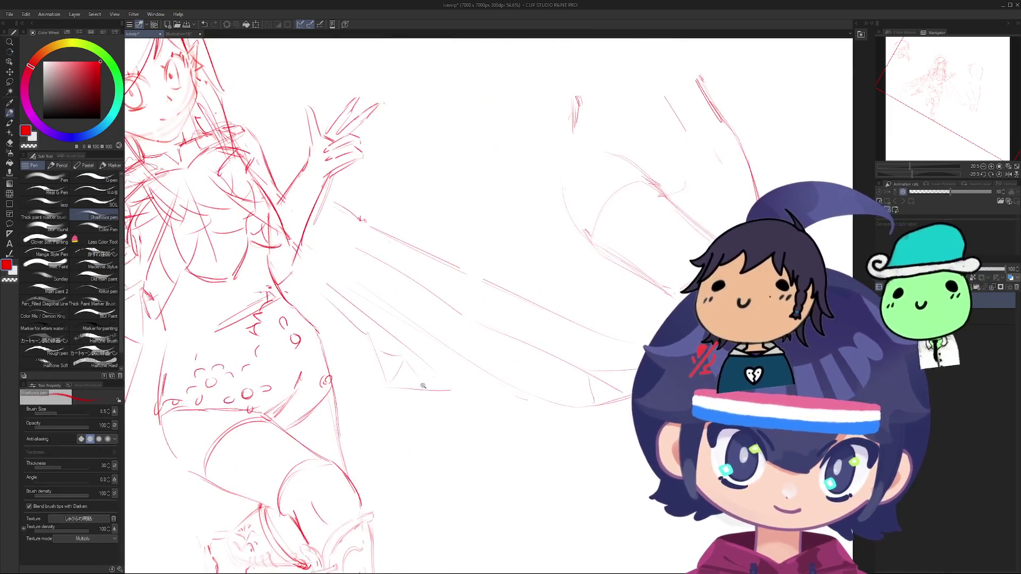
{"action": "scroll", "coordinate": [424, 386], "scroll_direction": "up", "scroll_amount": 2}
{"action": "key", "text": "e"}
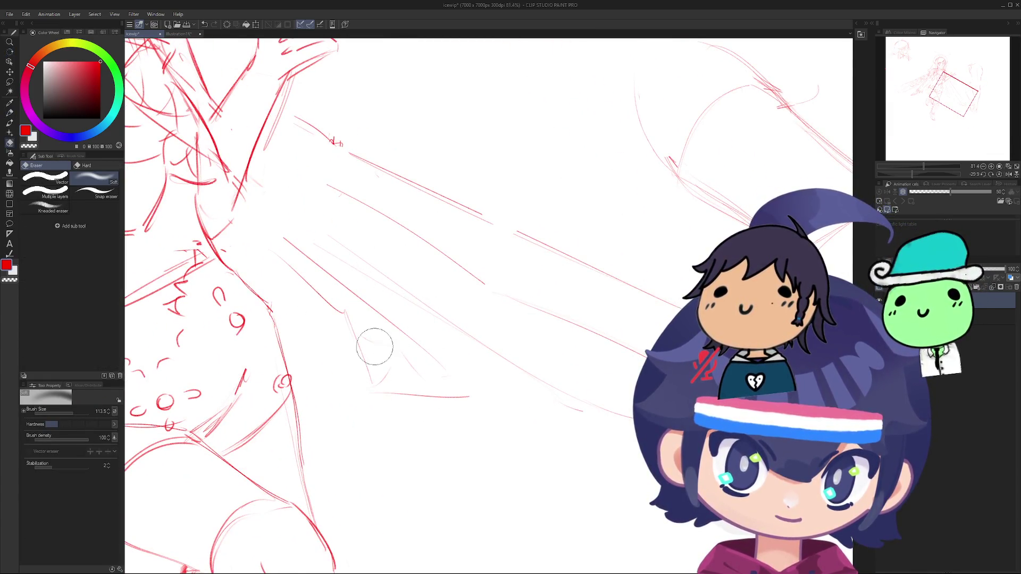
{"action": "scroll", "coordinate": [383, 358], "scroll_direction": "down", "scroll_amount": 5}
{"action": "scroll", "coordinate": [382, 358], "scroll_direction": "up", "scroll_amount": 3}
{"action": "mouse_move", "coordinate": [532, 367]}
{"action": "left_mouse_down"}
{"action": "mouse_move", "coordinate": [213, 425]}
{"action": "mouse_move", "coordinate": [138, 468]}
{"action": "left_mouse_up"}
{"action": "scroll", "coordinate": [350, 346], "scroll_direction": "down", "scroll_amount": 4}
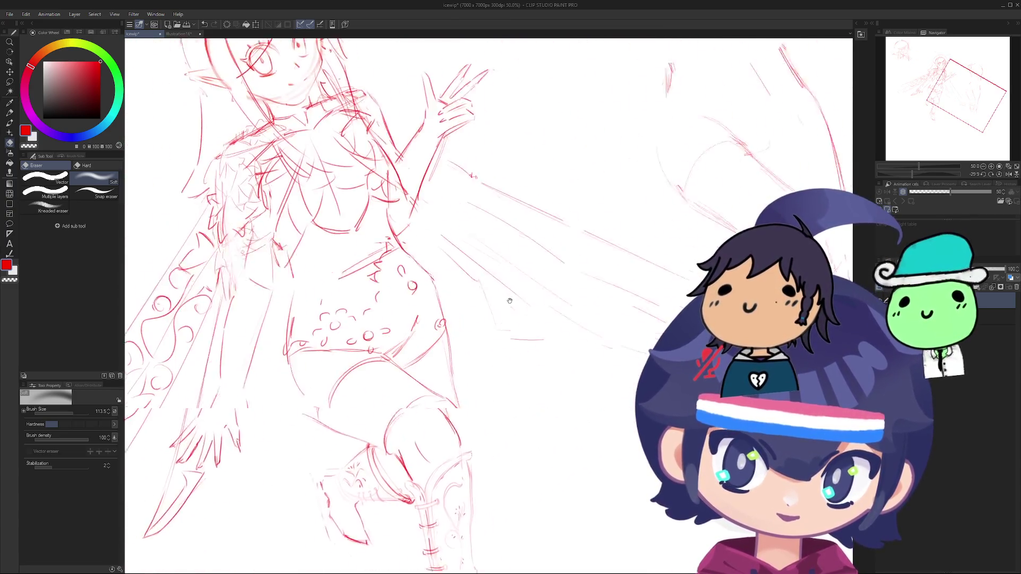
{"action": "scroll", "coordinate": [350, 346], "scroll_direction": "up", "scroll_amount": 5}
{"action": "scroll", "coordinate": [411, 321], "scroll_direction": "down", "scroll_amount": 3}
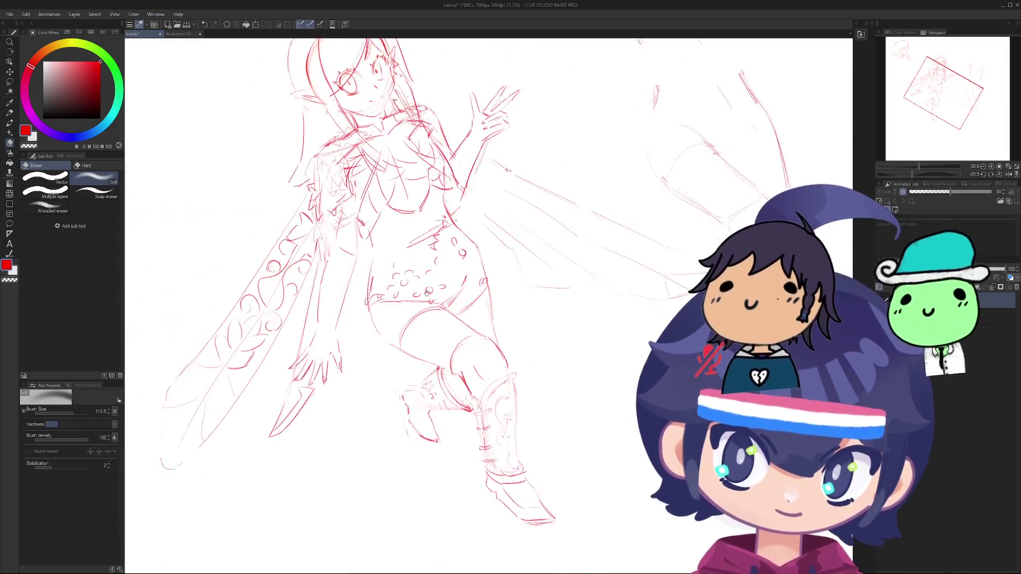
{"action": "mouse_move", "coordinate": [412, 322]}
{"action": "left_mouse_down"}
{"action": "mouse_move", "coordinate": [409, 343]}
{"action": "mouse_move", "coordinate": [366, 388]}
{"action": "left_mouse_up"}
{"action": "scroll", "coordinate": [365, 389], "scroll_direction": "up", "scroll_amount": 2}
Step: Go back to the Pen and adjust the zoom around the figure to review the sketch
{"action": "key", "text": "p"}
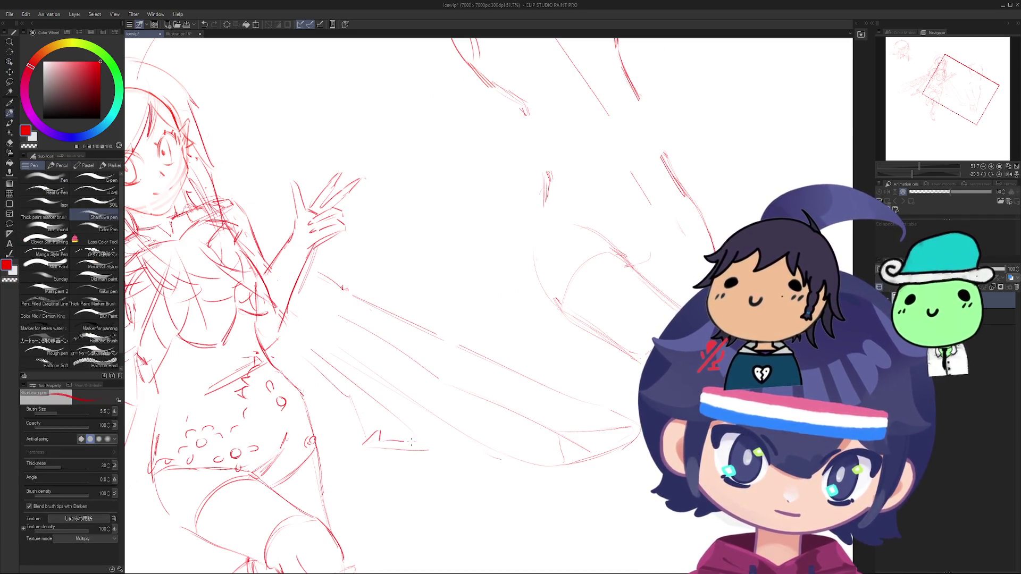
{"action": "scroll", "coordinate": [429, 449], "scroll_direction": "down", "scroll_amount": 3}
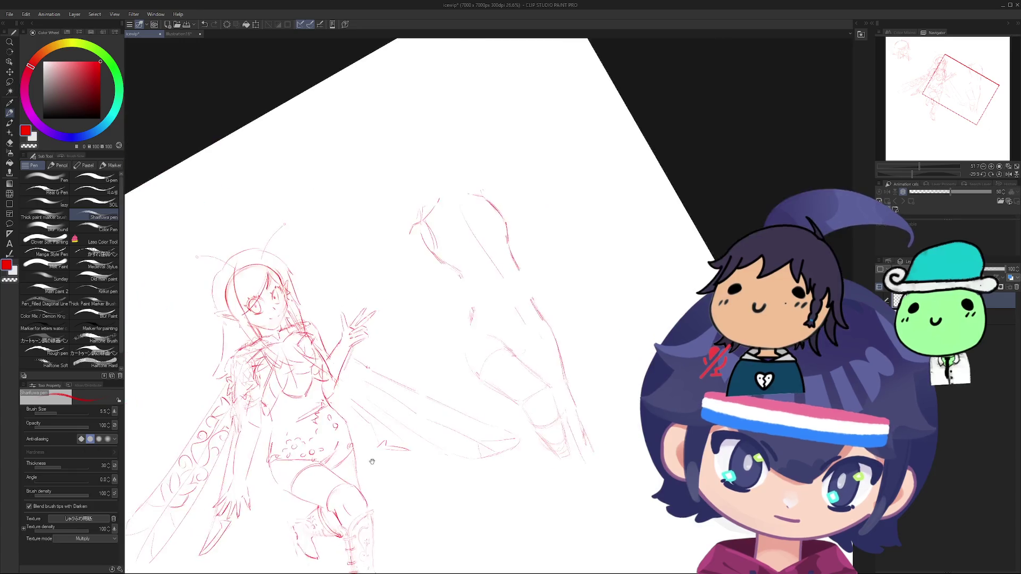
{"action": "scroll", "coordinate": [467, 388], "scroll_direction": "up", "scroll_amount": 3}
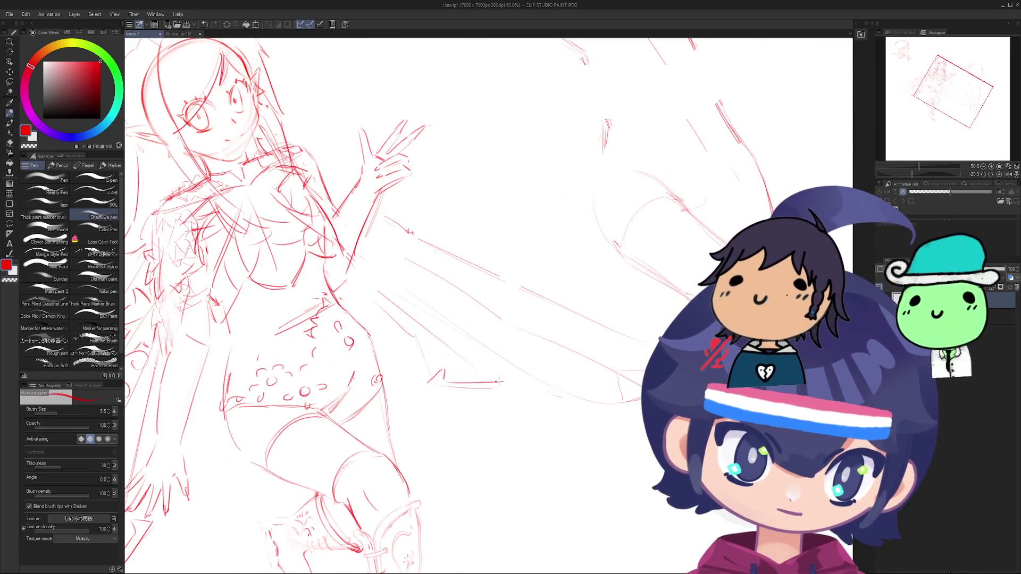
{"action": "scroll", "coordinate": [408, 400], "scroll_direction": "down", "scroll_amount": 4}
{"action": "scroll", "coordinate": [418, 396], "scroll_direction": "up", "scroll_amount": 8}
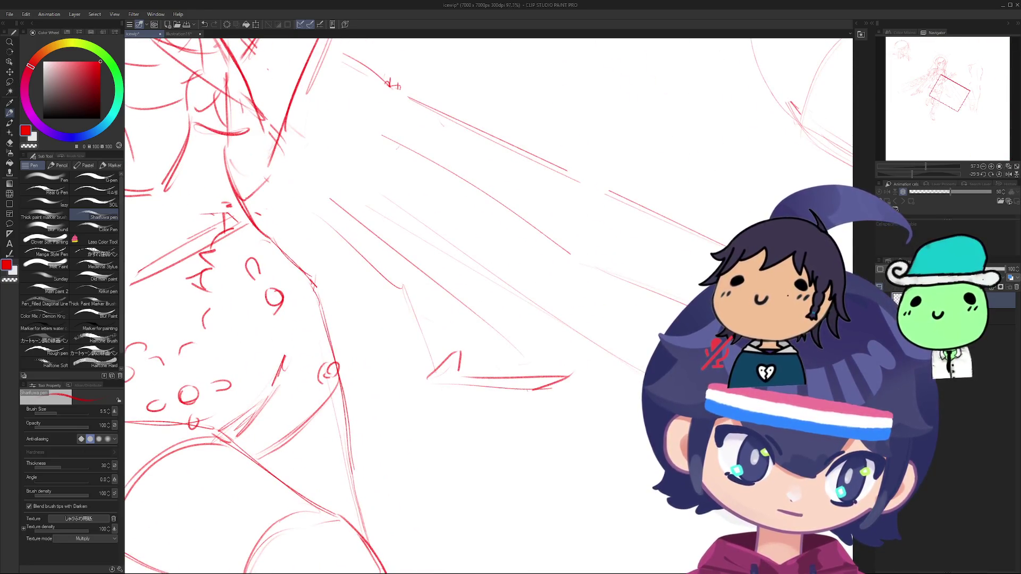
{"action": "scroll", "coordinate": [493, 322], "scroll_direction": "down", "scroll_amount": 6}
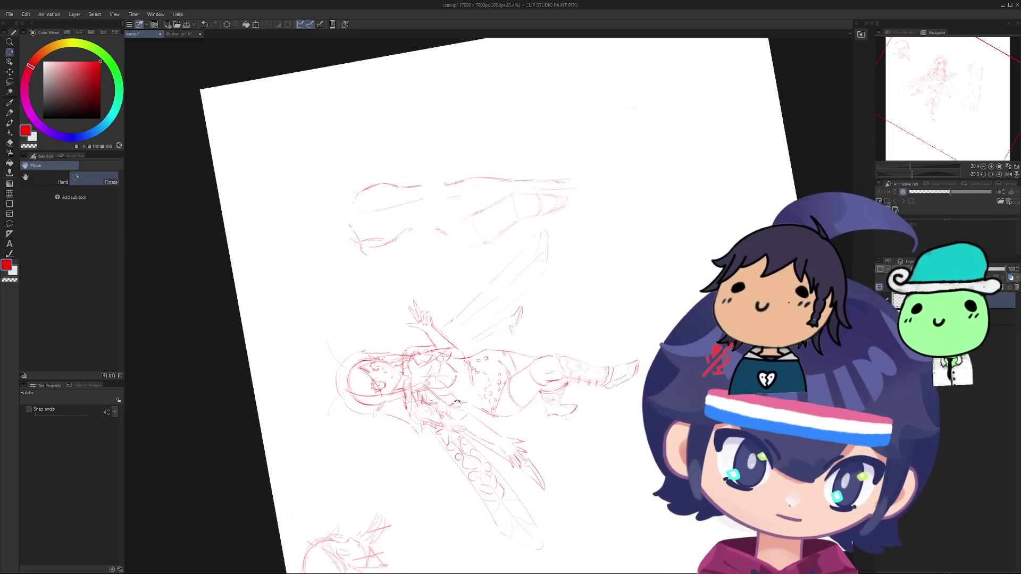
Step: Rotate the canvas to about 89 degrees and zoom to frame the fairy's lower wing
{"action": "scroll", "coordinate": [462, 261], "scroll_direction": "up", "scroll_amount": 6}
{"action": "left_click_drag", "start_coordinate": [462, 261], "coordinate": [461, 314]}
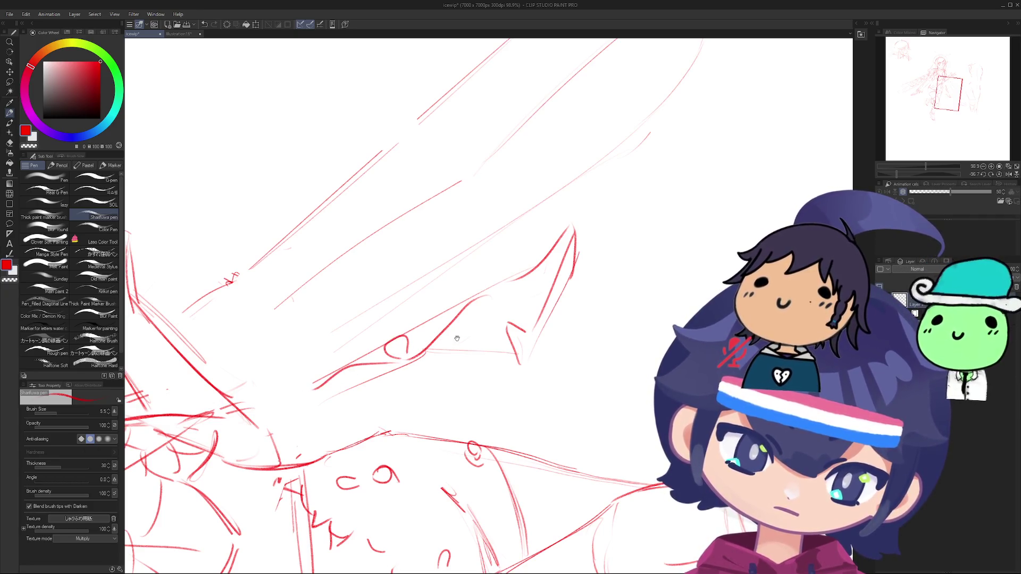
{"action": "left_click_drag", "start_coordinate": [457, 338], "coordinate": [453, 335]}
{"action": "scroll", "coordinate": [352, 375], "scroll_direction": "down", "scroll_amount": 5}
{"action": "mouse_move", "coordinate": [352, 375]}
{"action": "left_mouse_down"}
{"action": "mouse_move", "coordinate": [372, 489]}
{"action": "mouse_move", "coordinate": [406, 431]}
{"action": "left_mouse_up"}
{"action": "scroll", "coordinate": [372, 489], "scroll_direction": "up", "scroll_amount": 3}
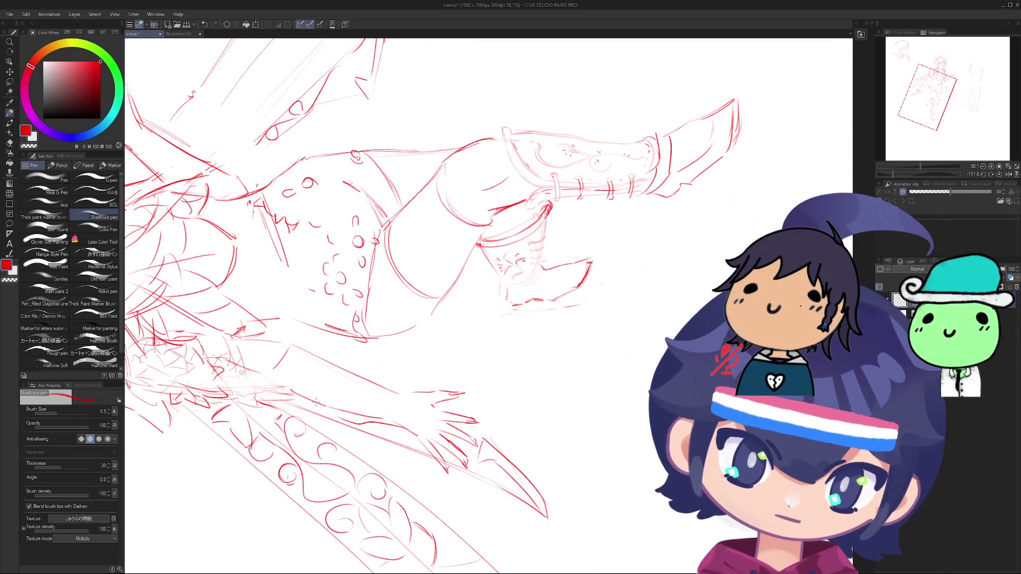
{"action": "scroll", "coordinate": [353, 419], "scroll_direction": "down", "scroll_amount": 2}
{"action": "left_click_drag", "start_coordinate": [352, 419], "coordinate": [309, 455]}
{"action": "scroll", "coordinate": [309, 456], "scroll_direction": "up", "scroll_amount": 6}
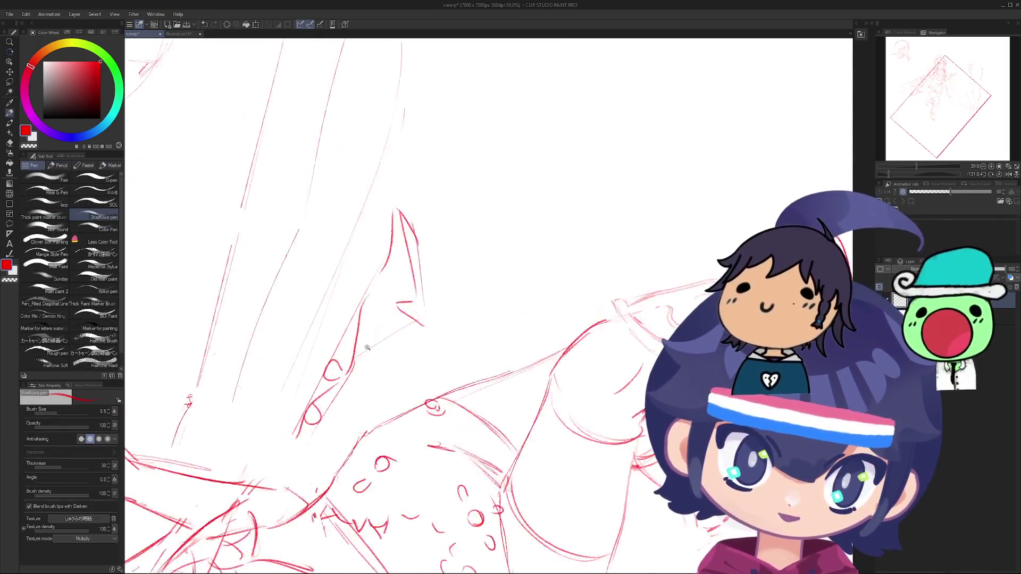
{"action": "scroll", "coordinate": [446, 305], "scroll_direction": "down", "scroll_amount": 5}
{"action": "scroll", "coordinate": [446, 304], "scroll_direction": "up", "scroll_amount": 7}
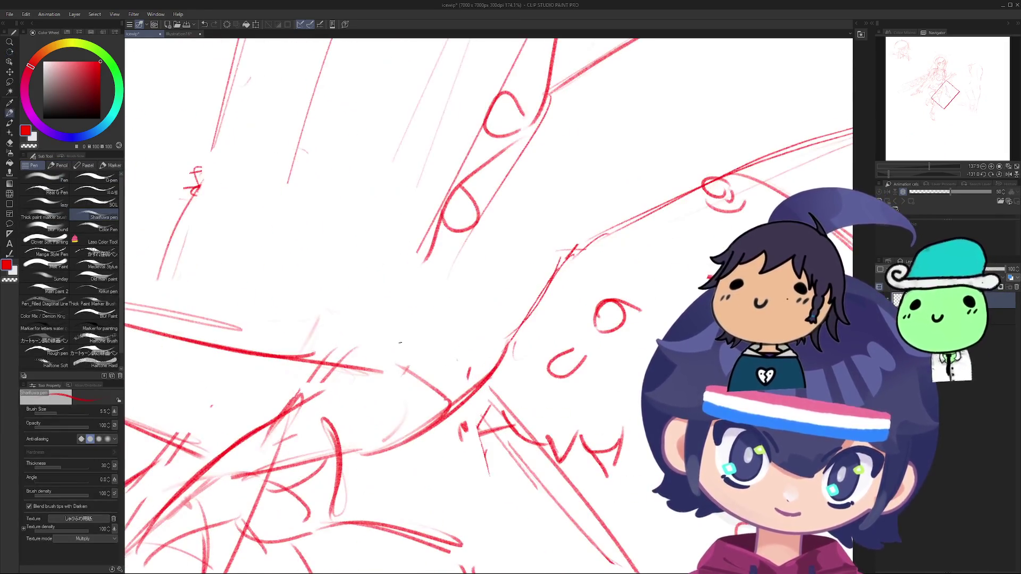
{"action": "scroll", "coordinate": [388, 322], "scroll_direction": "up", "scroll_amount": 1}
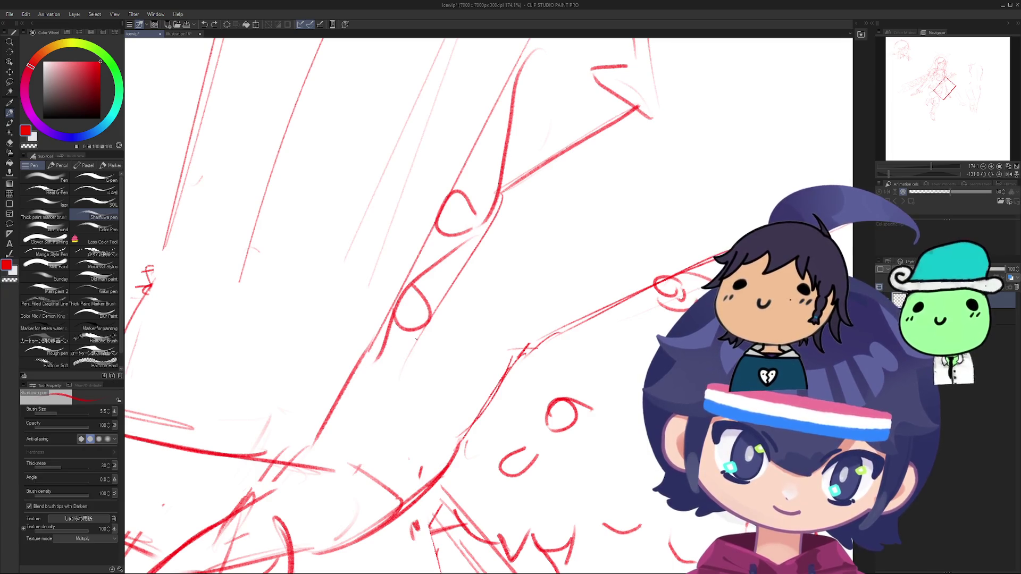
{"action": "scroll", "coordinate": [413, 337], "scroll_direction": "down", "scroll_amount": 5}
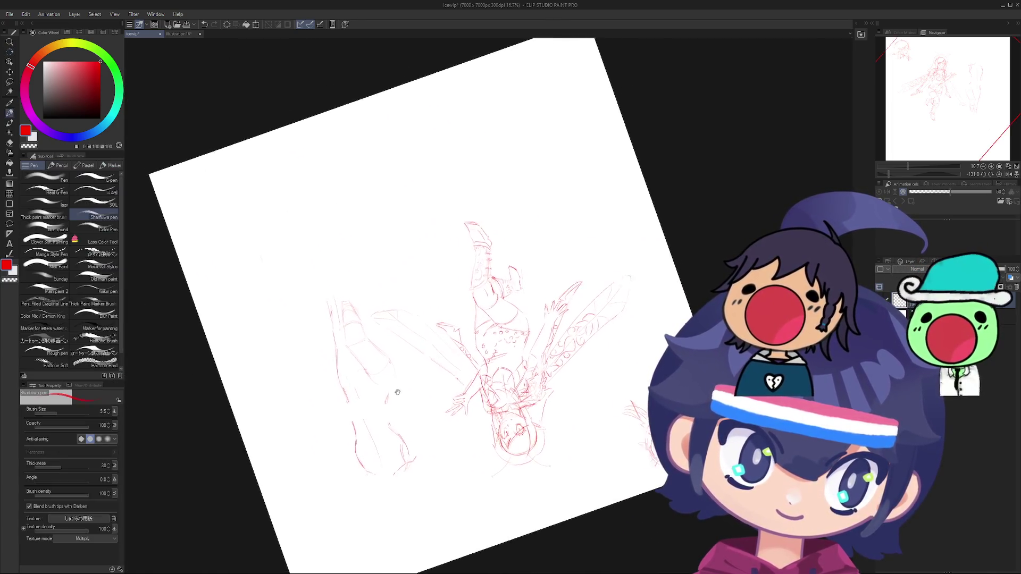
{"action": "scroll", "coordinate": [375, 333], "scroll_direction": "up", "scroll_amount": 3}
{"action": "key", "text": "r"}
{"action": "mouse_move", "coordinate": [375, 333]}
{"action": "left_mouse_down"}
{"action": "mouse_move", "coordinate": [411, 312]}
{"action": "mouse_move", "coordinate": [330, 369]}
{"action": "mouse_move", "coordinate": [280, 383]}
{"action": "mouse_move", "coordinate": [257, 499]}
{"action": "left_mouse_up"}
{"action": "scroll", "coordinate": [257, 498], "scroll_direction": "down", "scroll_amount": 3}
{"action": "scroll", "coordinate": [269, 469], "scroll_direction": "up", "scroll_amount": 5}
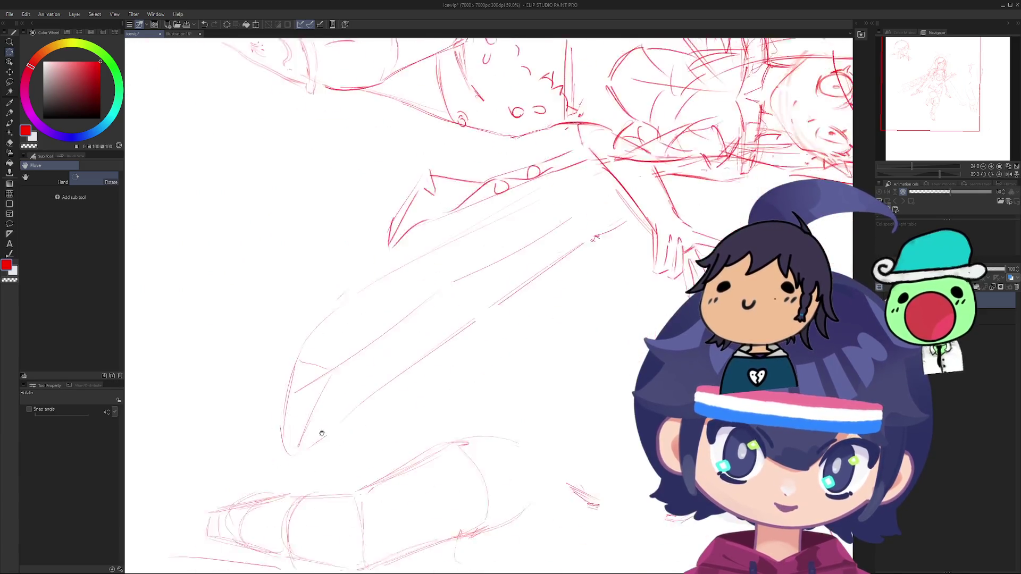
{"action": "scroll", "coordinate": [300, 472], "scroll_direction": "up", "scroll_amount": 4}
Step: With the pen, sketch the first red leaf-pattern strokes on the lower wing, retrying misfires
{"action": "key", "text": "p"}
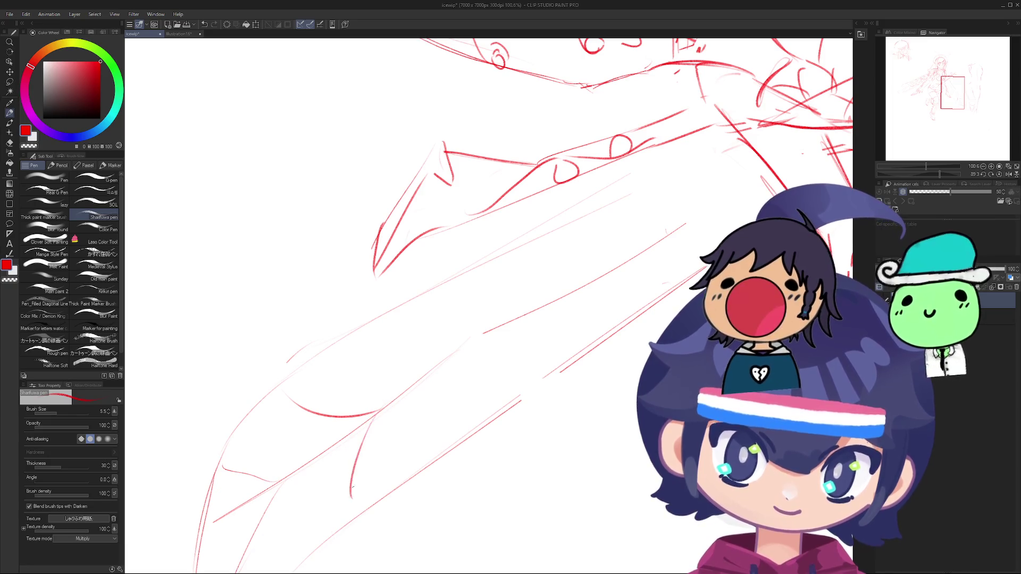
{"action": "left_click_drag", "start_coordinate": [361, 466], "coordinate": [357, 496]}
{"action": "scroll", "coordinate": [358, 481], "scroll_direction": "down", "scroll_amount": 5}
{"action": "scroll", "coordinate": [341, 468], "scroll_direction": "up", "scroll_amount": 4}
{"action": "left_click_drag", "start_coordinate": [319, 372], "coordinate": [321, 453]}
{"action": "scroll", "coordinate": [322, 453], "scroll_direction": "up", "scroll_amount": 8}
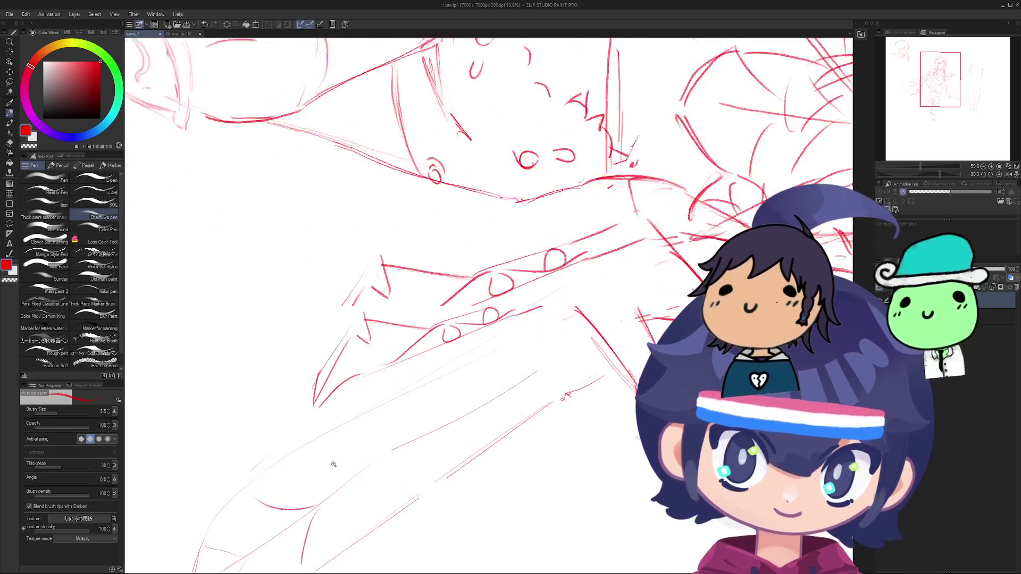
{"action": "left_click_drag", "start_coordinate": [335, 422], "coordinate": [335, 367]}
{"action": "left_click_drag", "start_coordinate": [383, 423], "coordinate": [379, 489]}
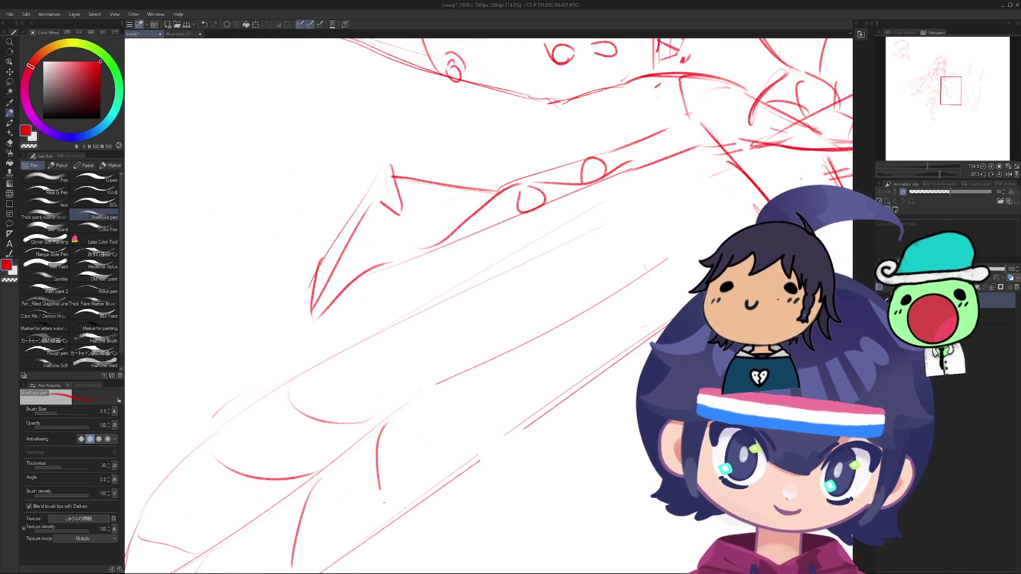
{"action": "scroll", "coordinate": [414, 478], "scroll_direction": "down", "scroll_amount": 6}
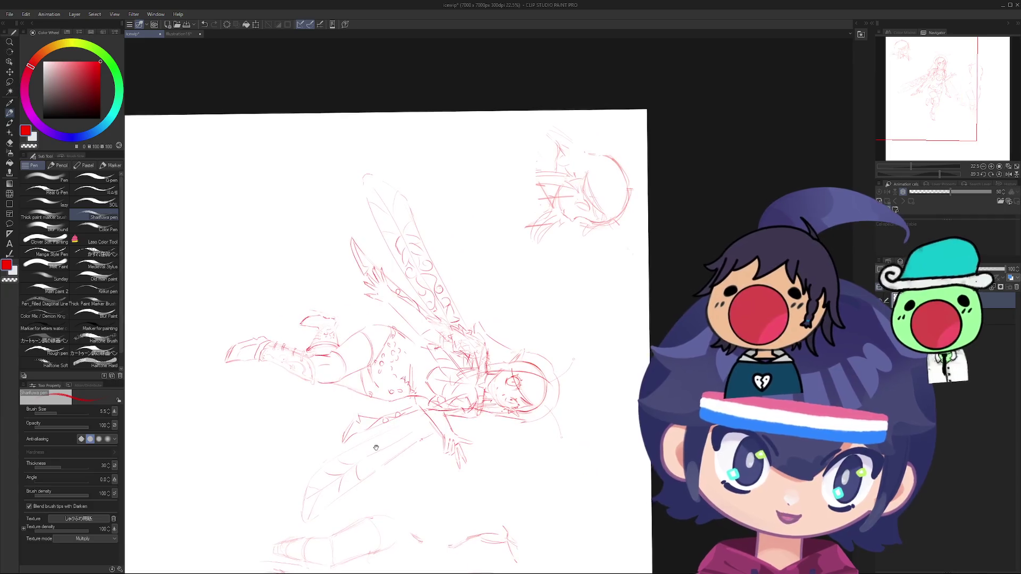
{"action": "scroll", "coordinate": [336, 466], "scroll_direction": "up", "scroll_amount": 3}
{"action": "scroll", "coordinate": [336, 466], "scroll_direction": "up", "scroll_amount": 8}
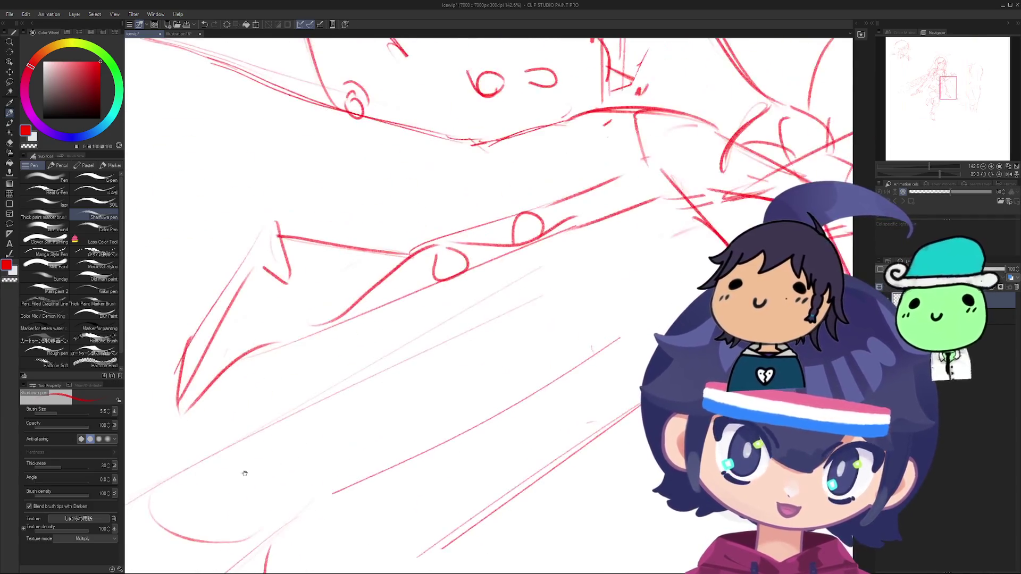
{"action": "left_click_drag", "start_coordinate": [276, 508], "coordinate": [322, 479]}
{"action": "key", "text": "ctrl+z"}
{"action": "mouse_move", "coordinate": [278, 522]}
{"action": "left_mouse_down"}
{"action": "mouse_move", "coordinate": [297, 407]}
{"action": "mouse_move", "coordinate": [278, 513]}
{"action": "left_mouse_up"}
{"action": "key", "text": "ctrl+z"}
{"action": "key", "text": "ctrl+z"}
{"action": "key", "text": "ctrl+z"}
{"action": "mouse_move", "coordinate": [296, 397]}
{"action": "left_mouse_down"}
{"action": "mouse_move", "coordinate": [283, 505]}
{"action": "mouse_move", "coordinate": [297, 392]}
{"action": "left_mouse_up"}
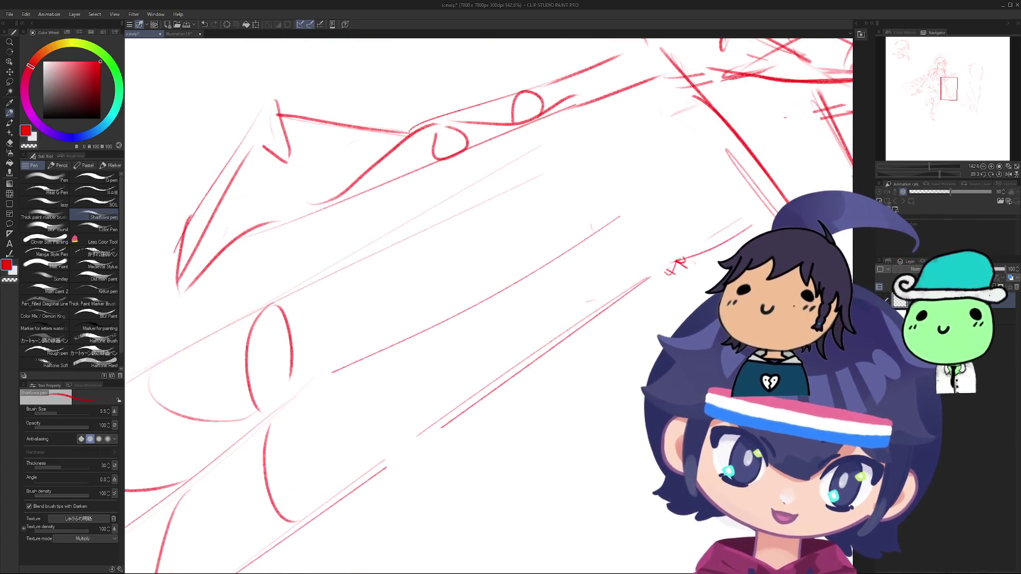
{"action": "key", "text": "ctrl+z"}
{"action": "left_click_drag", "start_coordinate": [271, 432], "coordinate": [372, 460]}
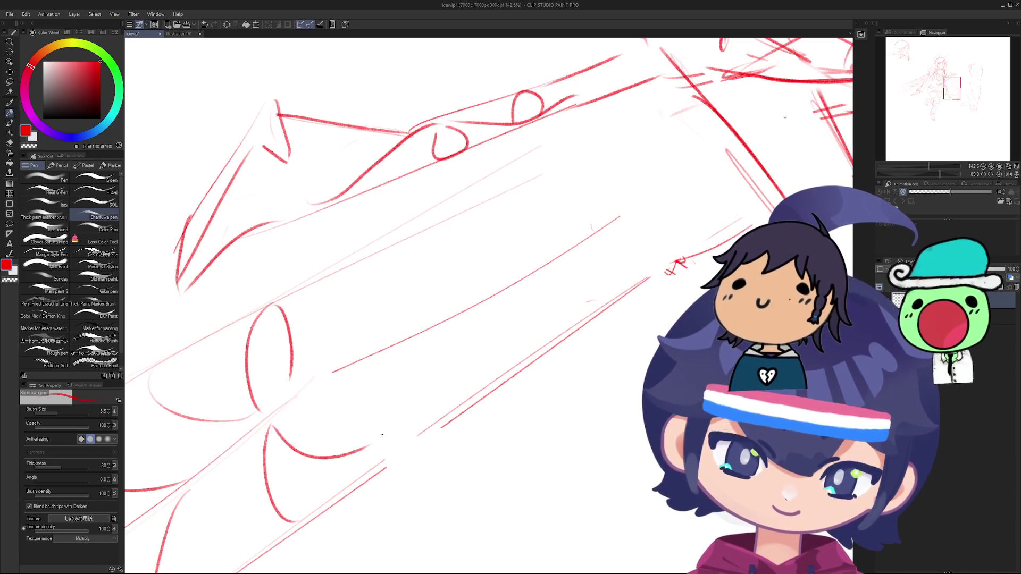
Step: Rotate the view, then draw the bow's upper-right curve and the motif's final petal line
{"action": "scroll", "coordinate": [367, 372], "scroll_direction": "down", "scroll_amount": 5}
{"action": "key", "text": "r"}
{"action": "left_click_drag", "start_coordinate": [404, 383], "coordinate": [455, 410]}
{"action": "scroll", "coordinate": [455, 410], "scroll_direction": "up", "scroll_amount": 5}
{"action": "scroll", "coordinate": [454, 410], "scroll_direction": "up", "scroll_amount": 5}
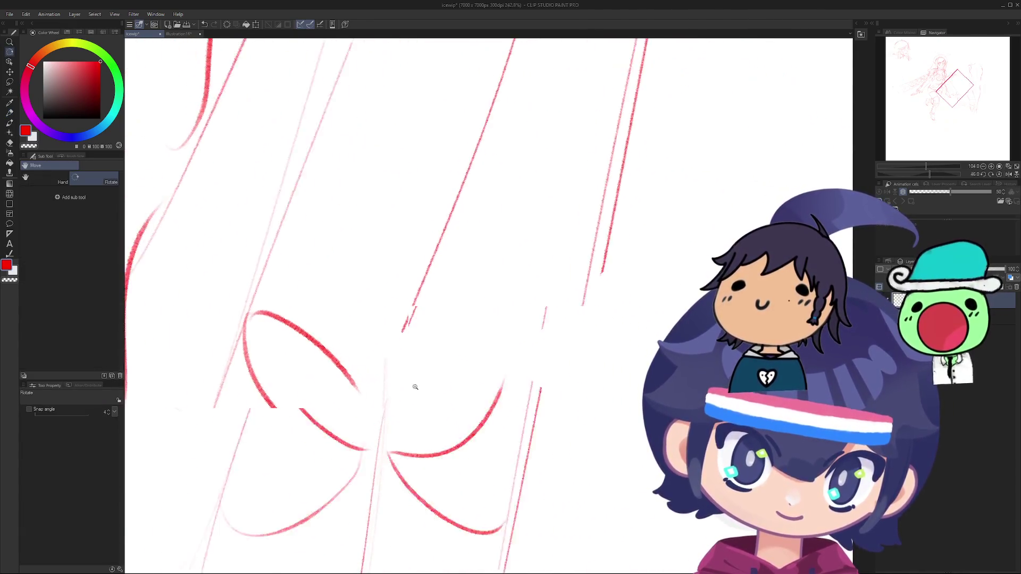
{"action": "key", "text": "p"}
{"action": "left_click_drag", "start_coordinate": [387, 395], "coordinate": [530, 363]}
{"action": "key", "text": "ctrl+z"}
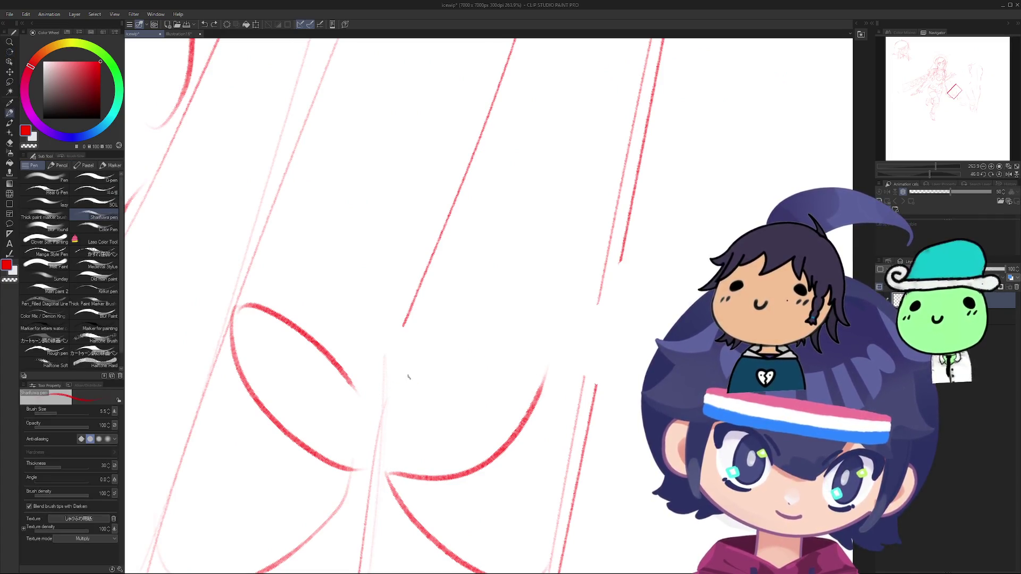
{"action": "left_click_drag", "start_coordinate": [388, 394], "coordinate": [529, 363]}
{"action": "scroll", "coordinate": [405, 413], "scroll_direction": "down", "scroll_amount": 5}
{"action": "scroll", "coordinate": [367, 460], "scroll_direction": "up", "scroll_amount": 3}
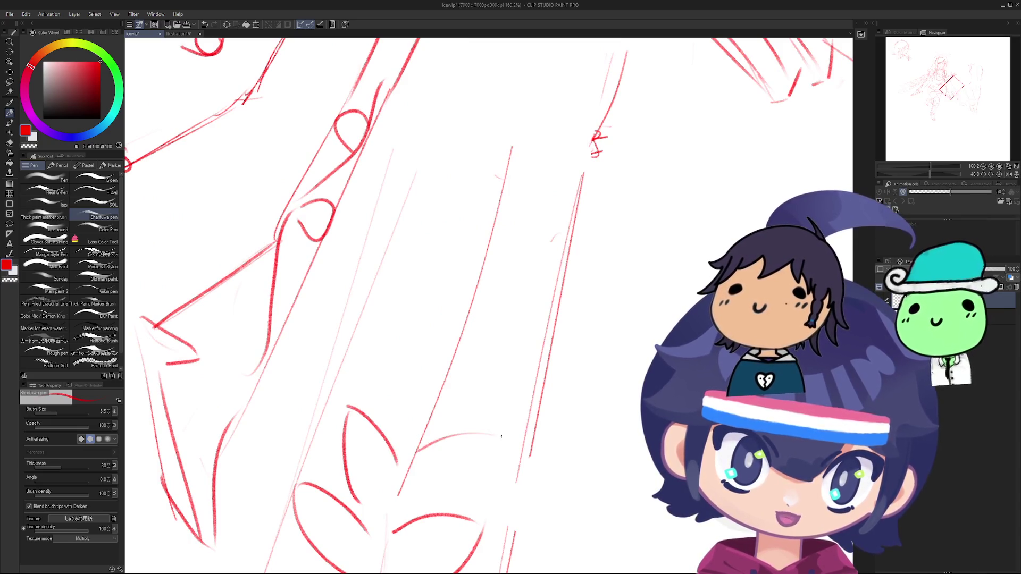
{"action": "left_click_drag", "start_coordinate": [490, 455], "coordinate": [434, 498]}
{"action": "key", "text": "ctrl+z"}
{"action": "key", "text": "ctrl+z"}
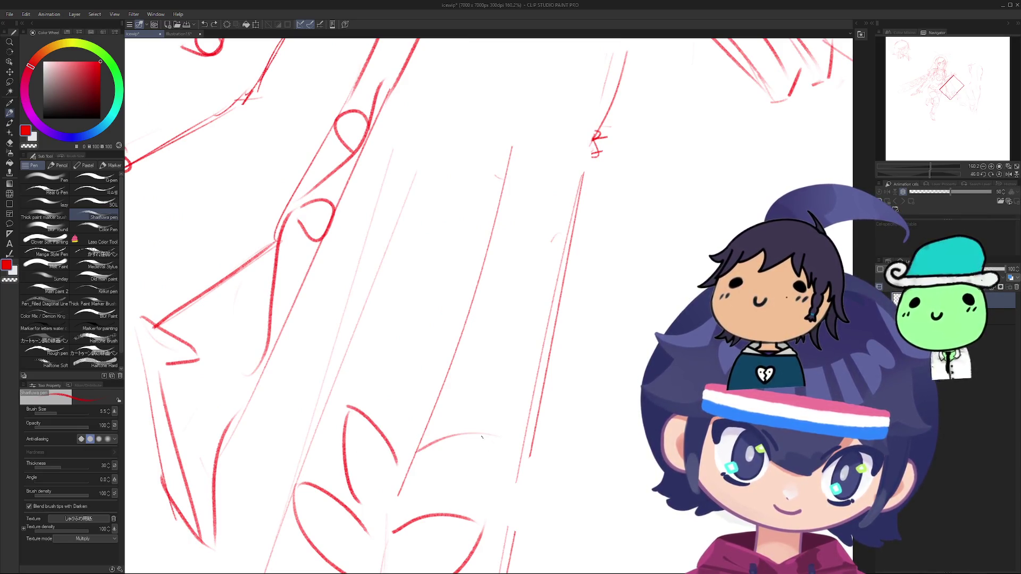
{"action": "mouse_move", "coordinate": [490, 437]}
{"action": "left_mouse_down"}
{"action": "mouse_move", "coordinate": [431, 505]}
{"action": "mouse_move", "coordinate": [421, 503]}
{"action": "left_mouse_up"}
{"action": "key", "text": "ctrl+z"}
{"action": "key", "text": "ctrl+z"}
{"action": "left_click_drag", "start_coordinate": [487, 438], "coordinate": [420, 503]}
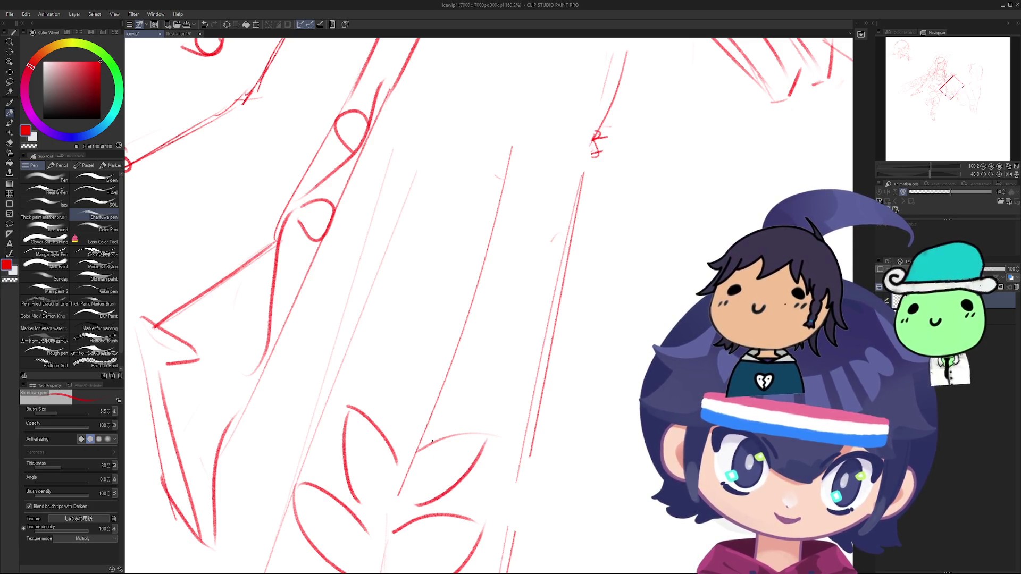
Step: Redraw the petal stroke, pan toward the raised arm and flower motif, and undo the last curve
{"action": "scroll", "coordinate": [404, 494], "scroll_direction": "down", "scroll_amount": 6}
{"action": "scroll", "coordinate": [396, 490], "scroll_direction": "up", "scroll_amount": 10}
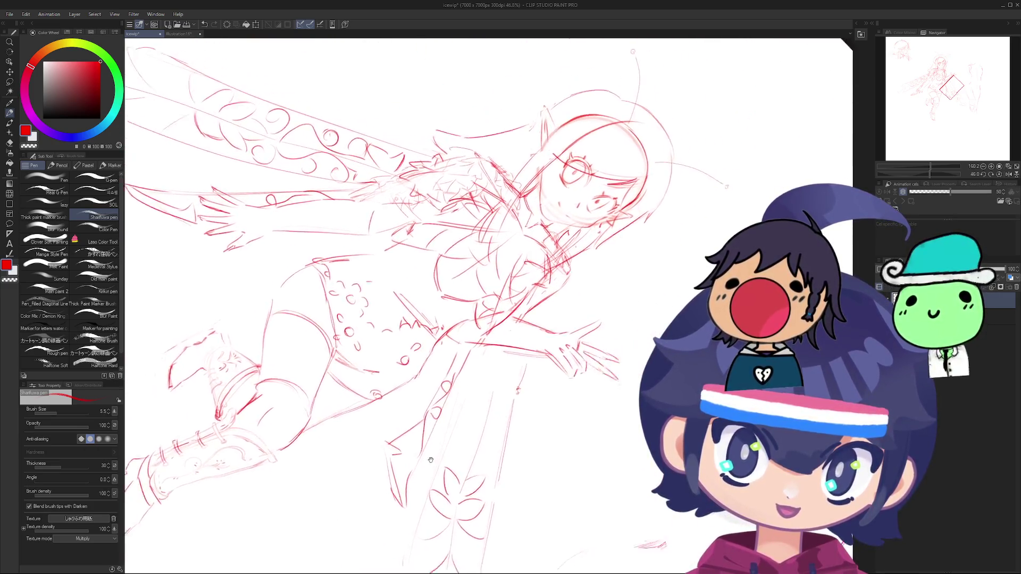
{"action": "scroll", "coordinate": [419, 377], "scroll_direction": "down", "scroll_amount": 6}
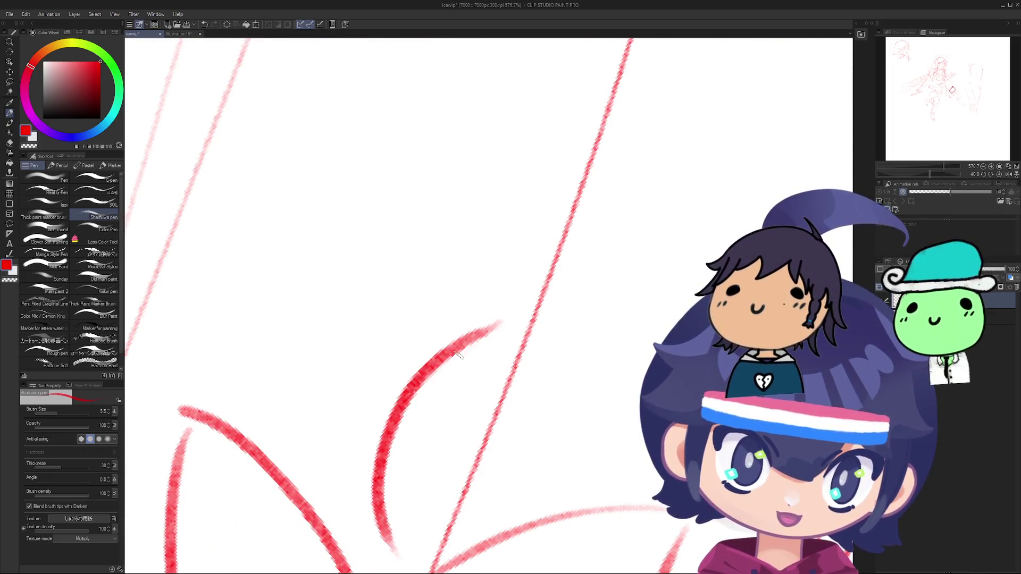
{"action": "scroll", "coordinate": [469, 389], "scroll_direction": "up", "scroll_amount": 4}
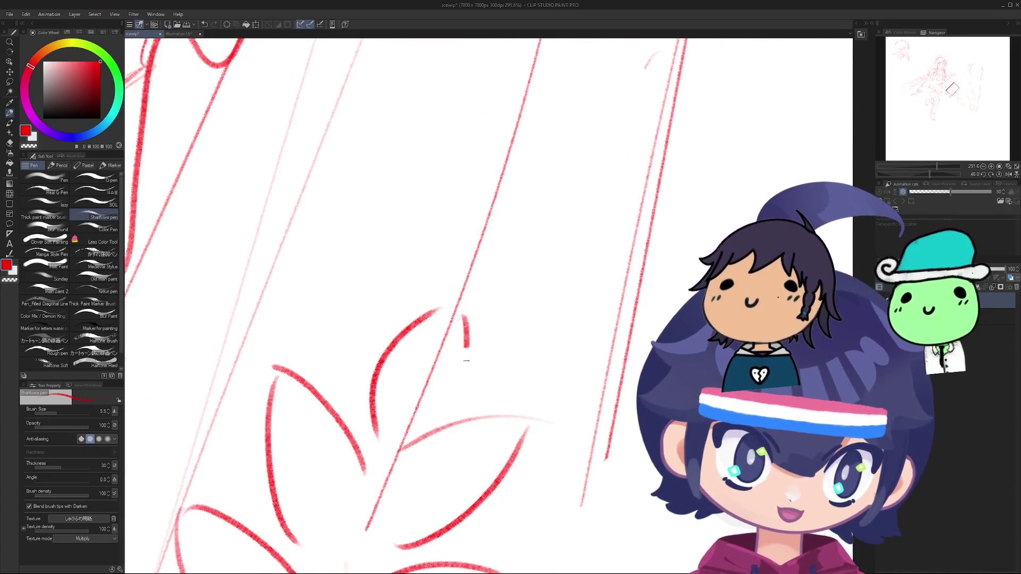
{"action": "key", "text": "ctrl+z"}
{"action": "left_click_drag", "start_coordinate": [465, 315], "coordinate": [433, 442]}
{"action": "scroll", "coordinate": [440, 324], "scroll_direction": "up", "scroll_amount": 1}
{"action": "scroll", "coordinate": [440, 324], "scroll_direction": "down", "scroll_amount": 8}
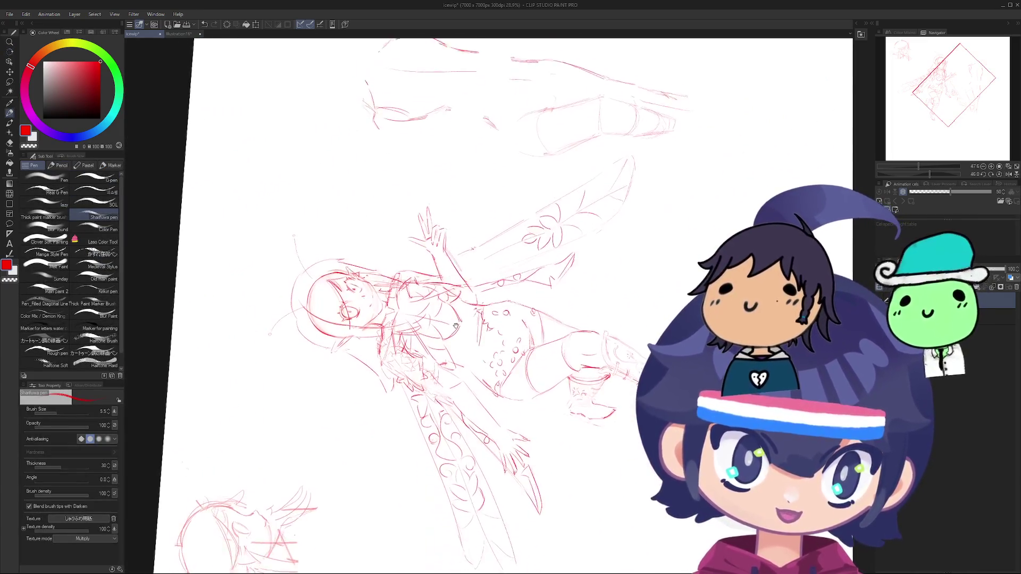
{"action": "scroll", "coordinate": [502, 333], "scroll_direction": "up", "scroll_amount": 5}
{"action": "left_click_drag", "start_coordinate": [503, 334], "coordinate": [502, 384]}
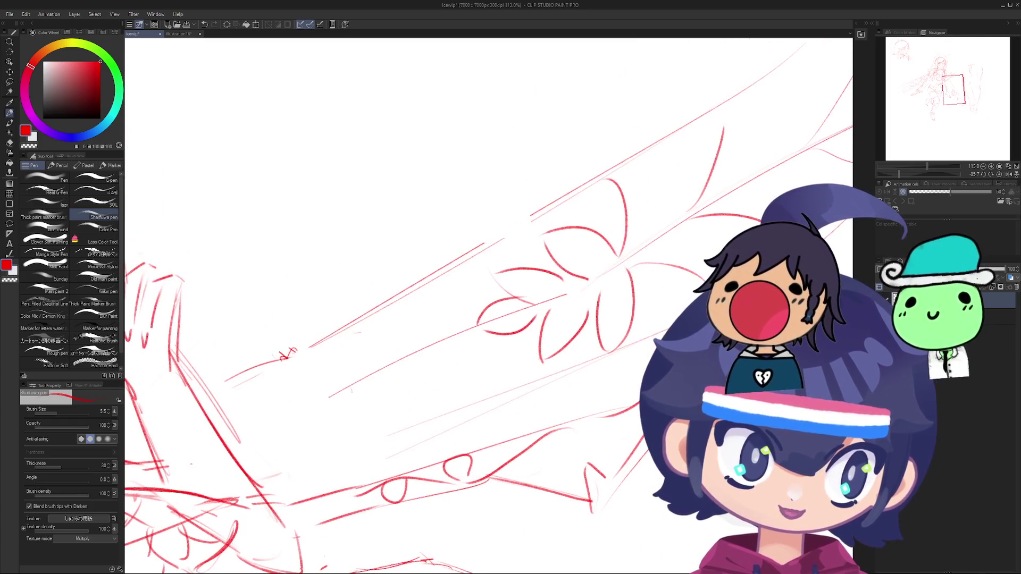
{"action": "scroll", "coordinate": [499, 359], "scroll_direction": "down", "scroll_amount": 5}
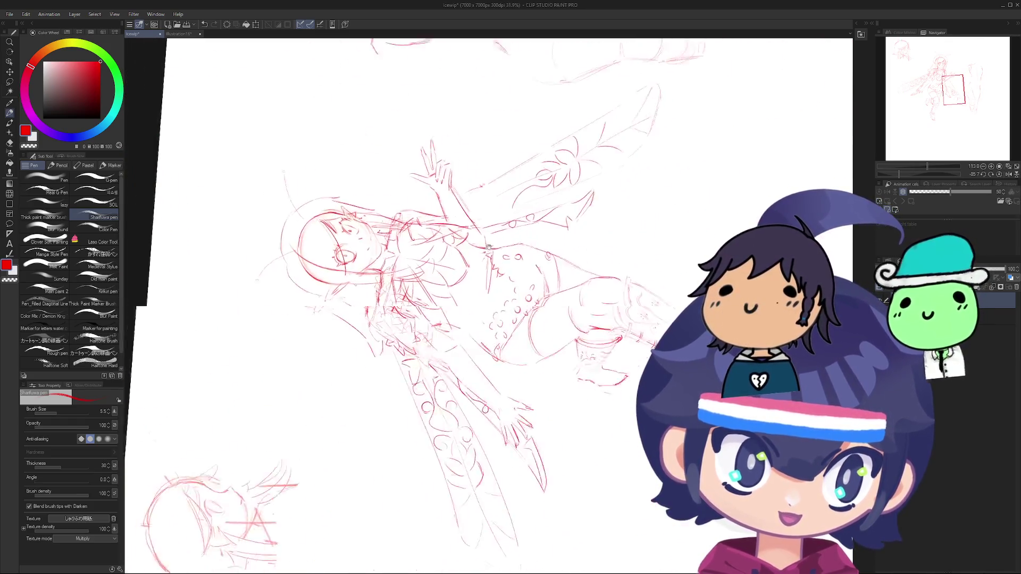
{"action": "scroll", "coordinate": [494, 259], "scroll_direction": "up", "scroll_amount": 2}
{"action": "left_click_drag", "start_coordinate": [493, 259], "coordinate": [467, 302]}
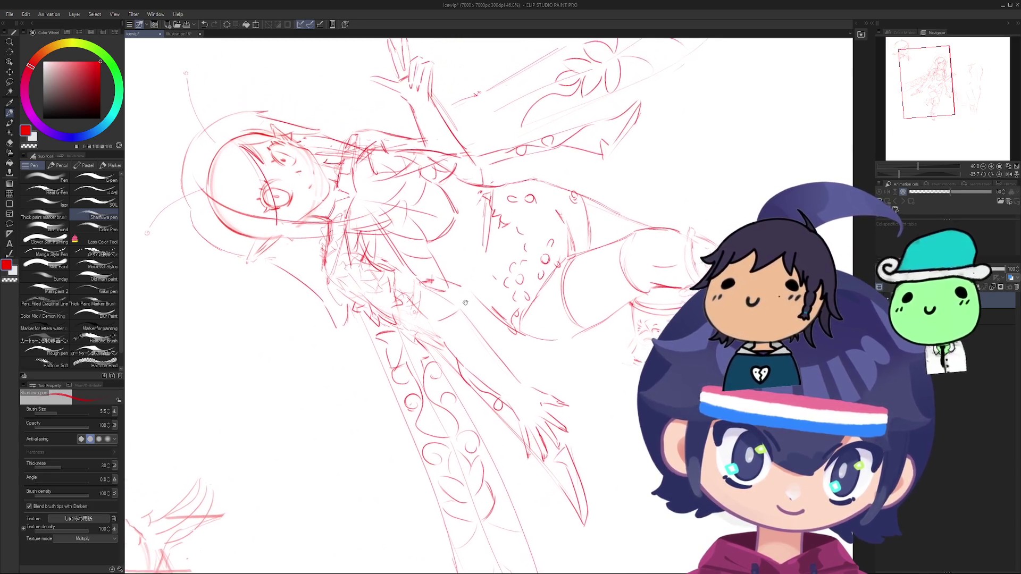
{"action": "scroll", "coordinate": [446, 404], "scroll_direction": "up", "scroll_amount": 2}
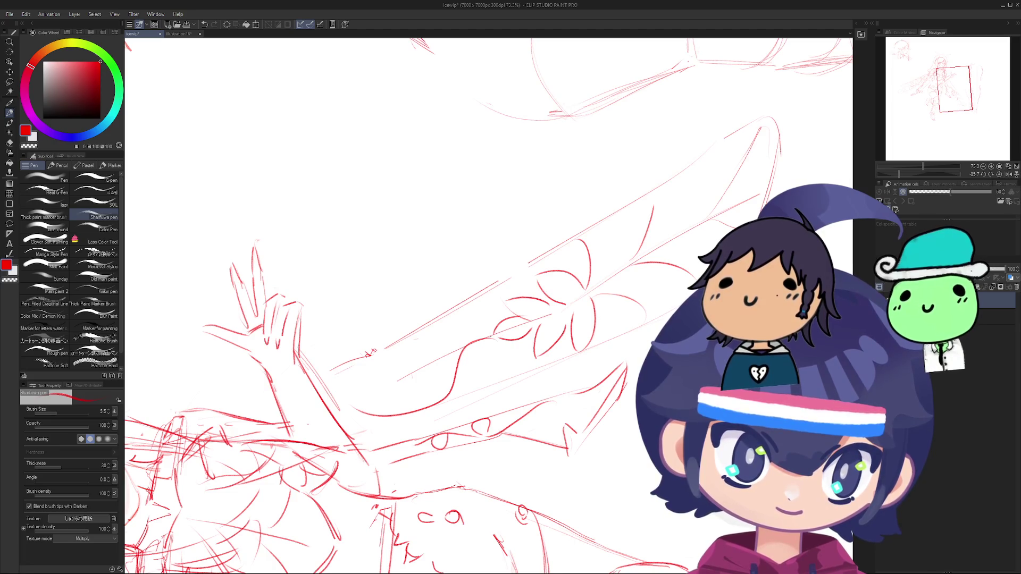
{"action": "key", "text": "ctrl+z"}
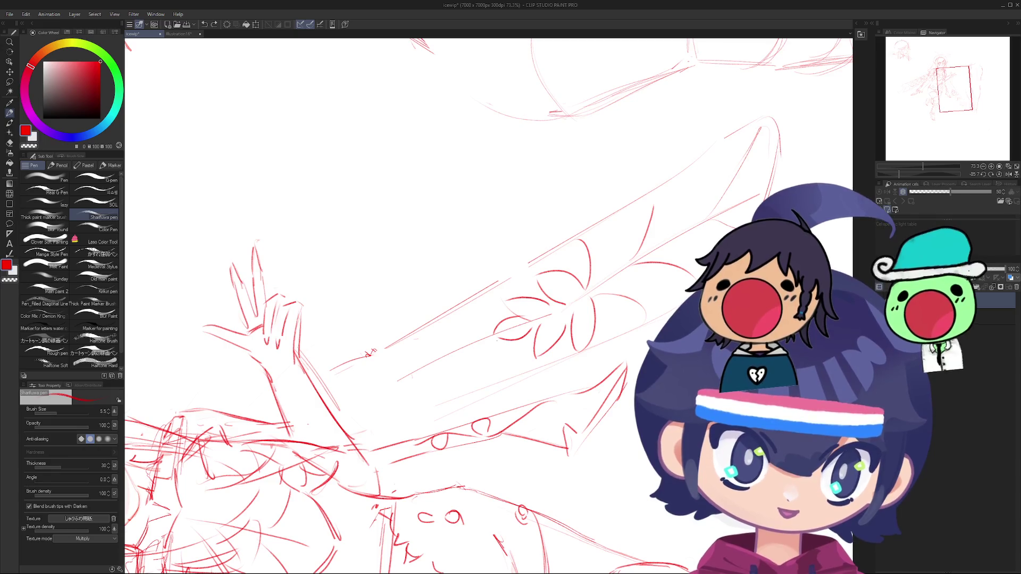
Step: Rotate the canvas by about -130 degrees to a comfortable angle for more wing lines
{"action": "key", "text": "r"}
{"action": "mouse_move", "coordinate": [479, 319]}
{"action": "left_mouse_down"}
{"action": "mouse_move", "coordinate": [532, 346]}
{"action": "mouse_move", "coordinate": [521, 383]}
{"action": "mouse_move", "coordinate": [486, 384]}
{"action": "mouse_move", "coordinate": [452, 330]}
{"action": "left_mouse_up"}
{"action": "scroll", "coordinate": [419, 291], "scroll_direction": "up", "scroll_amount": 5}
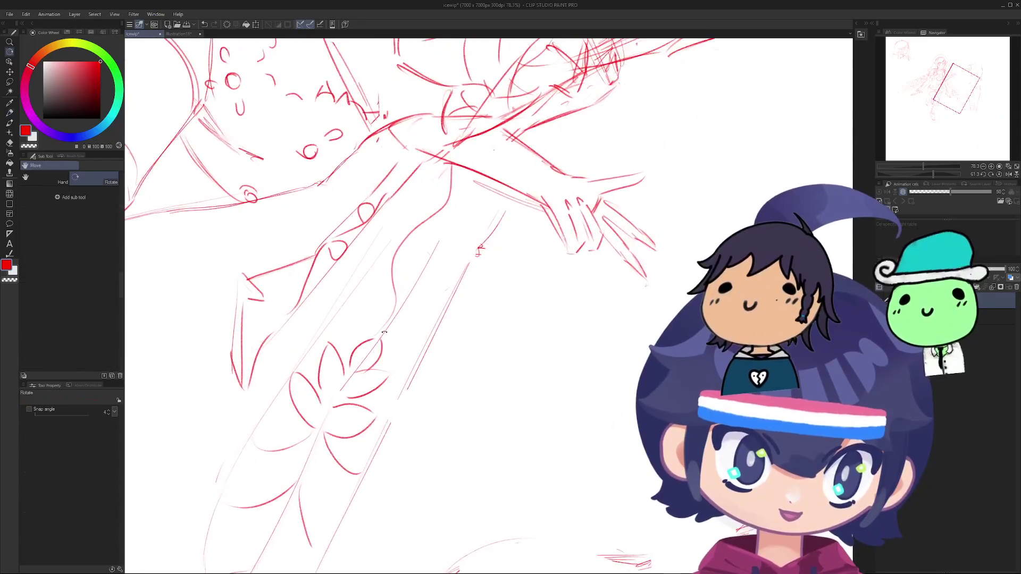
{"action": "left_click_drag", "start_coordinate": [419, 290], "coordinate": [389, 248]}
Step: Replace a misplaced stroke with a long red curve running along the wing
{"action": "key", "text": "p"}
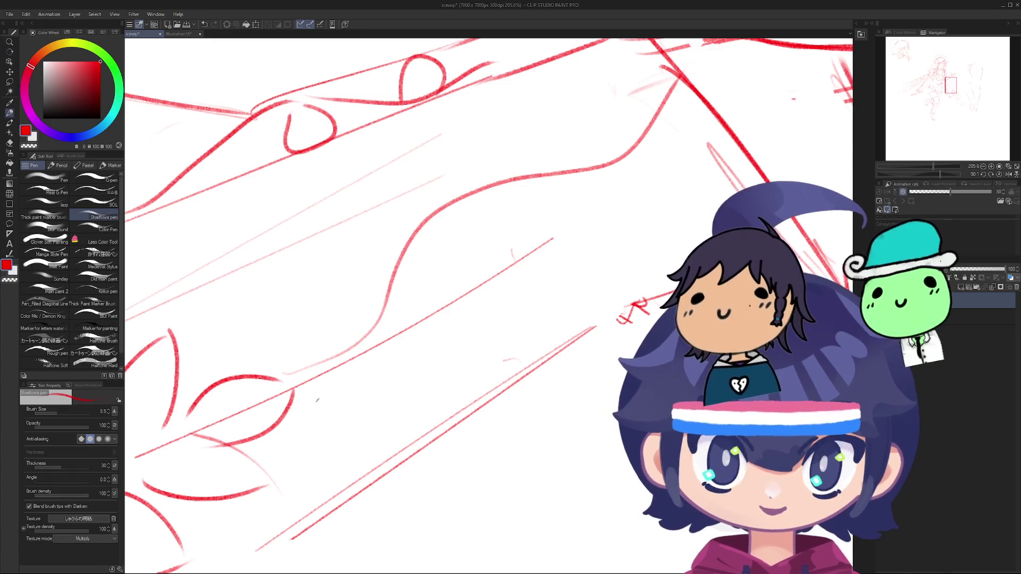
{"action": "mouse_move", "coordinate": [319, 388]}
{"action": "left_mouse_down"}
{"action": "mouse_move", "coordinate": [262, 416]}
{"action": "mouse_move", "coordinate": [496, 354]}
{"action": "left_mouse_up"}
{"action": "key", "text": "ctrl+z"}
{"action": "mouse_move", "coordinate": [238, 432]}
{"action": "left_mouse_down"}
{"action": "mouse_move", "coordinate": [375, 393]}
{"action": "mouse_move", "coordinate": [645, 257]}
{"action": "mouse_move", "coordinate": [410, 346]}
{"action": "mouse_move", "coordinate": [457, 296]}
{"action": "mouse_move", "coordinate": [487, 311]}
{"action": "mouse_move", "coordinate": [455, 244]}
{"action": "mouse_move", "coordinate": [413, 233]}
{"action": "left_mouse_up"}
{"action": "scroll", "coordinate": [648, 267], "scroll_direction": "down", "scroll_amount": 8}
{"action": "scroll", "coordinate": [436, 319], "scroll_direction": "up", "scroll_amount": 2}
{"action": "scroll", "coordinate": [457, 295], "scroll_direction": "up", "scroll_amount": 6}
{"action": "key", "text": "o"}
{"action": "key", "text": "p"}
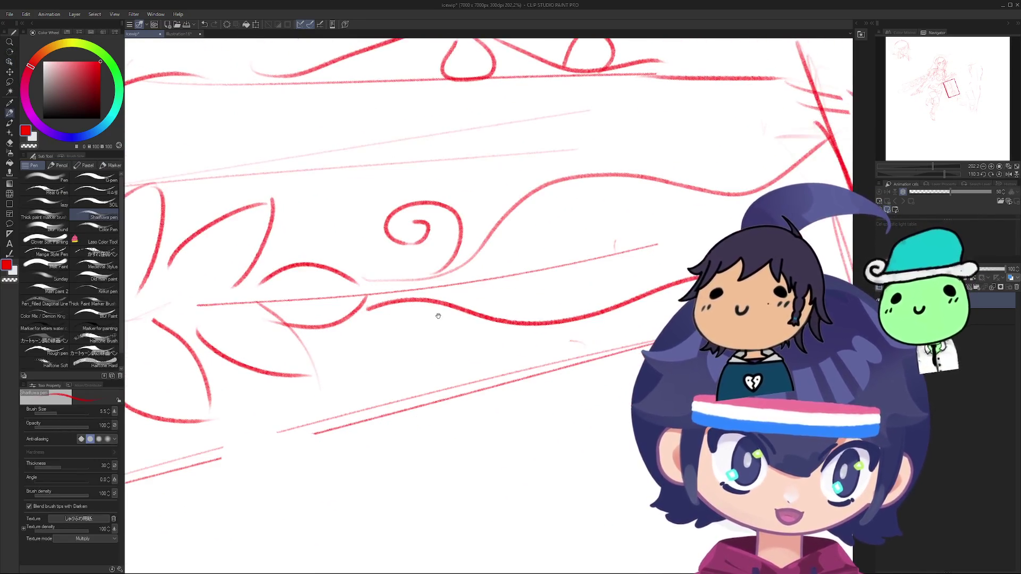
Step: Add a swirl curve on the wing, then rotate the view to see the whole figure
{"action": "left_click_drag", "start_coordinate": [434, 307], "coordinate": [417, 365]}
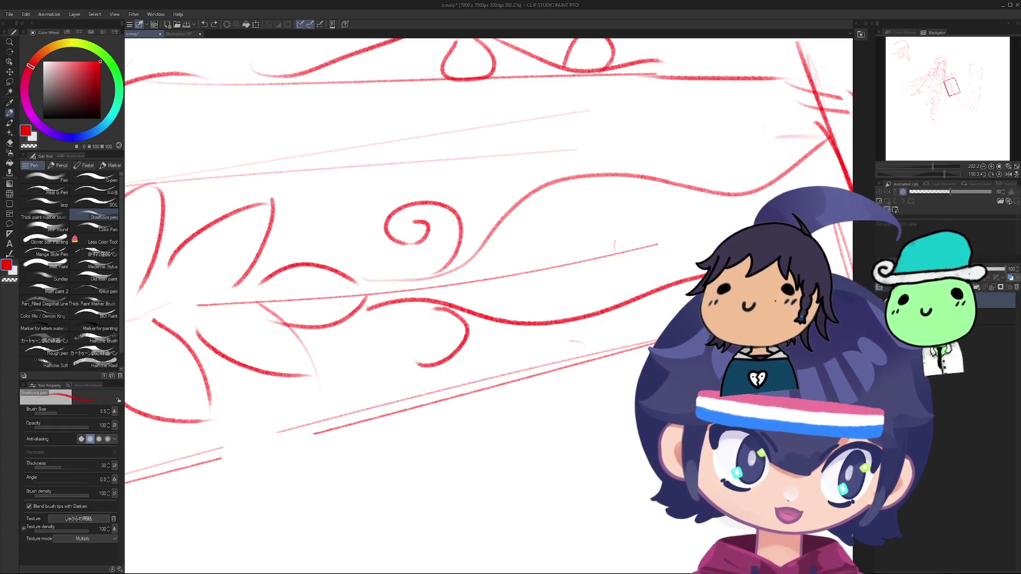
{"action": "scroll", "coordinate": [465, 330], "scroll_direction": "down", "scroll_amount": 10}
{"action": "key", "text": "r"}
{"action": "left_click_drag", "start_coordinate": [465, 330], "coordinate": [463, 300]}
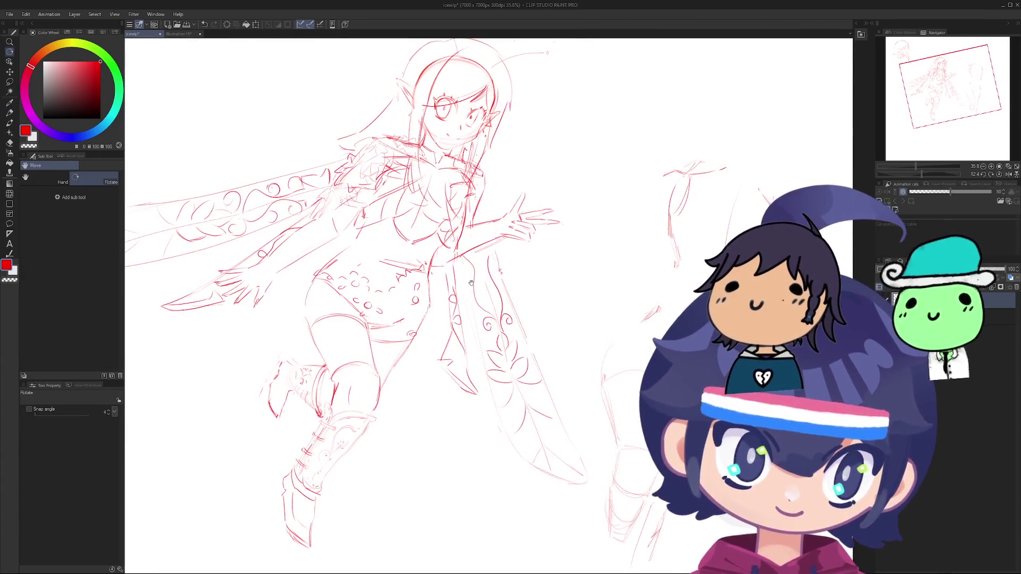
{"action": "scroll", "coordinate": [463, 300], "scroll_direction": "up", "scroll_amount": 6}
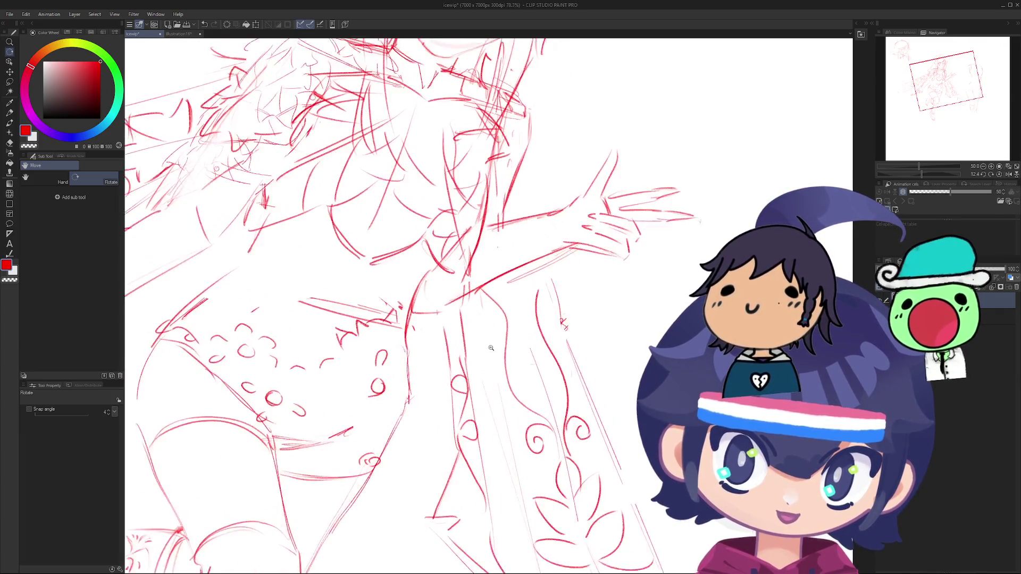
{"action": "scroll", "coordinate": [476, 384], "scroll_direction": "up", "scroll_amount": 3}
{"action": "key", "text": "p"}
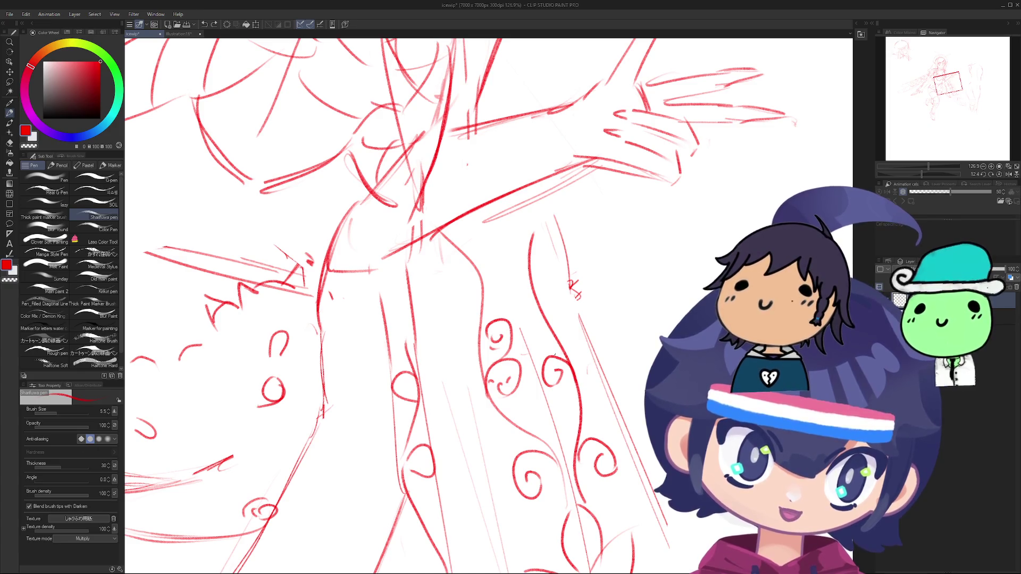
{"action": "scroll", "coordinate": [535, 335], "scroll_direction": "down", "scroll_amount": 5}
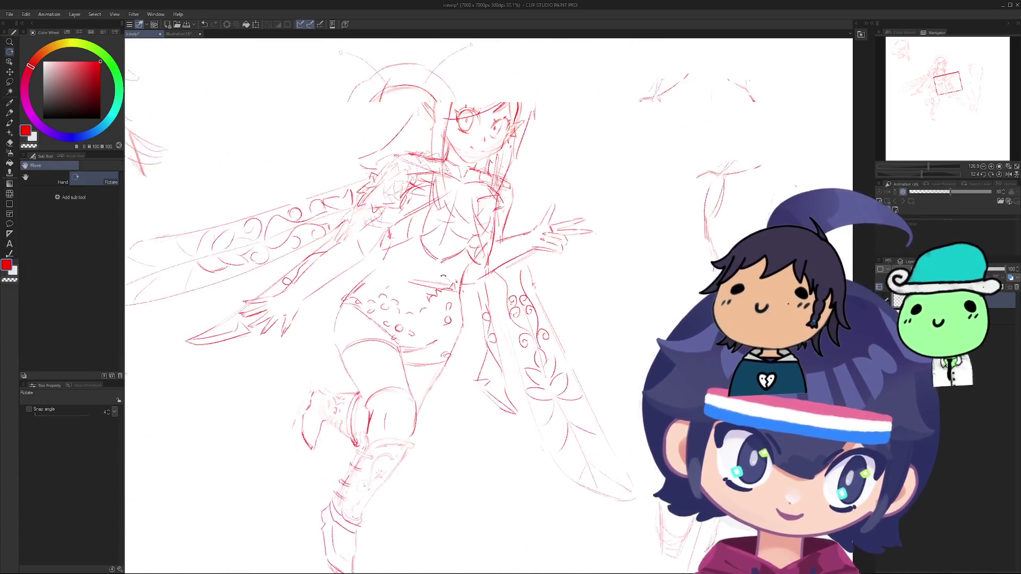
Step: Turn the canvas through several angles, laying the figure horizontal, then back toward upright
{"action": "mouse_move", "coordinate": [534, 335]}
{"action": "left_mouse_down"}
{"action": "mouse_move", "coordinate": [411, 448]}
{"action": "mouse_move", "coordinate": [431, 399]}
{"action": "mouse_move", "coordinate": [414, 420]}
{"action": "mouse_move", "coordinate": [340, 412]}
{"action": "left_mouse_up"}
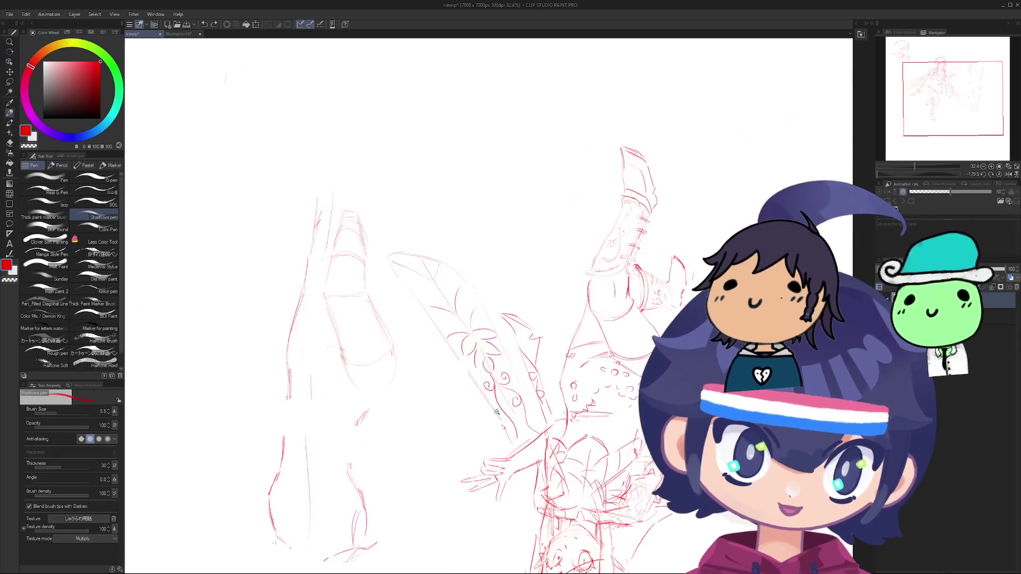
{"action": "scroll", "coordinate": [337, 411], "scroll_direction": "up", "scroll_amount": 5}
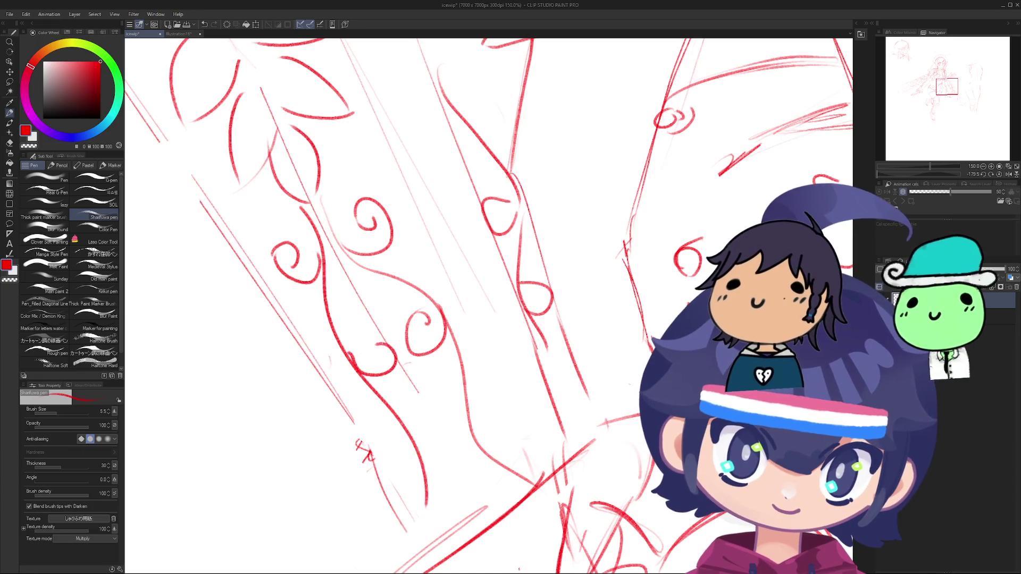
{"action": "scroll", "coordinate": [366, 352], "scroll_direction": "down", "scroll_amount": 10}
{"action": "left_click_drag", "start_coordinate": [367, 352], "coordinate": [479, 371]}
{"action": "scroll", "coordinate": [390, 409], "scroll_direction": "up", "scroll_amount": 6}
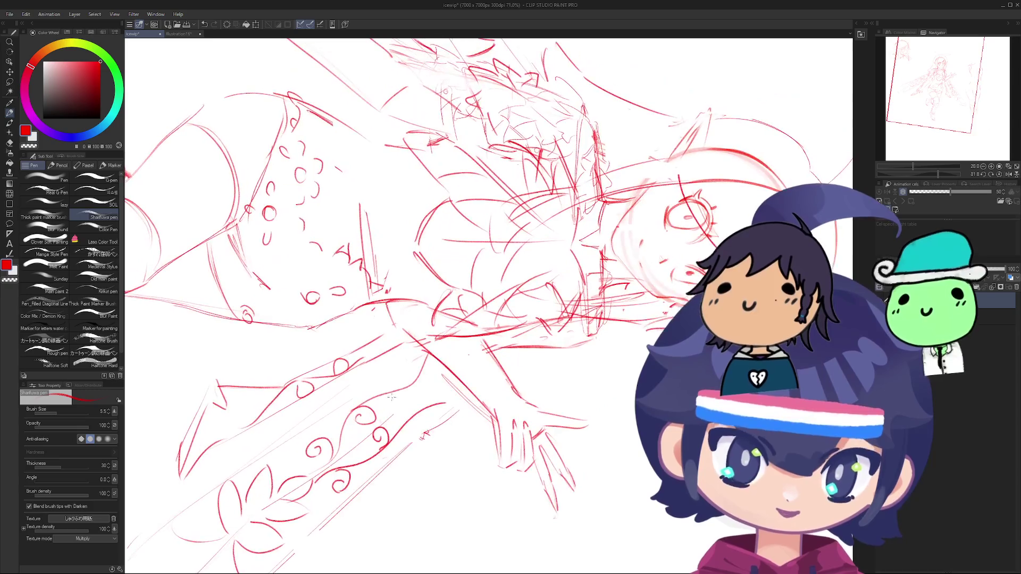
{"action": "left_click_drag", "start_coordinate": [399, 403], "coordinate": [379, 404]}
{"action": "scroll", "coordinate": [378, 404], "scroll_direction": "up", "scroll_amount": 1}
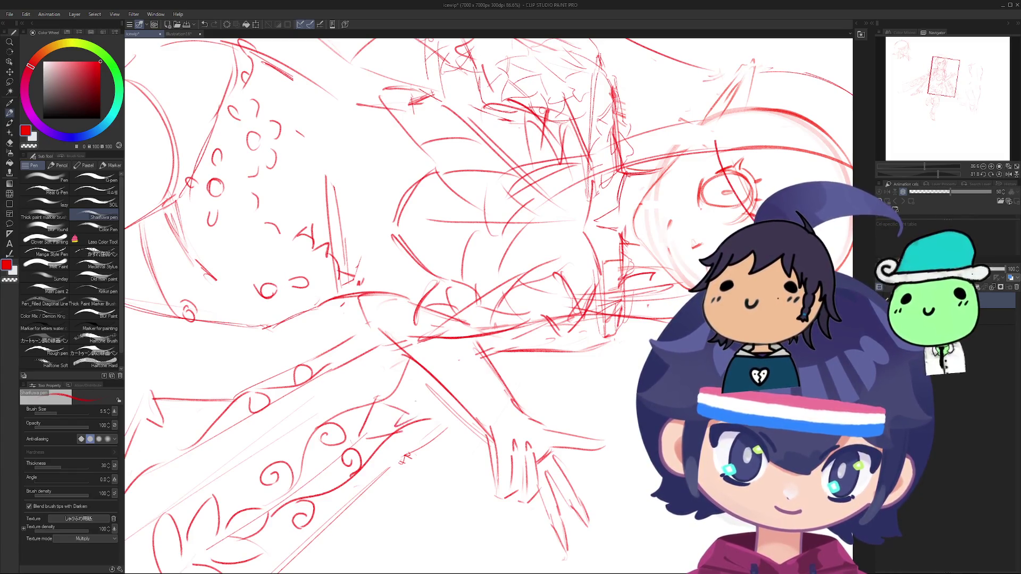
{"action": "scroll", "coordinate": [420, 369], "scroll_direction": "down", "scroll_amount": 5}
{"action": "mouse_move", "coordinate": [405, 372]}
{"action": "left_mouse_down"}
{"action": "mouse_move", "coordinate": [420, 370]}
{"action": "mouse_move", "coordinate": [441, 274]}
{"action": "mouse_move", "coordinate": [367, 369]}
{"action": "mouse_move", "coordinate": [392, 437]}
{"action": "mouse_move", "coordinate": [444, 275]}
{"action": "left_mouse_up"}
{"action": "scroll", "coordinate": [392, 438], "scroll_direction": "down", "scroll_amount": 3}
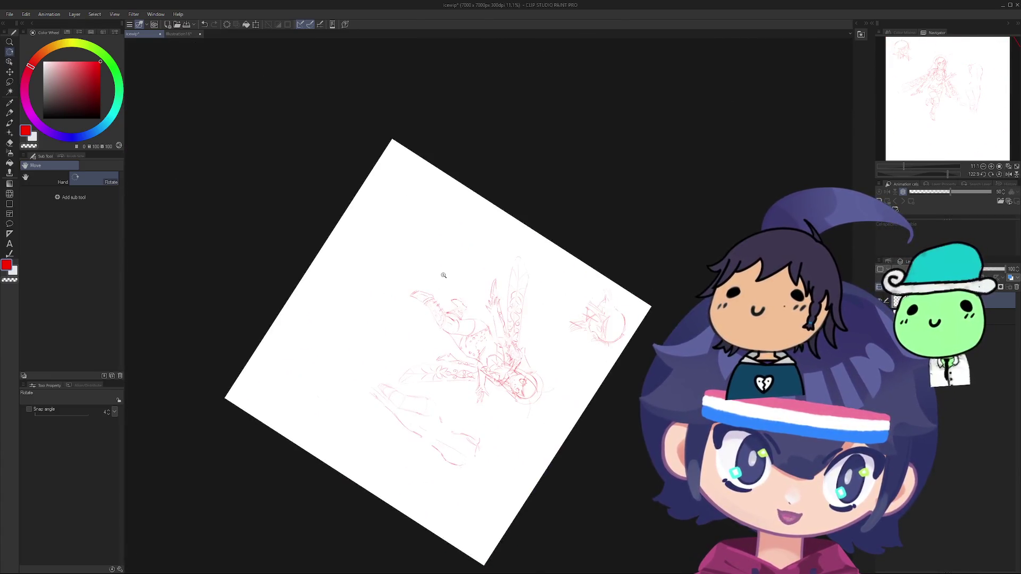
{"action": "scroll", "coordinate": [444, 275], "scroll_direction": "up", "scroll_amount": 3}
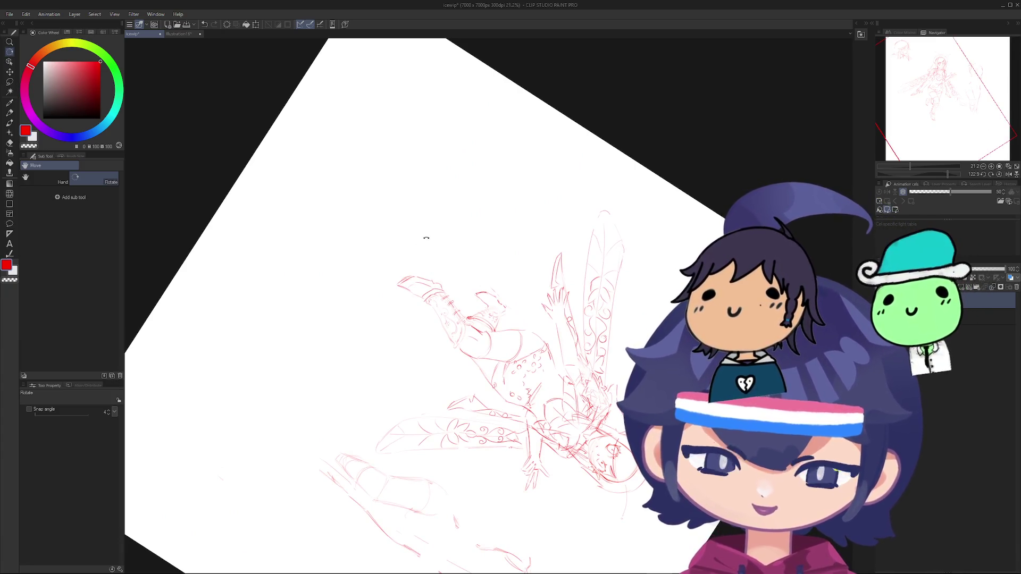
{"action": "mouse_move", "coordinate": [401, 379]}
{"action": "left_mouse_down"}
{"action": "mouse_move", "coordinate": [358, 461]}
{"action": "mouse_move", "coordinate": [447, 361]}
{"action": "mouse_move", "coordinate": [417, 369]}
{"action": "mouse_move", "coordinate": [360, 337]}
{"action": "mouse_move", "coordinate": [360, 313]}
{"action": "left_mouse_up"}
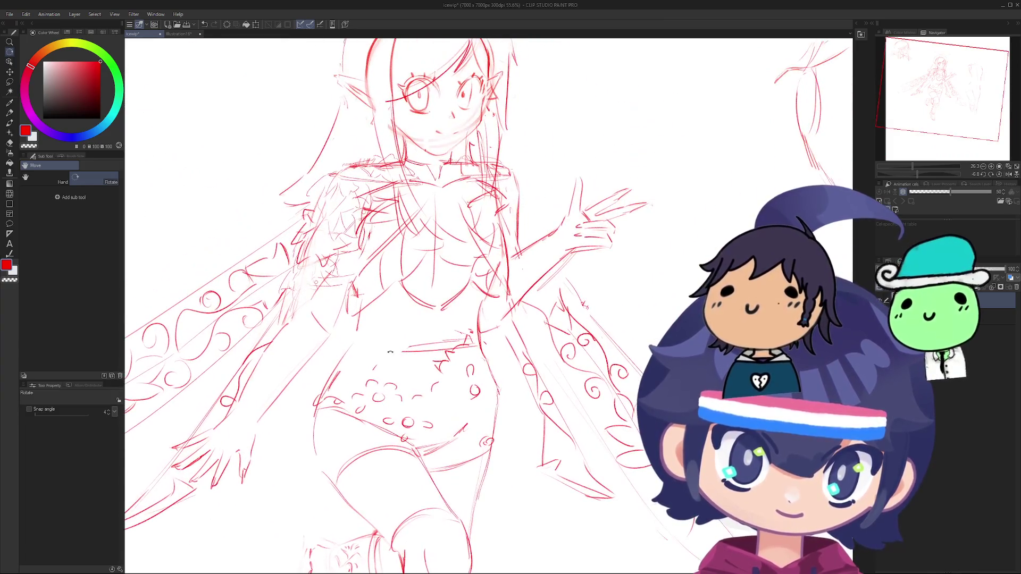
Step: Add rough pen lines, then rotate the view to see the whole fairy figure
{"action": "key", "text": "p"}
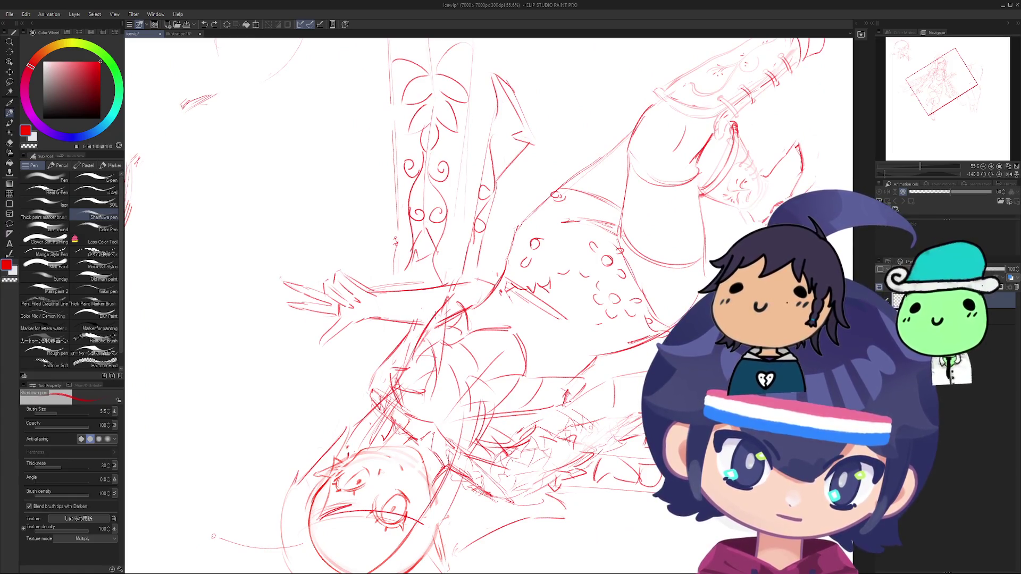
{"action": "key", "text": "r"}
{"action": "mouse_move", "coordinate": [213, 536]}
{"action": "left_mouse_down"}
{"action": "mouse_move", "coordinate": [418, 505]}
{"action": "mouse_move", "coordinate": [421, 413]}
{"action": "mouse_move", "coordinate": [397, 535]}
{"action": "mouse_move", "coordinate": [452, 457]}
{"action": "mouse_move", "coordinate": [486, 385]}
{"action": "mouse_move", "coordinate": [386, 379]}
{"action": "left_mouse_up"}
{"action": "mouse_move", "coordinate": [386, 484]}
{"action": "left_mouse_down"}
{"action": "mouse_move", "coordinate": [469, 377]}
{"action": "mouse_move", "coordinate": [495, 361]}
{"action": "mouse_move", "coordinate": [515, 371]}
{"action": "mouse_move", "coordinate": [494, 456]}
{"action": "mouse_move", "coordinate": [395, 350]}
{"action": "mouse_move", "coordinate": [365, 353]}
{"action": "mouse_move", "coordinate": [356, 371]}
{"action": "left_mouse_up"}
{"action": "scroll", "coordinate": [448, 396], "scroll_direction": "down", "scroll_amount": 3}
{"action": "scroll", "coordinate": [511, 351], "scroll_direction": "up", "scroll_amount": 2}
{"action": "scroll", "coordinate": [508, 399], "scroll_direction": "down", "scroll_amount": 2}
{"action": "scroll", "coordinate": [477, 442], "scroll_direction": "up", "scroll_amount": 2}
{"action": "scroll", "coordinate": [412, 369], "scroll_direction": "down", "scroll_amount": 3}
{"action": "scroll", "coordinate": [380, 351], "scroll_direction": "up", "scroll_amount": 1}
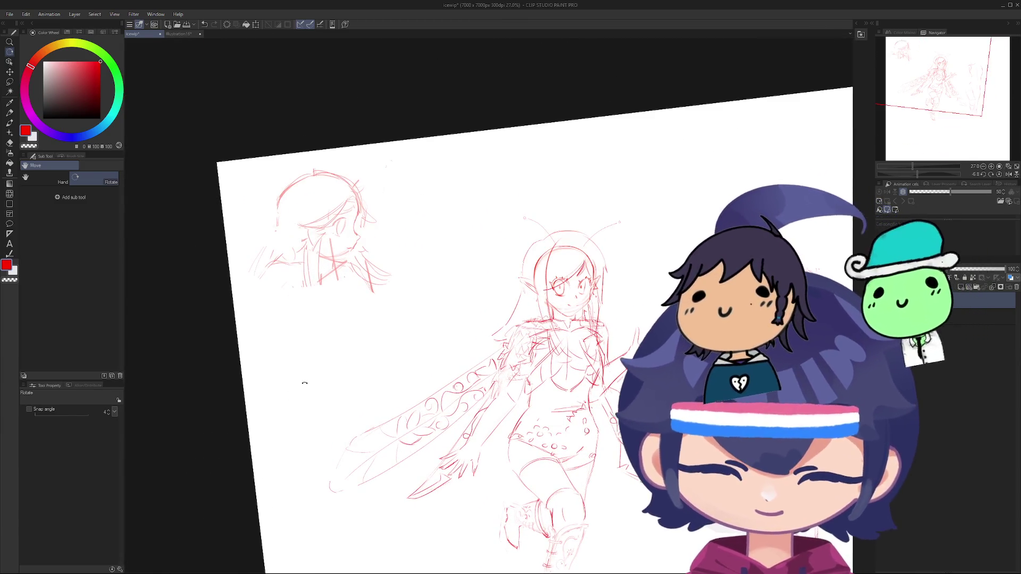
{"action": "key", "text": "o"}
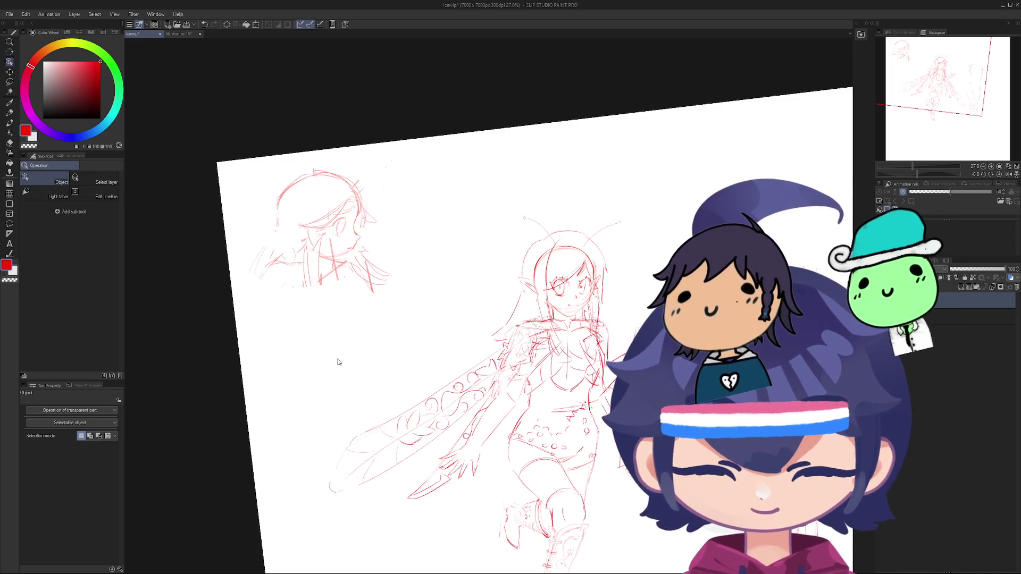
{"action": "key", "text": "p"}
{"action": "left_click_drag", "start_coordinate": [330, 368], "coordinate": [341, 382]}
{"action": "scroll", "coordinate": [335, 375], "scroll_direction": "up", "scroll_amount": 5}
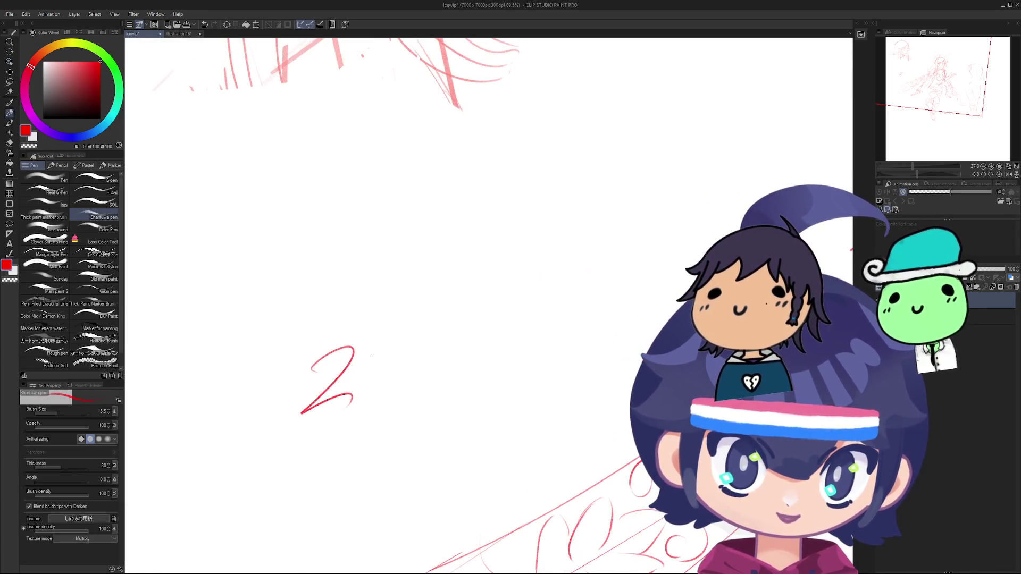
{"action": "mouse_move", "coordinate": [386, 345]}
{"action": "left_mouse_down"}
{"action": "mouse_move", "coordinate": [374, 384]}
{"action": "mouse_move", "coordinate": [413, 354]}
{"action": "left_mouse_up"}
{"action": "scroll", "coordinate": [405, 361], "scroll_direction": "down", "scroll_amount": 5}
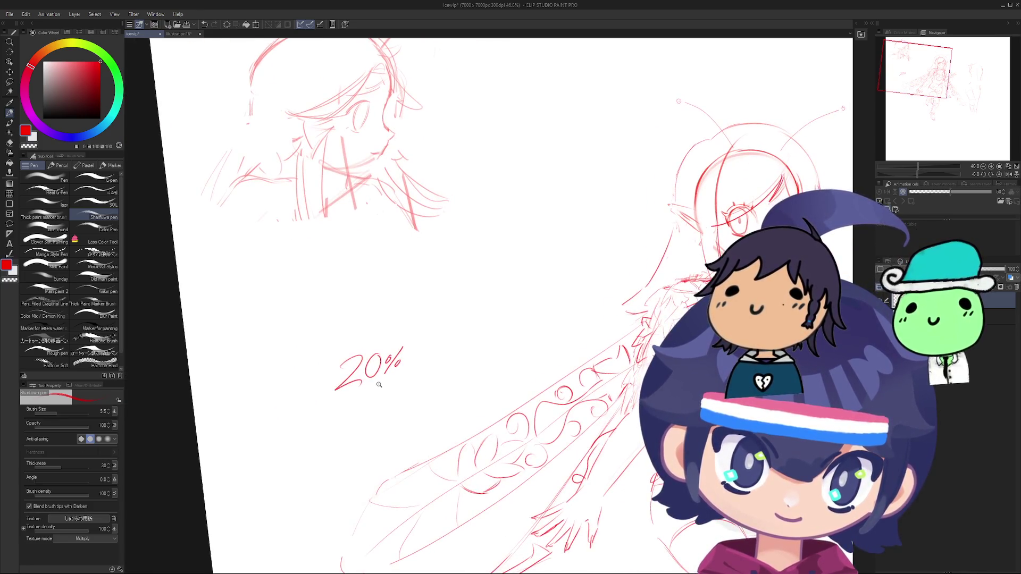
{"action": "scroll", "coordinate": [351, 383], "scroll_direction": "up", "scroll_amount": 5}
{"action": "left_click_drag", "start_coordinate": [349, 380], "coordinate": [302, 410]}
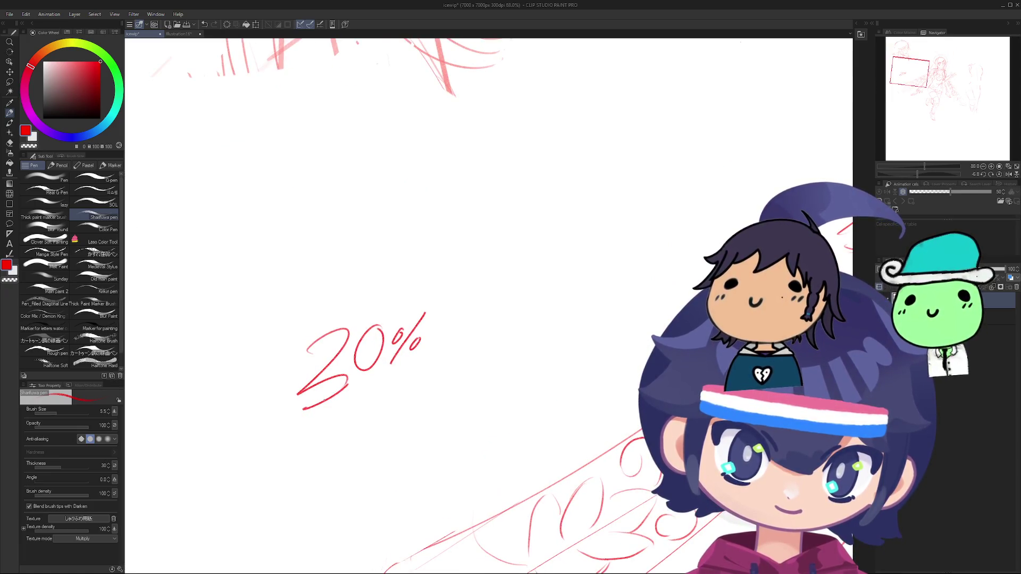
{"action": "left_click_drag", "start_coordinate": [320, 324], "coordinate": [298, 421]}
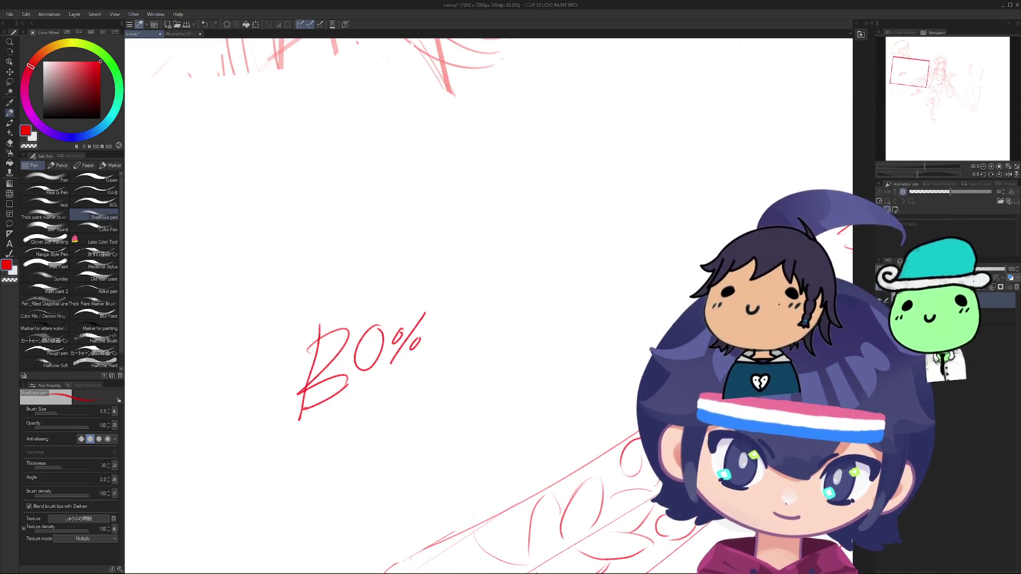
{"action": "mouse_move", "coordinate": [354, 314]}
{"action": "left_mouse_down"}
{"action": "mouse_move", "coordinate": [332, 401]}
{"action": "mouse_move", "coordinate": [361, 320]}
{"action": "left_mouse_up"}
{"action": "key", "text": "e"}
{"action": "mouse_move", "coordinate": [343, 385]}
{"action": "left_mouse_down"}
{"action": "mouse_move", "coordinate": [342, 351]}
{"action": "mouse_move", "coordinate": [404, 328]}
{"action": "left_mouse_up"}
{"action": "scroll", "coordinate": [348, 400], "scroll_direction": "down", "scroll_amount": 3}
{"action": "scroll", "coordinate": [349, 400], "scroll_direction": "down", "scroll_amount": 5}
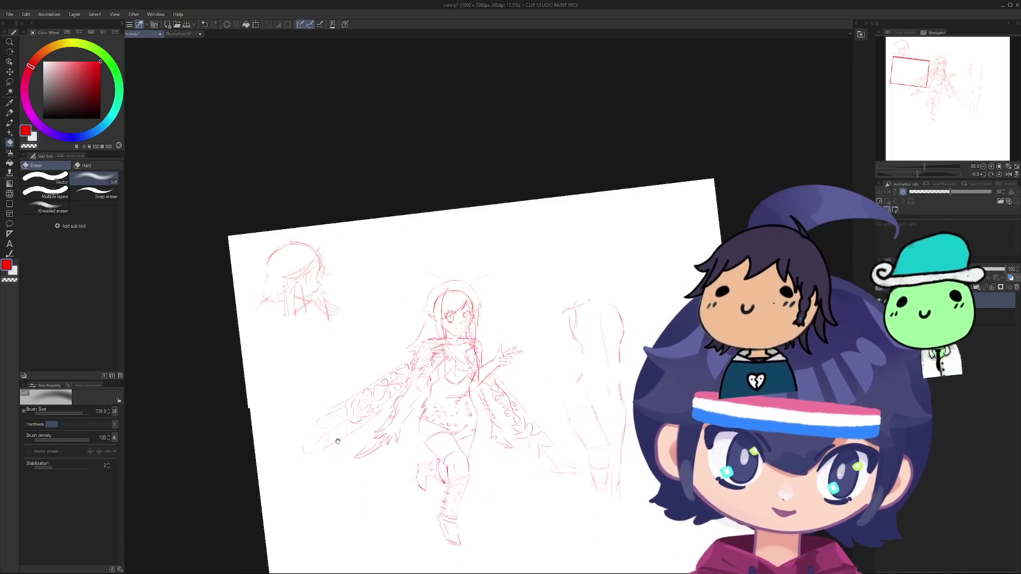
Step: Rotate to the full sketch and retry the short strokes on the wing's top edge
{"action": "scroll", "coordinate": [396, 481], "scroll_direction": "up", "scroll_amount": 2}
{"action": "key", "text": "r"}
{"action": "mouse_move", "coordinate": [389, 383]}
{"action": "left_mouse_down"}
{"action": "mouse_move", "coordinate": [312, 372]}
{"action": "mouse_move", "coordinate": [451, 491]}
{"action": "left_mouse_up"}
{"action": "key", "text": "p"}
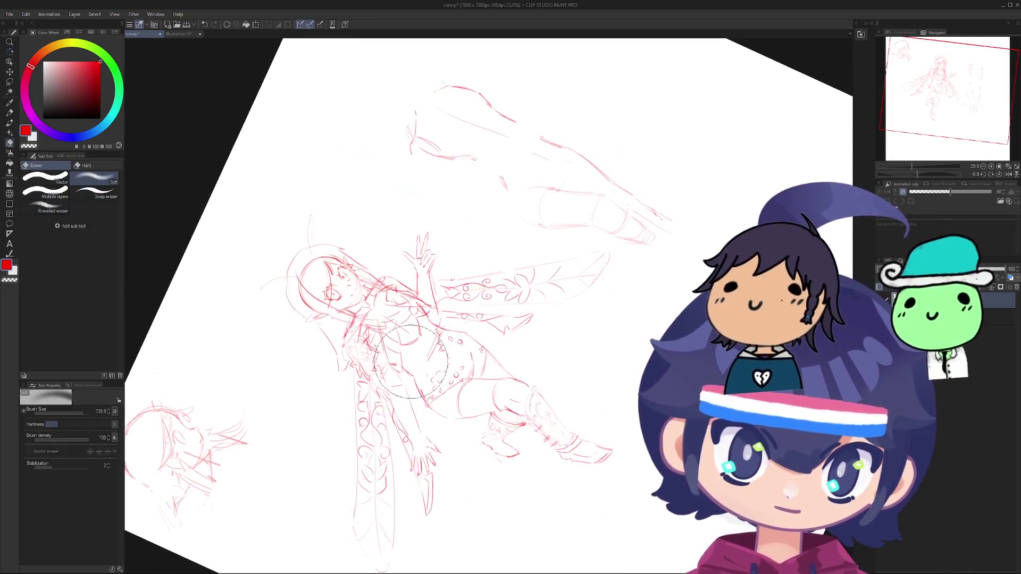
{"action": "scroll", "coordinate": [423, 251], "scroll_direction": "up", "scroll_amount": 3}
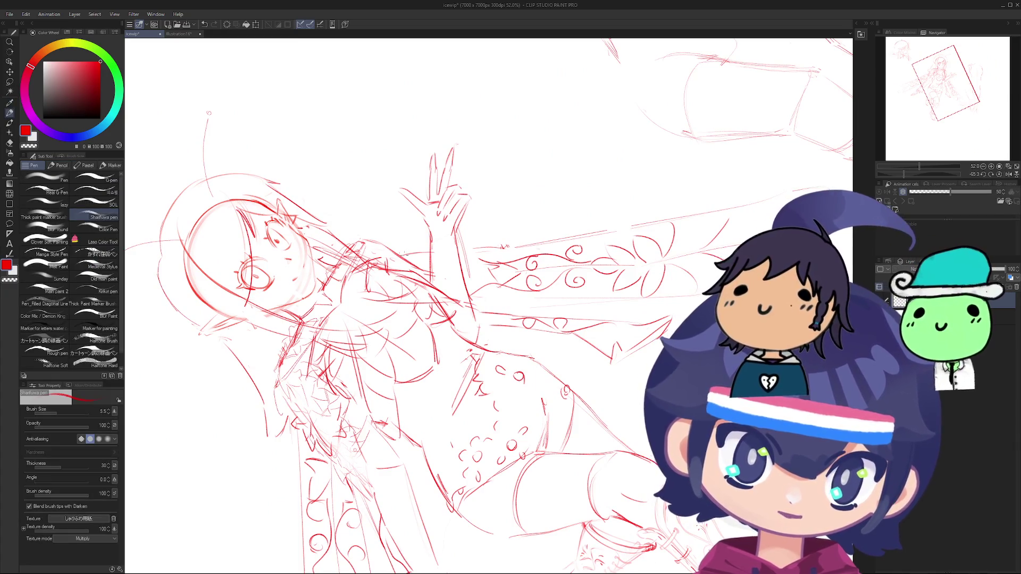
{"action": "key", "text": "ctrl+z"}
{"action": "key", "text": "ctrl+z"}
{"action": "mouse_move", "coordinate": [469, 255]}
{"action": "left_mouse_down"}
{"action": "mouse_move", "coordinate": [524, 252]}
{"action": "mouse_move", "coordinate": [461, 251]}
{"action": "left_mouse_up"}
{"action": "key", "text": "ctrl+z"}
{"action": "left_click_drag", "start_coordinate": [534, 247], "coordinate": [456, 255]}
{"action": "key", "text": "ctrl+z"}
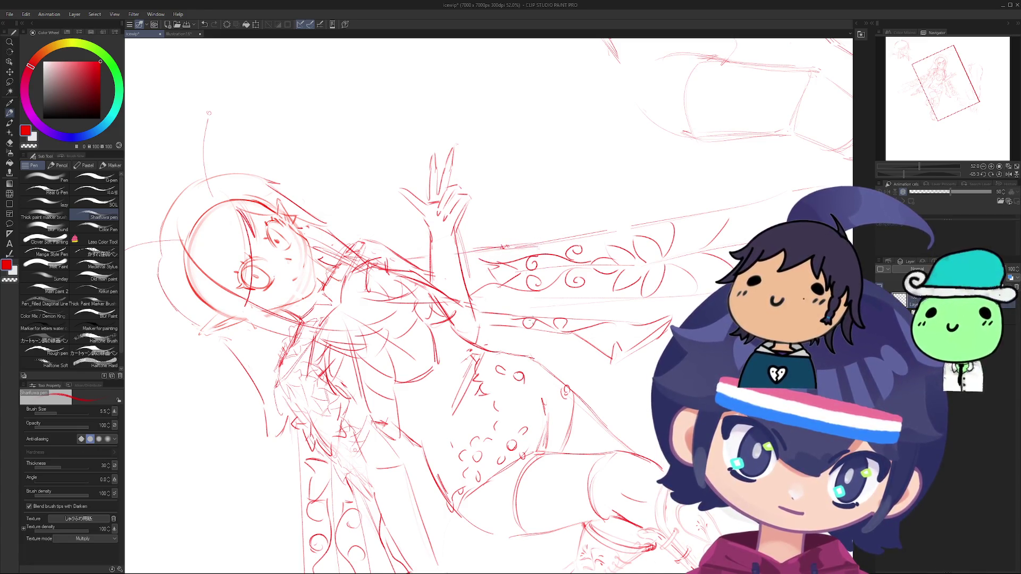
Step: Rotate to another wing leaf and redraw the line along its top until it fits
{"action": "mouse_move", "coordinate": [566, 302]}
{"action": "left_mouse_down"}
{"action": "mouse_move", "coordinate": [429, 359]}
{"action": "mouse_move", "coordinate": [400, 498]}
{"action": "mouse_move", "coordinate": [414, 570]}
{"action": "mouse_move", "coordinate": [359, 457]}
{"action": "mouse_move", "coordinate": [325, 310]}
{"action": "mouse_move", "coordinate": [290, 414]}
{"action": "mouse_move", "coordinate": [316, 426]}
{"action": "left_mouse_up"}
{"action": "scroll", "coordinate": [404, 367], "scroll_direction": "up", "scroll_amount": 5}
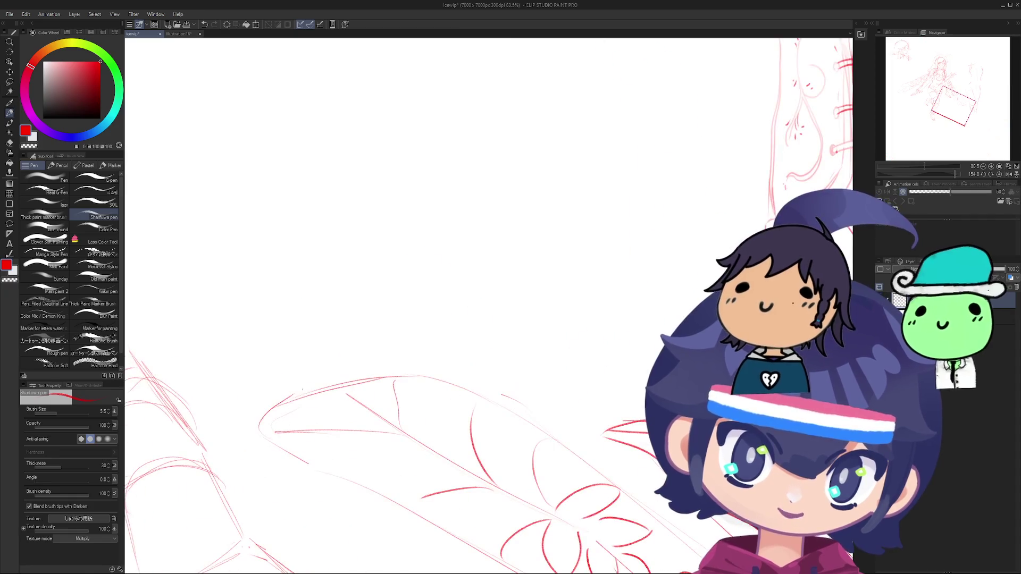
{"action": "key", "text": "ctrl+z"}
{"action": "left_click_drag", "start_coordinate": [316, 390], "coordinate": [418, 373]}
{"action": "key", "text": "ctrl+z"}
{"action": "mouse_move", "coordinate": [270, 402]}
{"action": "left_mouse_down"}
{"action": "mouse_move", "coordinate": [378, 381]}
{"action": "mouse_move", "coordinate": [331, 546]}
{"action": "mouse_move", "coordinate": [80, 479]}
{"action": "left_mouse_up"}
{"action": "scroll", "coordinate": [317, 368], "scroll_direction": "down", "scroll_amount": 5}
Step: Bring the painting window back into focus and rotate the canvas through a large angle
{"action": "key", "text": "r"}
{"action": "key", "text": "p"}
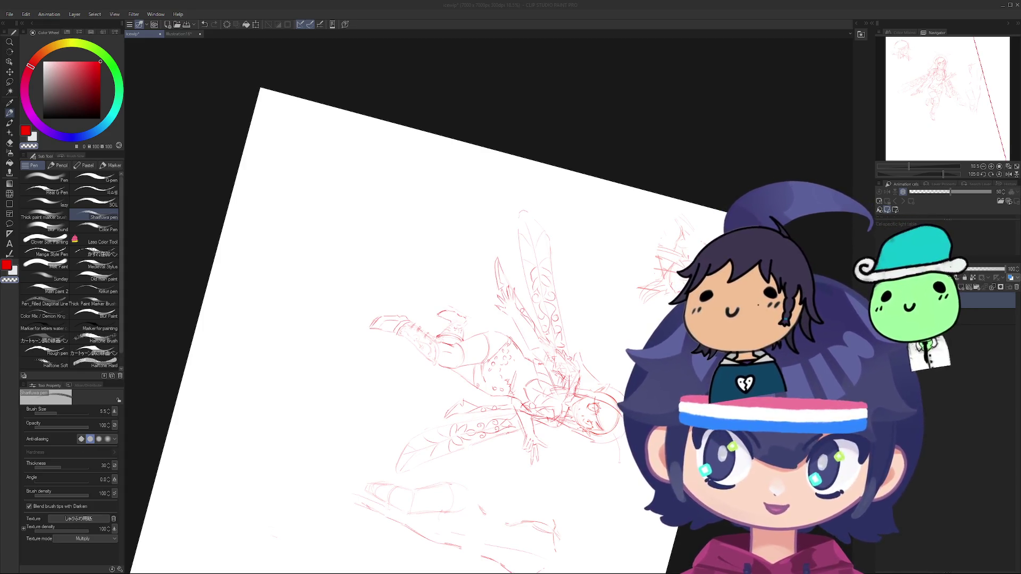
{"action": "left_click", "coordinate": [509, 286]}
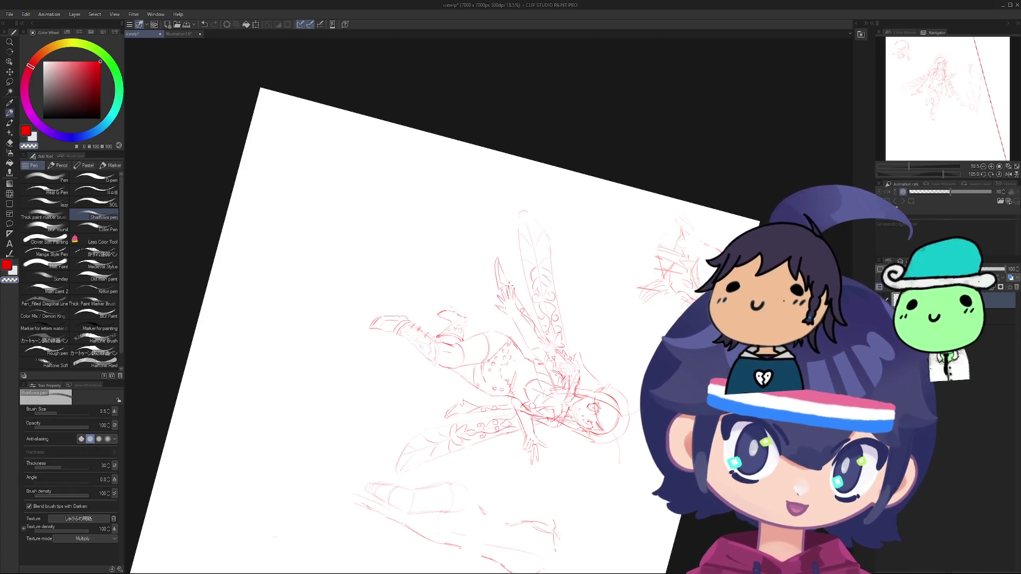
{"action": "key", "text": "r"}
{"action": "mouse_move", "coordinate": [645, 438]}
{"action": "left_mouse_down"}
{"action": "mouse_move", "coordinate": [612, 478]}
{"action": "mouse_move", "coordinate": [531, 506]}
{"action": "mouse_move", "coordinate": [453, 478]}
{"action": "mouse_move", "coordinate": [396, 423]}
{"action": "mouse_move", "coordinate": [383, 404]}
{"action": "mouse_move", "coordinate": [405, 373]}
{"action": "mouse_move", "coordinate": [450, 362]}
{"action": "mouse_move", "coordinate": [474, 472]}
{"action": "mouse_move", "coordinate": [457, 510]}
{"action": "mouse_move", "coordinate": [413, 535]}
{"action": "left_mouse_up"}
Step: Erase the stray head sketch at the lower left and rotate the canvas so the fairy stands upright
{"action": "key", "text": "e"}
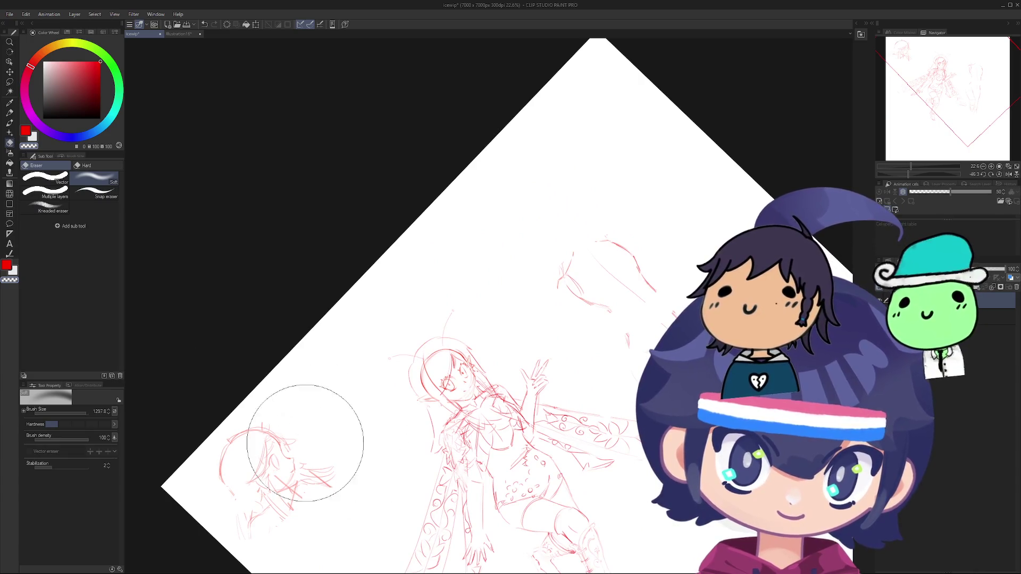
{"action": "mouse_move", "coordinate": [299, 421]}
{"action": "left_mouse_down"}
{"action": "mouse_move", "coordinate": [254, 468]}
{"action": "mouse_move", "coordinate": [245, 503]}
{"action": "left_mouse_up"}
{"action": "mouse_move", "coordinate": [289, 479]}
{"action": "left_mouse_down"}
{"action": "mouse_move", "coordinate": [303, 410]}
{"action": "mouse_move", "coordinate": [352, 319]}
{"action": "mouse_move", "coordinate": [351, 333]}
{"action": "mouse_move", "coordinate": [465, 289]}
{"action": "mouse_move", "coordinate": [502, 255]}
{"action": "mouse_move", "coordinate": [477, 292]}
{"action": "mouse_move", "coordinate": [504, 298]}
{"action": "mouse_move", "coordinate": [595, 250]}
{"action": "mouse_move", "coordinate": [559, 224]}
{"action": "left_mouse_up"}
{"action": "mouse_move", "coordinate": [424, 301]}
{"action": "left_mouse_down"}
{"action": "mouse_move", "coordinate": [533, 203]}
{"action": "mouse_move", "coordinate": [445, 282]}
{"action": "mouse_move", "coordinate": [553, 215]}
{"action": "left_mouse_up"}
Step: Lasso-select the whole fairy including the feet, shift it slightly right and down, then deselect
{"action": "key", "text": "m"}
{"action": "mouse_move", "coordinate": [526, 133]}
{"action": "left_mouse_down"}
{"action": "mouse_move", "coordinate": [382, 485]}
{"action": "mouse_move", "coordinate": [638, 420]}
{"action": "mouse_move", "coordinate": [649, 335]}
{"action": "left_mouse_up"}
{"action": "left_click_drag", "start_coordinate": [531, 365], "coordinate": [520, 338]}
{"action": "left_click_drag", "start_coordinate": [394, 466], "coordinate": [487, 442]}
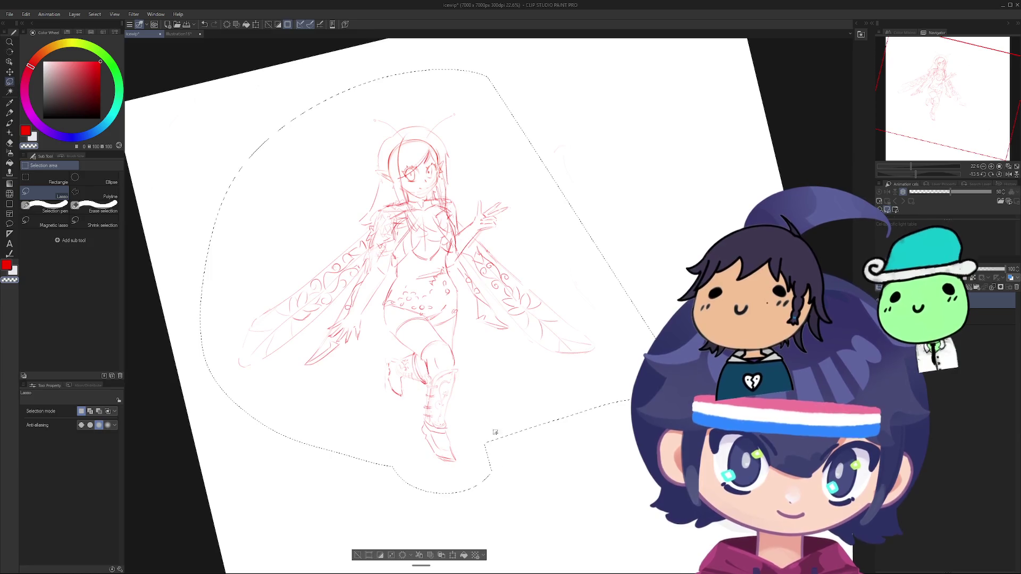
{"action": "left_click_drag", "start_coordinate": [464, 408], "coordinate": [504, 418]}
{"action": "key", "text": "ctrl+d"}
{"action": "scroll", "coordinate": [390, 412], "scroll_direction": "up", "scroll_amount": 6}
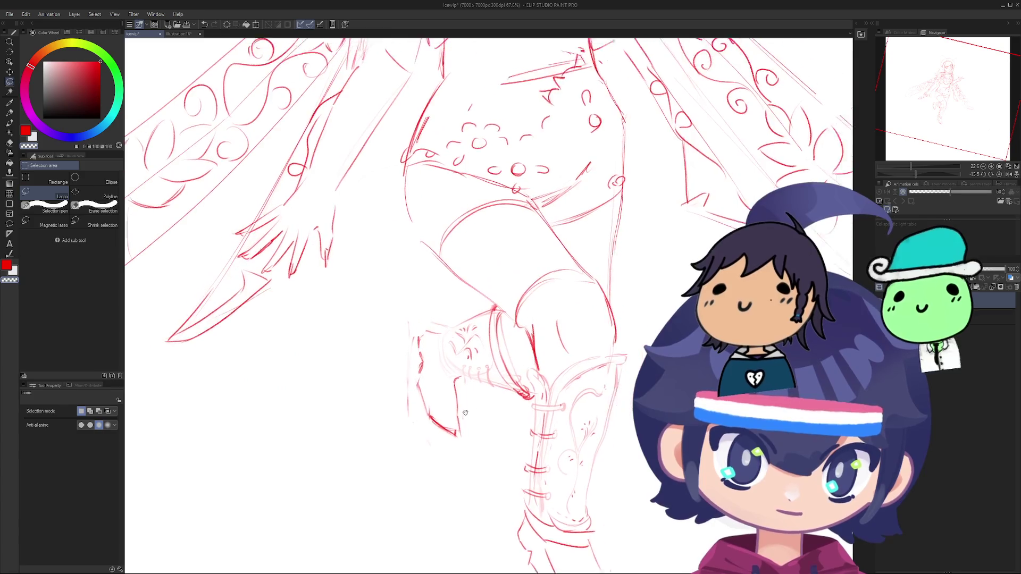
Step: With the pen, try short red strokes beside the bent leg, undoing the first attempt
{"action": "key", "text": "p"}
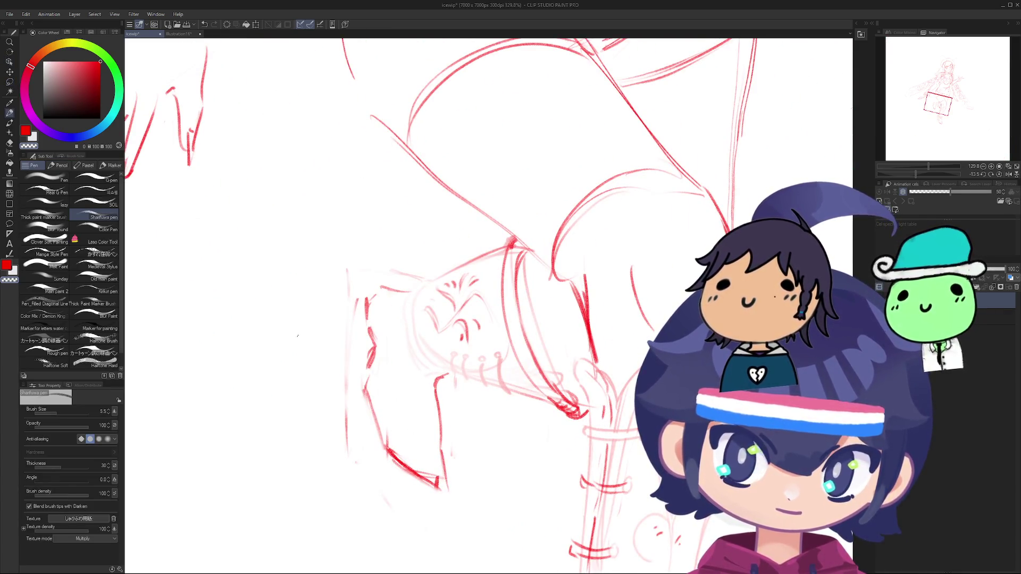
{"action": "left_click_drag", "start_coordinate": [355, 375], "coordinate": [387, 451]}
{"action": "key", "text": "ctrl+z"}
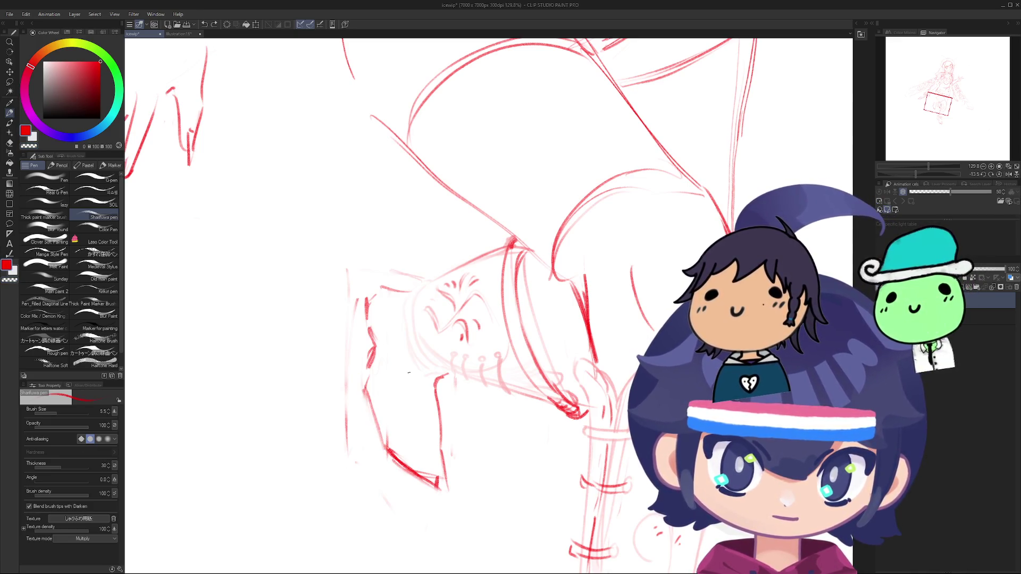
{"action": "left_click_drag", "start_coordinate": [407, 373], "coordinate": [419, 436]}
{"action": "mouse_move", "coordinate": [420, 424]}
{"action": "left_mouse_down"}
{"action": "mouse_move", "coordinate": [396, 427]}
{"action": "mouse_move", "coordinate": [356, 345]}
{"action": "mouse_move", "coordinate": [355, 376]}
{"action": "left_mouse_up"}
Step: Undo the misplaced vertical stroke, redraw it beside the leg, undo again, and rotate the view sideways
{"action": "scroll", "coordinate": [395, 426], "scroll_direction": "down", "scroll_amount": 3}
{"action": "key", "text": "ctrl+z"}
{"action": "mouse_move", "coordinate": [352, 340]}
{"action": "left_mouse_down"}
{"action": "mouse_move", "coordinate": [355, 379]}
{"action": "mouse_move", "coordinate": [368, 383]}
{"action": "left_mouse_up"}
{"action": "key", "text": "ctrl+z"}
{"action": "scroll", "coordinate": [380, 366], "scroll_direction": "down", "scroll_amount": 5}
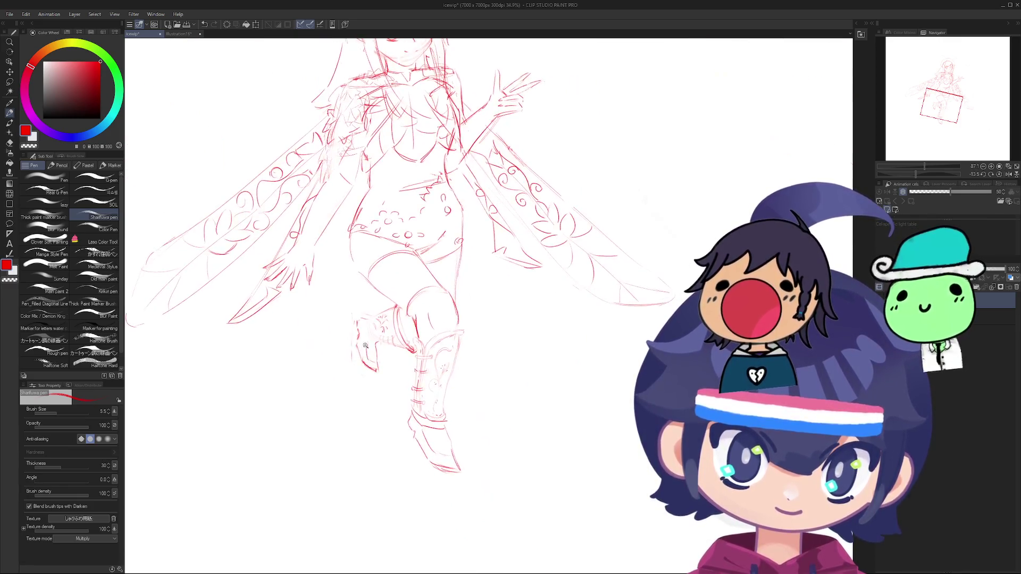
{"action": "scroll", "coordinate": [367, 336], "scroll_direction": "up", "scroll_amount": 7}
{"action": "scroll", "coordinate": [376, 332], "scroll_direction": "down", "scroll_amount": 5}
{"action": "mouse_move", "coordinate": [376, 332]}
{"action": "left_mouse_down"}
{"action": "mouse_move", "coordinate": [372, 298]}
{"action": "mouse_move", "coordinate": [405, 244]}
{"action": "mouse_move", "coordinate": [441, 234]}
{"action": "mouse_move", "coordinate": [532, 277]}
{"action": "left_mouse_up"}
Step: Rotate the view back to nearly upright and save the icewip fairy sketch
{"action": "scroll", "coordinate": [476, 244], "scroll_direction": "down", "scroll_amount": 5}
{"action": "scroll", "coordinate": [476, 243], "scroll_direction": "up", "scroll_amount": 4}
{"action": "scroll", "coordinate": [532, 276], "scroll_direction": "down", "scroll_amount": 5}
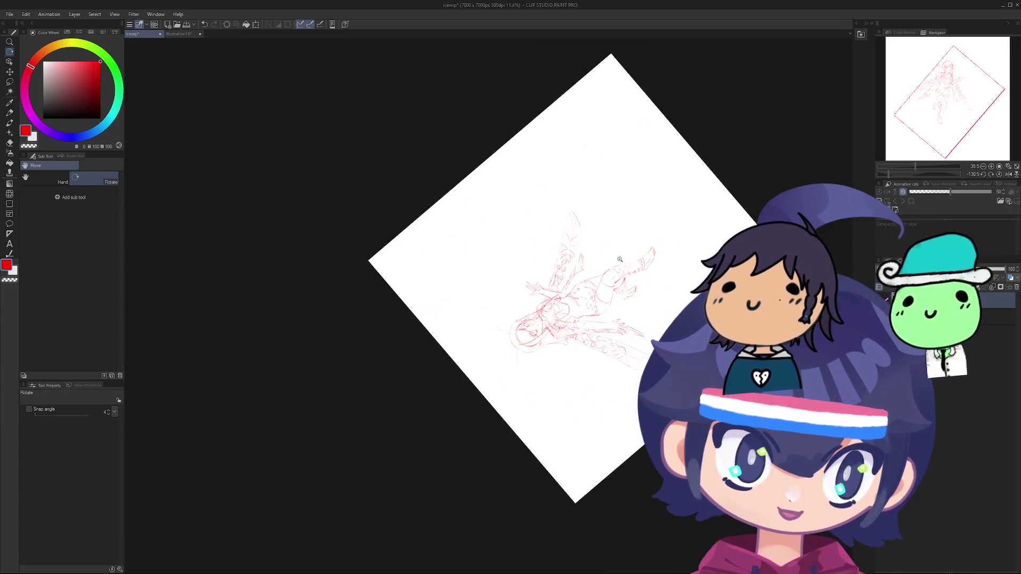
{"action": "scroll", "coordinate": [625, 317], "scroll_direction": "up", "scroll_amount": 3}
{"action": "mouse_move", "coordinate": [625, 317]}
{"action": "left_mouse_down"}
{"action": "mouse_move", "coordinate": [532, 362]}
{"action": "mouse_move", "coordinate": [418, 382]}
{"action": "left_mouse_up"}
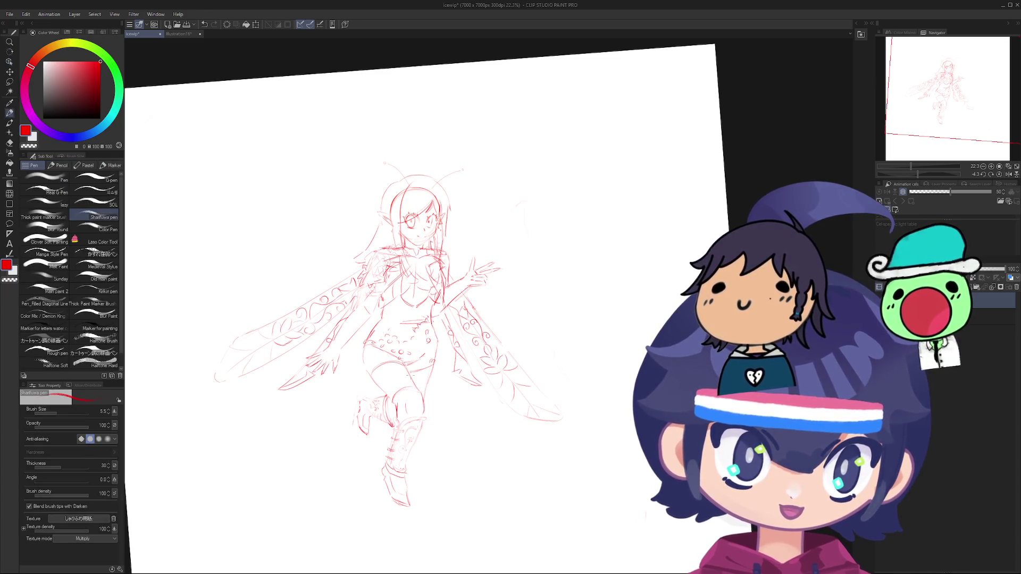
{"action": "scroll", "coordinate": [406, 365], "scroll_direction": "down", "scroll_amount": 5}
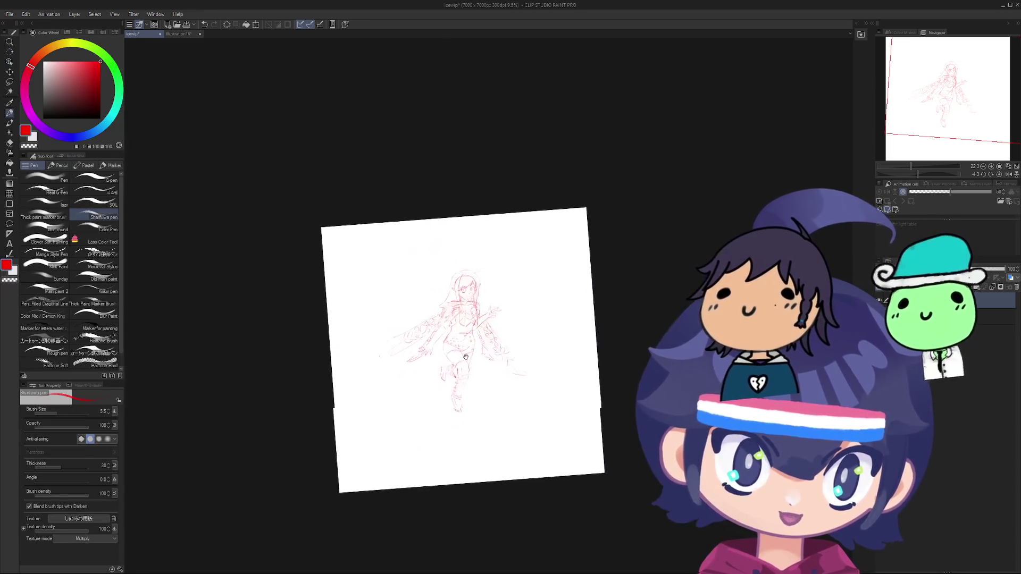
{"action": "scroll", "coordinate": [406, 364], "scroll_direction": "up", "scroll_amount": 2}
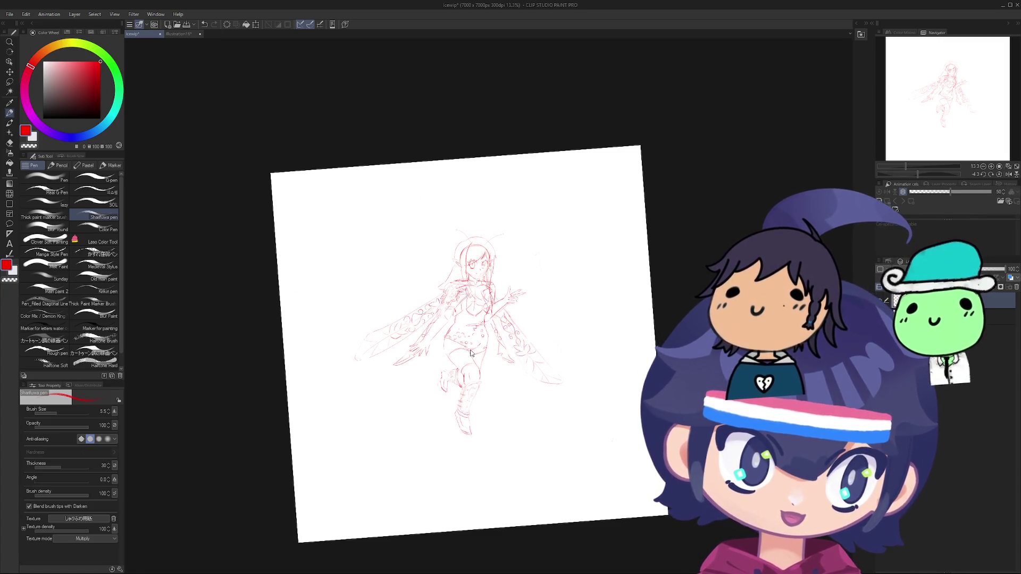
{"action": "scroll", "coordinate": [443, 325], "scroll_direction": "up", "scroll_amount": 5}
{"action": "scroll", "coordinate": [443, 325], "scroll_direction": "down", "scroll_amount": 2}
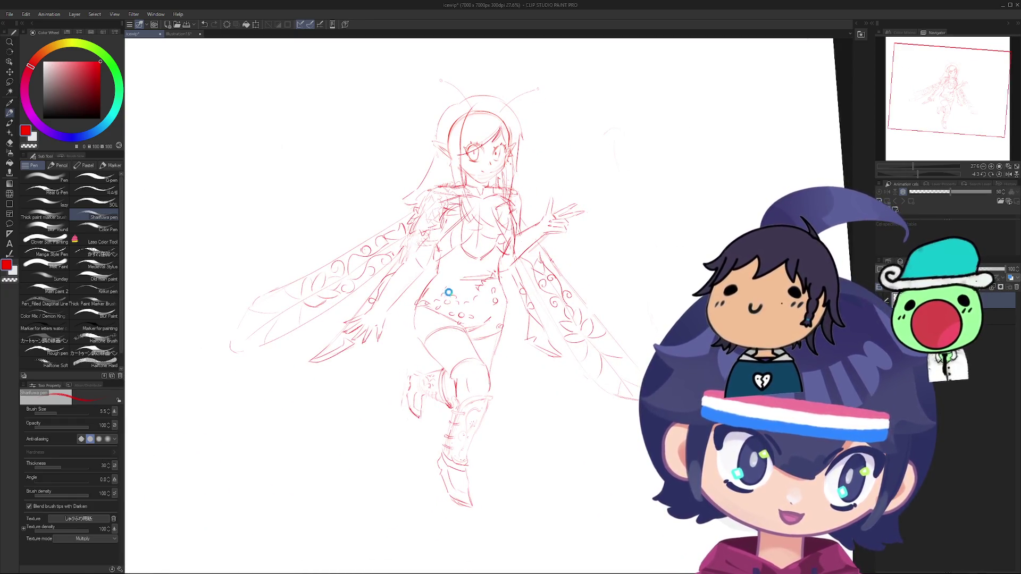
{"action": "key", "text": "ctrl+s"}
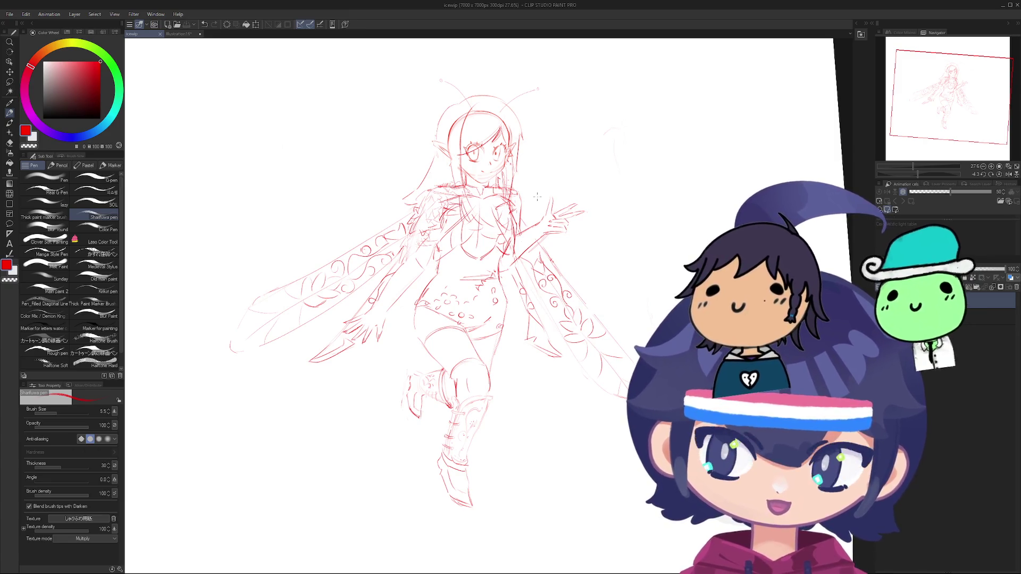
Step: Reset the canvas rotation to level and reposition the view over the sketch
{"action": "scroll", "coordinate": [572, 228], "scroll_direction": "down", "scroll_amount": 1}
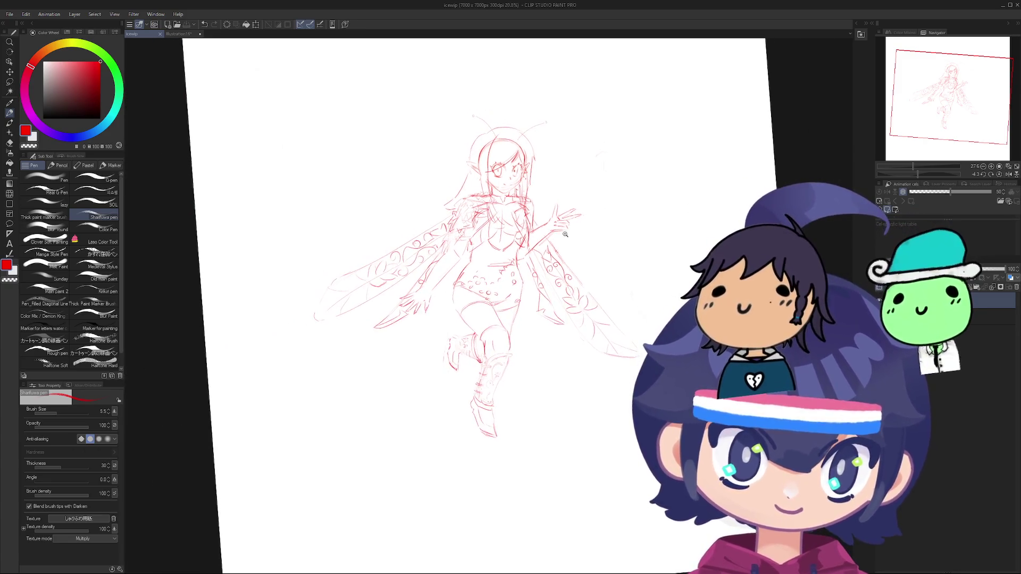
{"action": "key", "text": "ctrl+0"}
{"action": "left_click_drag", "start_coordinate": [591, 276], "coordinate": [545, 302]}
{"action": "scroll", "coordinate": [545, 303], "scroll_direction": "down", "scroll_amount": 1}
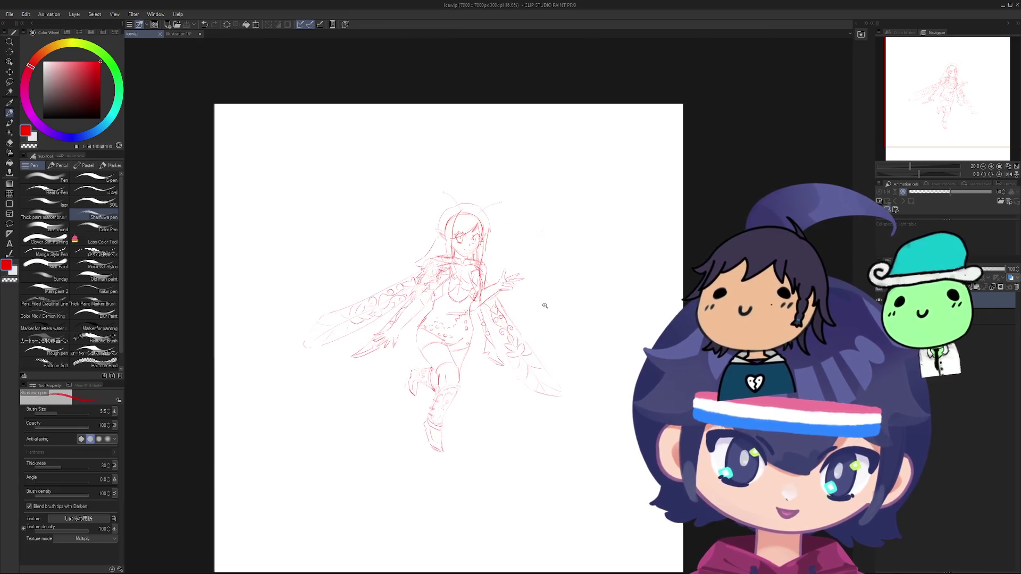
{"action": "scroll", "coordinate": [469, 247], "scroll_direction": "up", "scroll_amount": 1}
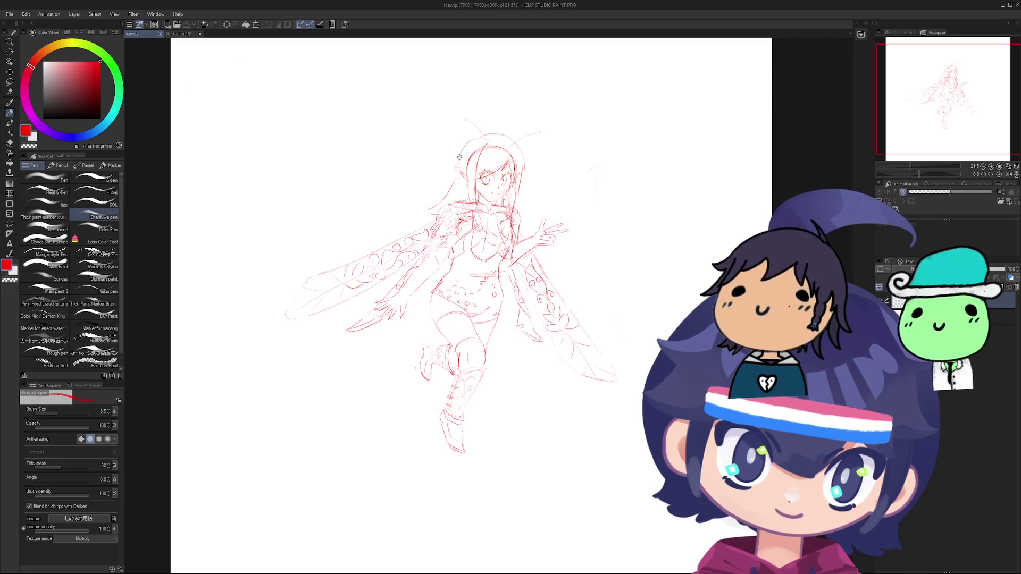
{"action": "mouse_move", "coordinate": [430, 276]}
{"action": "left_mouse_down"}
{"action": "mouse_move", "coordinate": [395, 168]}
{"action": "mouse_move", "coordinate": [367, 401]}
{"action": "mouse_move", "coordinate": [319, 367]}
{"action": "mouse_move", "coordinate": [402, 354]}
{"action": "mouse_move", "coordinate": [378, 297]}
{"action": "mouse_move", "coordinate": [375, 330]}
{"action": "mouse_move", "coordinate": [404, 340]}
{"action": "mouse_move", "coordinate": [623, 298]}
{"action": "mouse_move", "coordinate": [532, 298]}
{"action": "mouse_move", "coordinate": [526, 314]}
{"action": "left_mouse_up"}
{"action": "key", "text": "p"}
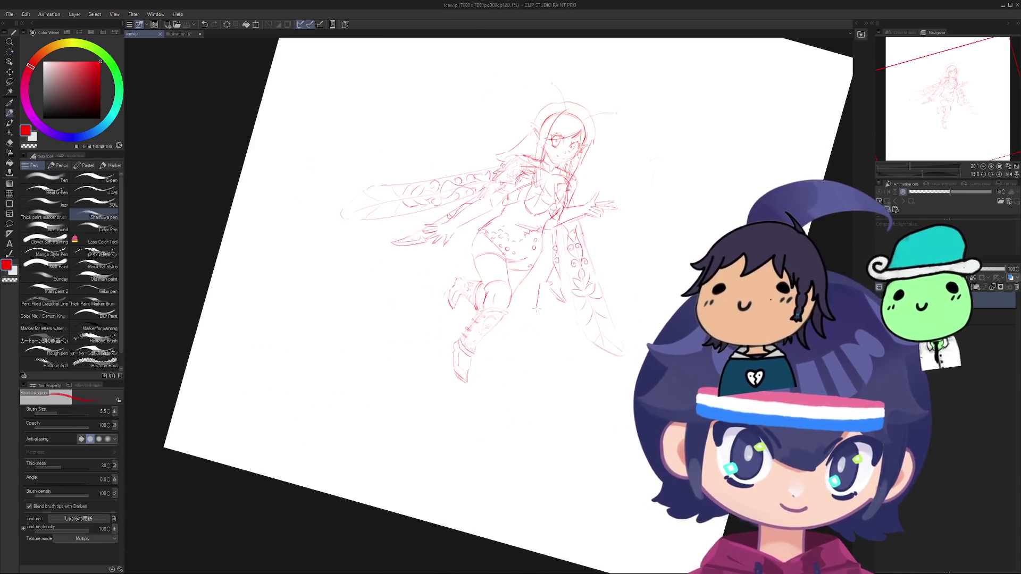
{"action": "scroll", "coordinate": [527, 314], "scroll_direction": "up", "scroll_amount": 1}
{"action": "key", "text": "ctrl+at"}
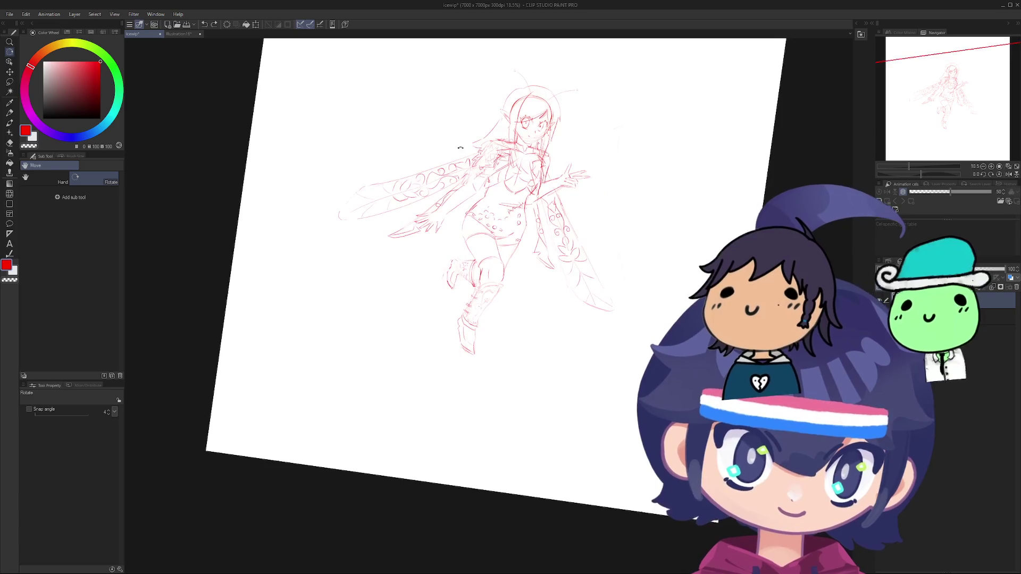
{"action": "scroll", "coordinate": [481, 229], "scroll_direction": "up", "scroll_amount": 1}
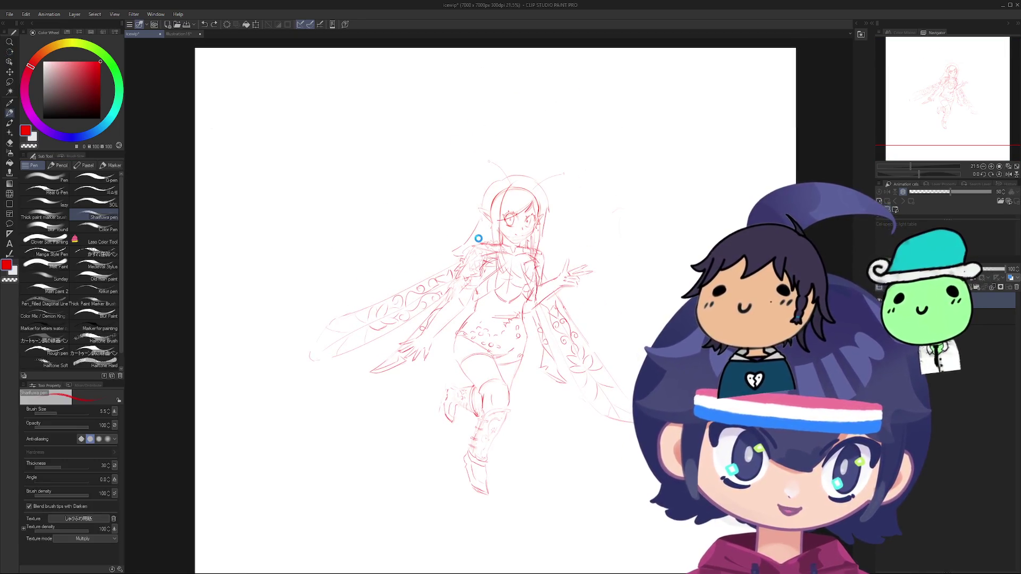
Step: Close the Illustration16 document without saving, returning to the icewip sketch
{"action": "left_click", "coordinate": [173, 34]}
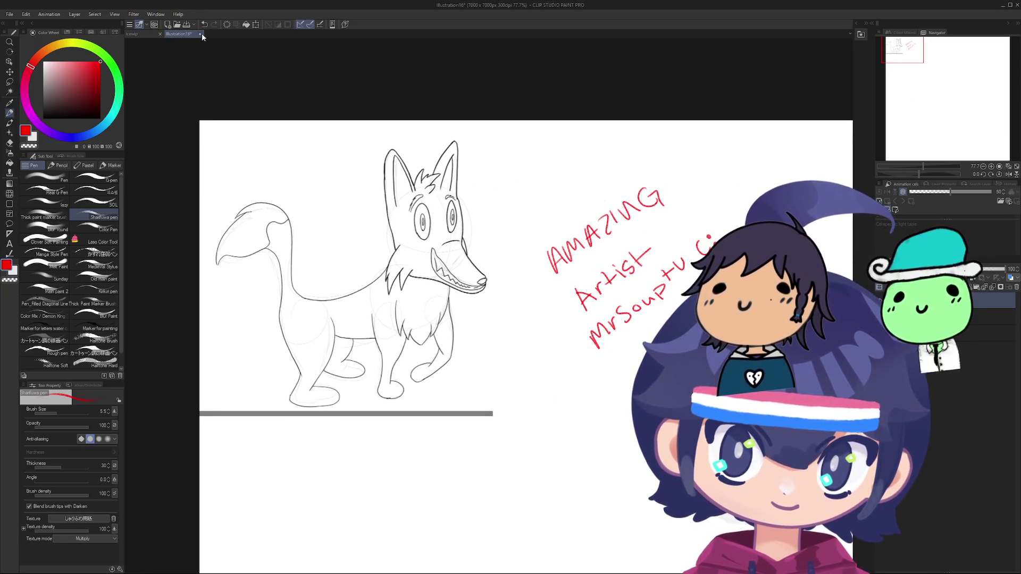
{"action": "key", "text": "Return"}
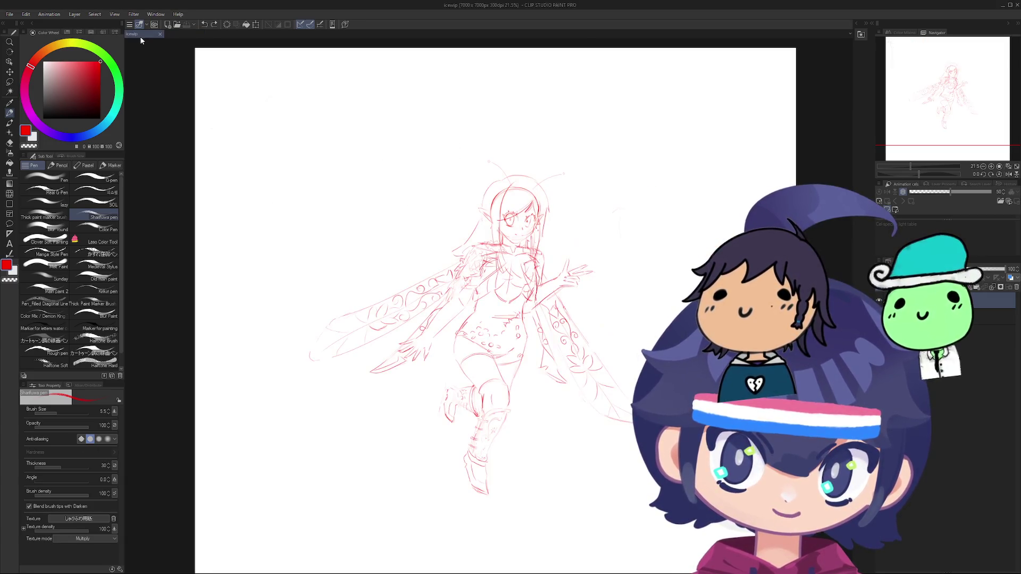
{"action": "scroll", "coordinate": [448, 182], "scroll_direction": "down", "scroll_amount": 1}
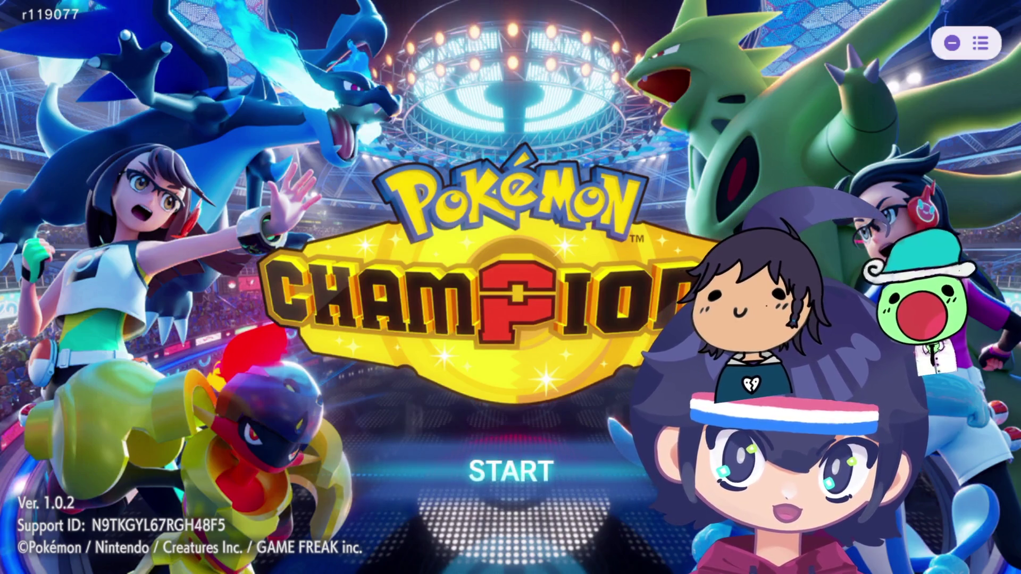
Step: Activate START on the Pokémon Champions title screen with the confirm key
{"action": "key", "text": "Return"}
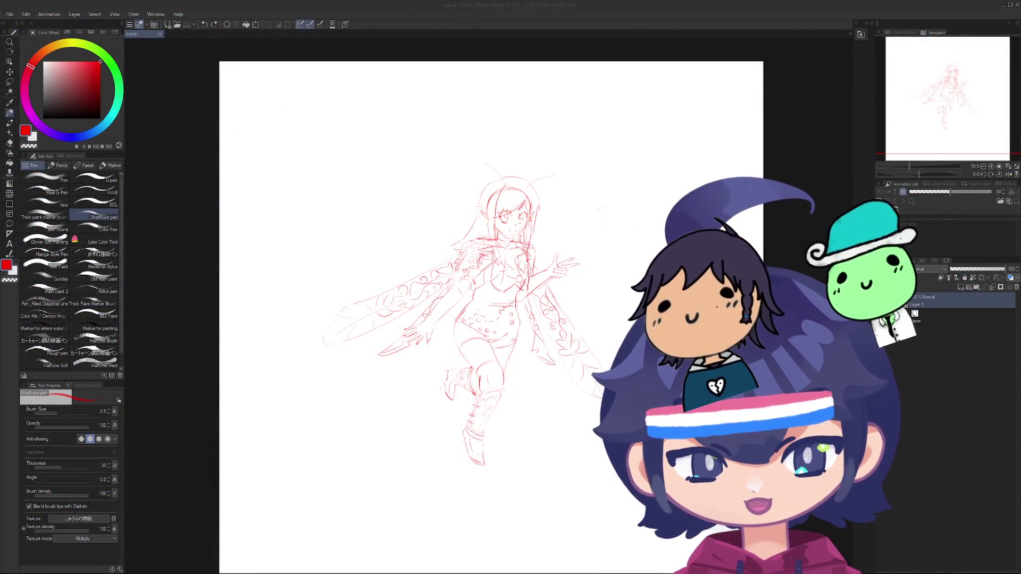
{"action": "scroll", "coordinate": [370, 246], "scroll_direction": "up", "scroll_amount": 3}
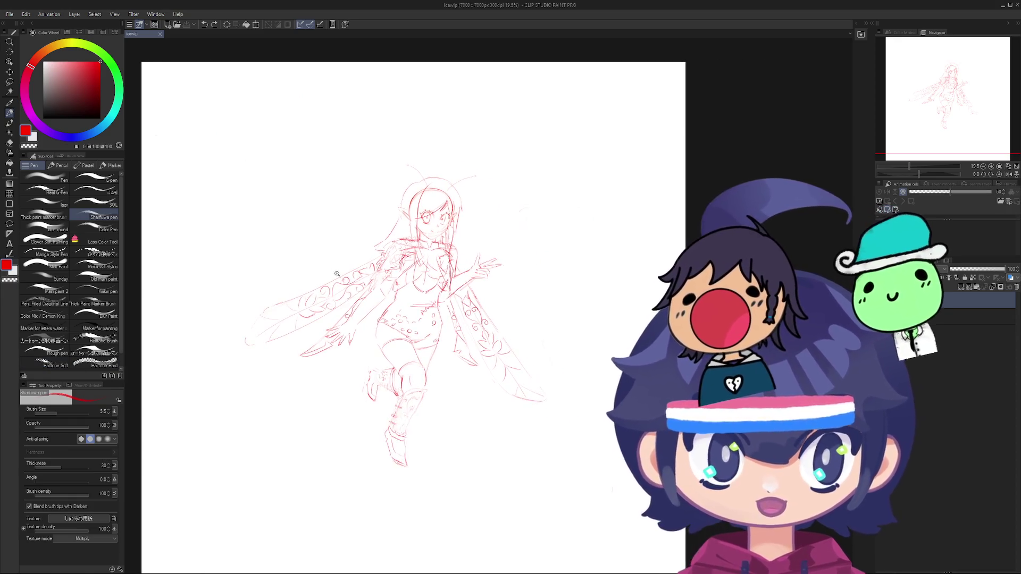
{"action": "left_click_drag", "start_coordinate": [370, 246], "coordinate": [351, 140]}
{"action": "scroll", "coordinate": [351, 140], "scroll_direction": "down", "scroll_amount": 3}
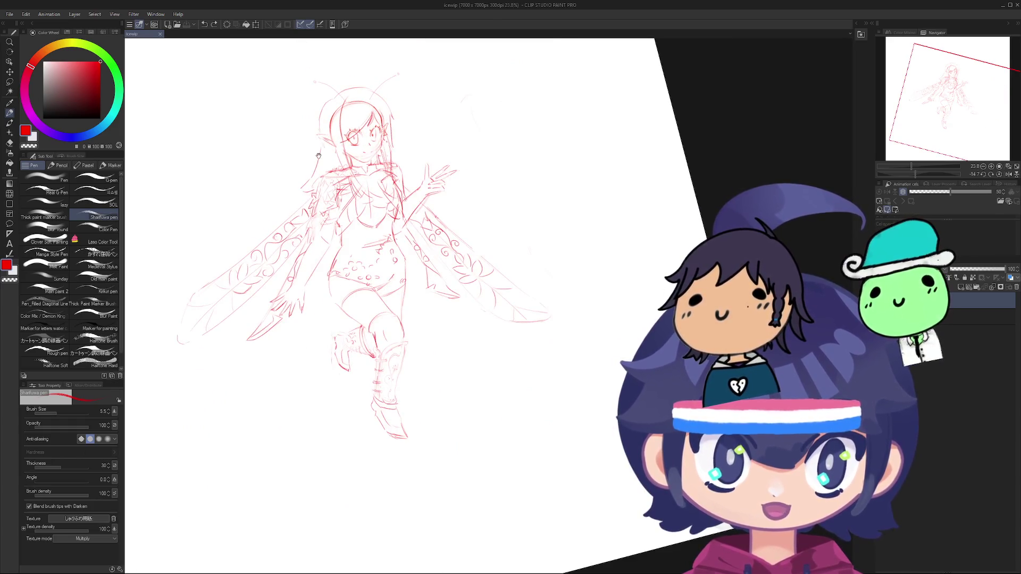
{"action": "left_click_drag", "start_coordinate": [326, 230], "coordinate": [326, 243]}
{"action": "scroll", "coordinate": [326, 243], "scroll_direction": "up", "scroll_amount": 2}
{"action": "scroll", "coordinate": [332, 170], "scroll_direction": "up", "scroll_amount": 2}
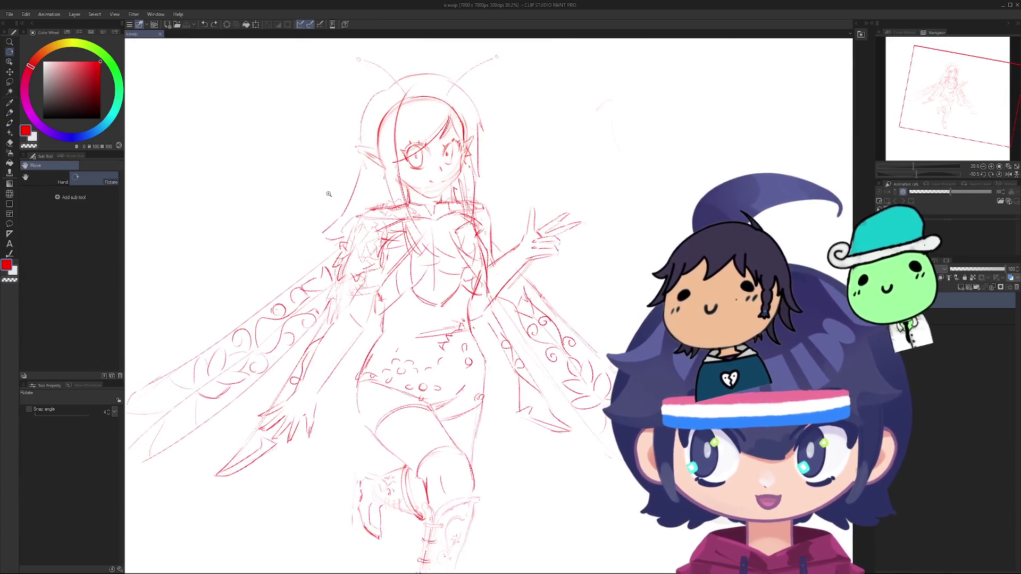
{"action": "mouse_move", "coordinate": [335, 189]}
{"action": "left_mouse_down"}
{"action": "mouse_move", "coordinate": [339, 176]}
{"action": "mouse_move", "coordinate": [326, 242]}
{"action": "mouse_move", "coordinate": [329, 145]}
{"action": "mouse_move", "coordinate": [367, 367]}
{"action": "mouse_move", "coordinate": [372, 299]}
{"action": "mouse_move", "coordinate": [348, 413]}
{"action": "mouse_move", "coordinate": [319, 224]}
{"action": "mouse_move", "coordinate": [344, 251]}
{"action": "mouse_move", "coordinate": [652, 173]}
{"action": "left_mouse_up"}
{"action": "scroll", "coordinate": [338, 176], "scroll_direction": "up", "scroll_amount": 2}
{"action": "scroll", "coordinate": [330, 145], "scroll_direction": "up", "scroll_amount": 1}
{"action": "scroll", "coordinate": [329, 164], "scroll_direction": "up", "scroll_amount": 1}
{"action": "scroll", "coordinate": [329, 166], "scroll_direction": "down", "scroll_amount": 5}
{"action": "scroll", "coordinate": [373, 298], "scroll_direction": "down", "scroll_amount": 3}
{"action": "scroll", "coordinate": [310, 216], "scroll_direction": "up", "scroll_amount": 2}
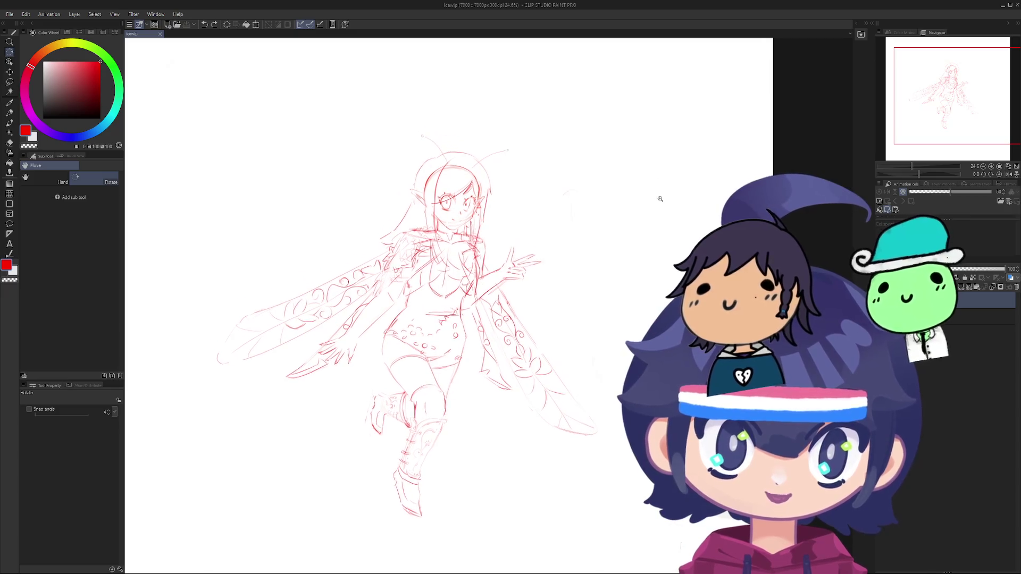
{"action": "scroll", "coordinate": [646, 206], "scroll_direction": "down", "scroll_amount": 2}
{"action": "scroll", "coordinate": [582, 182], "scroll_direction": "up", "scroll_amount": 8}
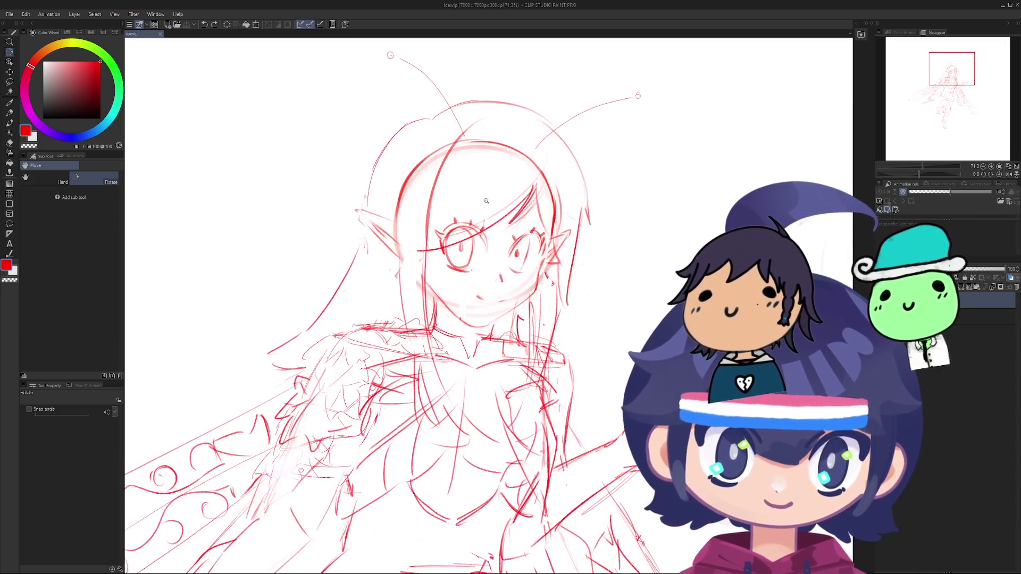
{"action": "mouse_move", "coordinate": [563, 174]}
{"action": "left_mouse_down"}
{"action": "mouse_move", "coordinate": [612, 183]}
{"action": "mouse_move", "coordinate": [619, 201]}
{"action": "left_mouse_up"}
{"action": "scroll", "coordinate": [619, 202], "scroll_direction": "down", "scroll_amount": 8}
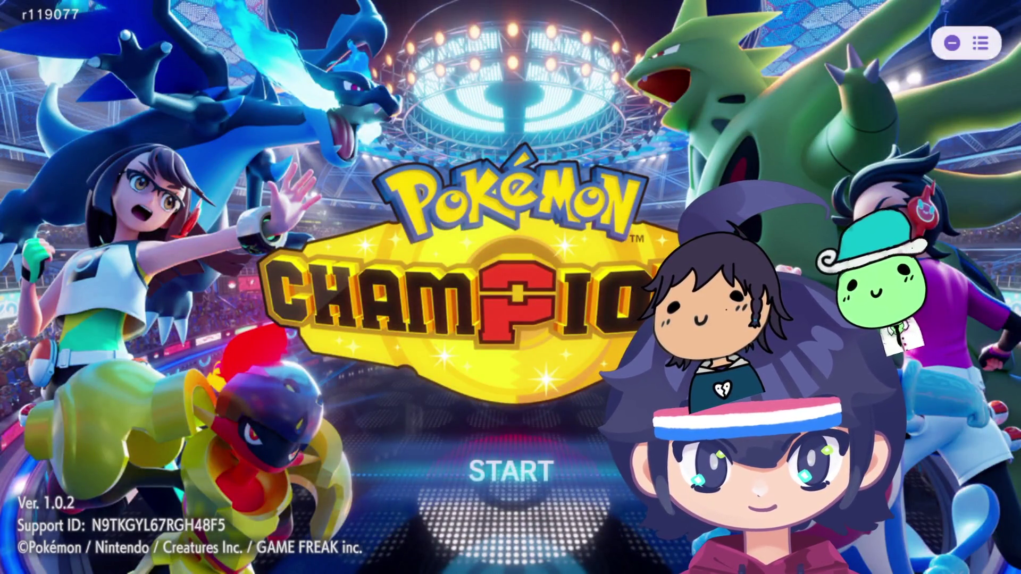
Step: Confirm START twice to get past the title screen to the shop menu
{"action": "key", "text": "Return"}
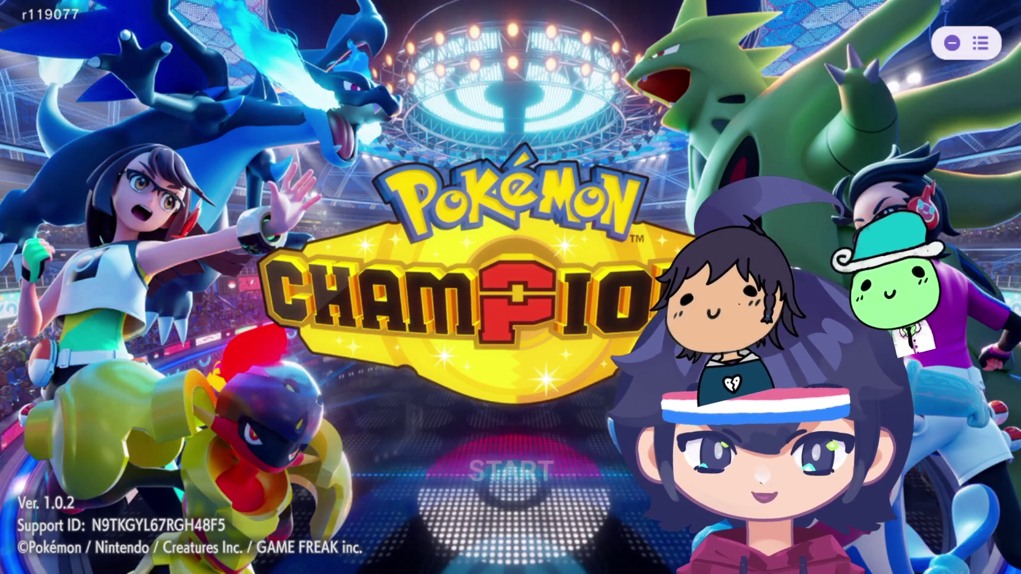
{"action": "key", "text": "Return"}
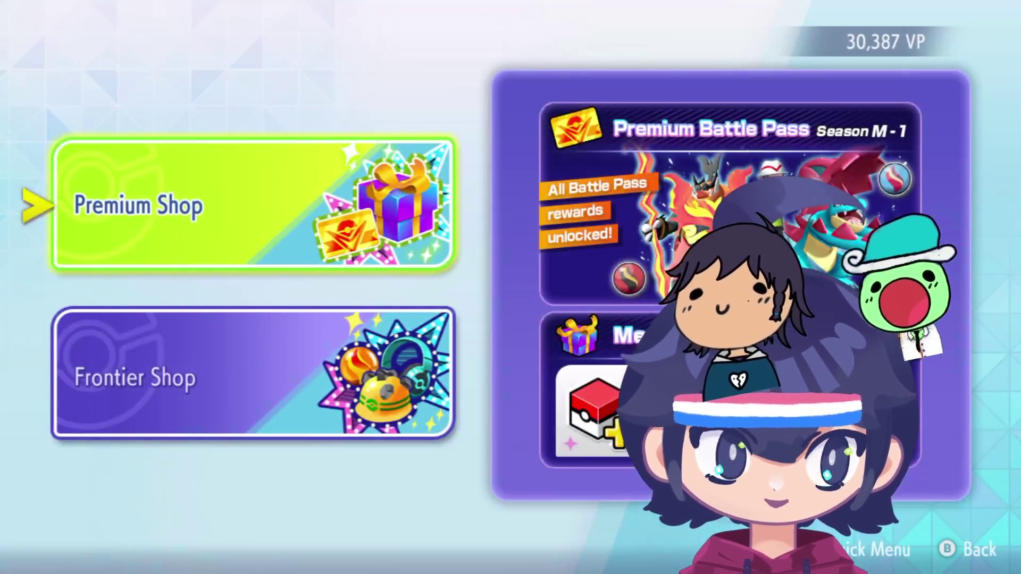
Step: View the Premium Shop's Battle Pass, then the Frontier Shop's held items, and exit the shops
{"action": "key", "text": "Return"}
{"action": "key", "text": "Escape"}
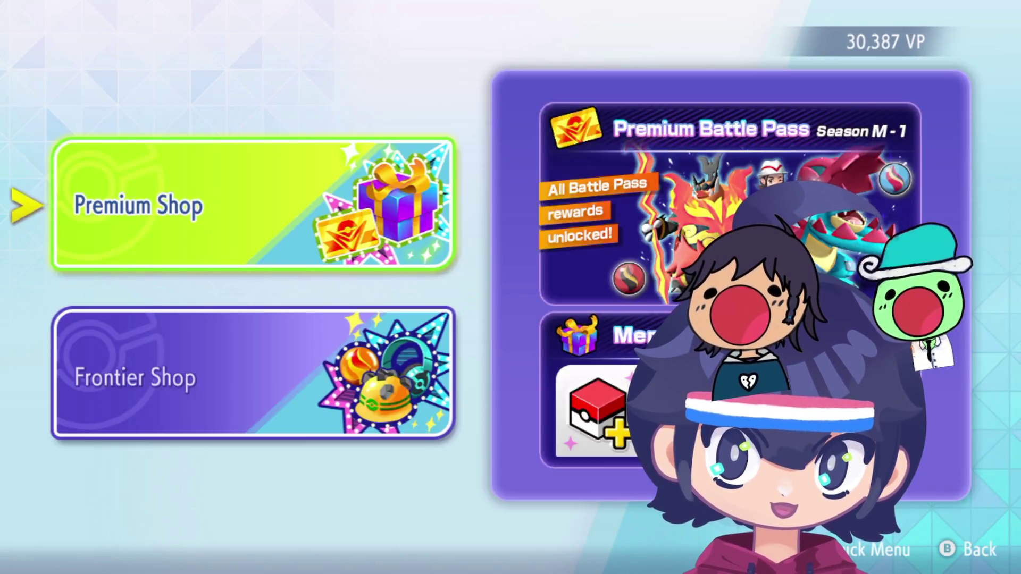
{"action": "key", "text": "Down"}
{"action": "key", "text": "Return"}
{"action": "key", "text": "Escape"}
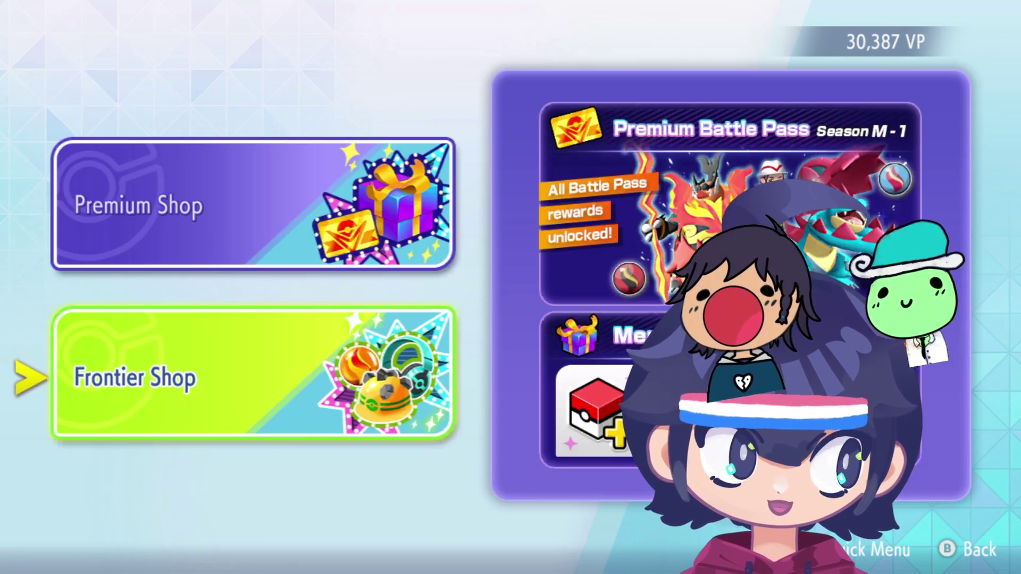
{"action": "key", "text": "Escape"}
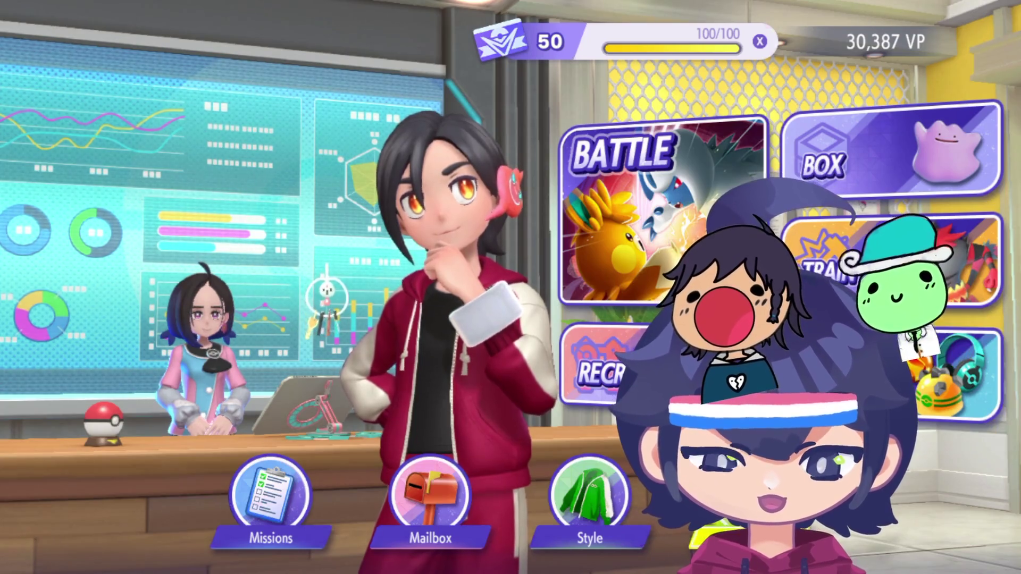
Step: Move the cursor around the main hub menu options
{"action": "key", "text": "Up"}
{"action": "key", "text": "Left"}
{"action": "key", "text": "Down"}
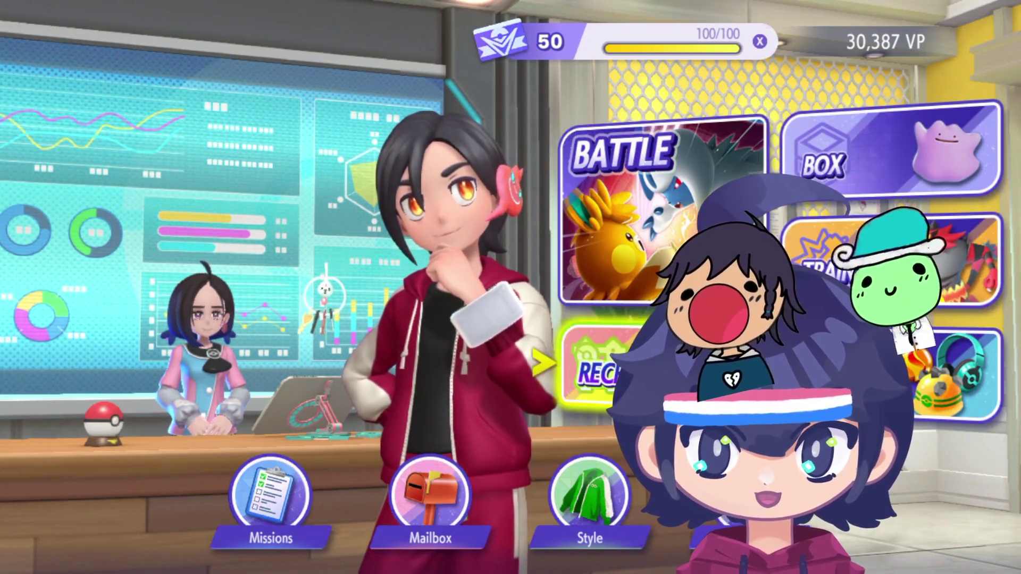
{"action": "key", "text": "Down"}
{"action": "key", "text": "Left"}
{"action": "key", "text": "Left"}
{"action": "key", "text": "Right"}
{"action": "key", "text": "Right"}
{"action": "key", "text": "Left"}
{"action": "key", "text": "Left"}
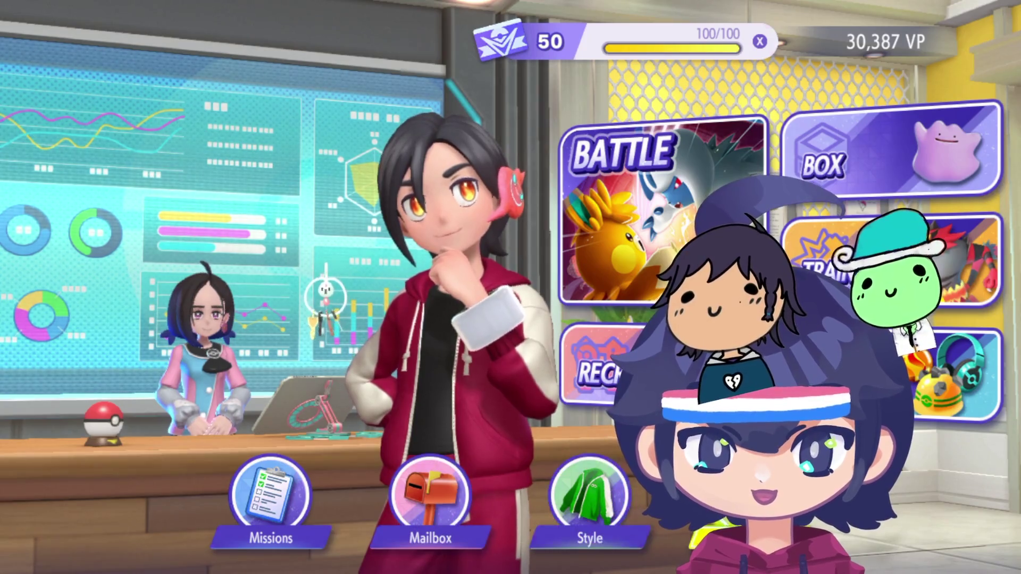
{"action": "key", "text": "Up"}
{"action": "key", "text": "Right"}
{"action": "key", "text": "Up"}
{"action": "key", "text": "Left"}
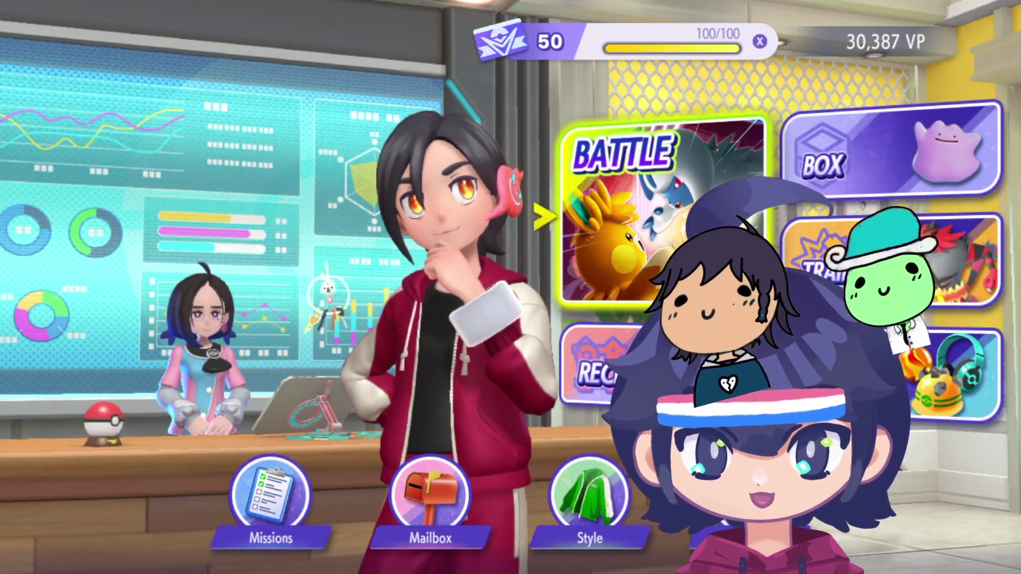
{"action": "key", "text": "Down"}
{"action": "key", "text": "Down"}
{"action": "key", "text": "Left"}
{"action": "key", "text": "Left"}
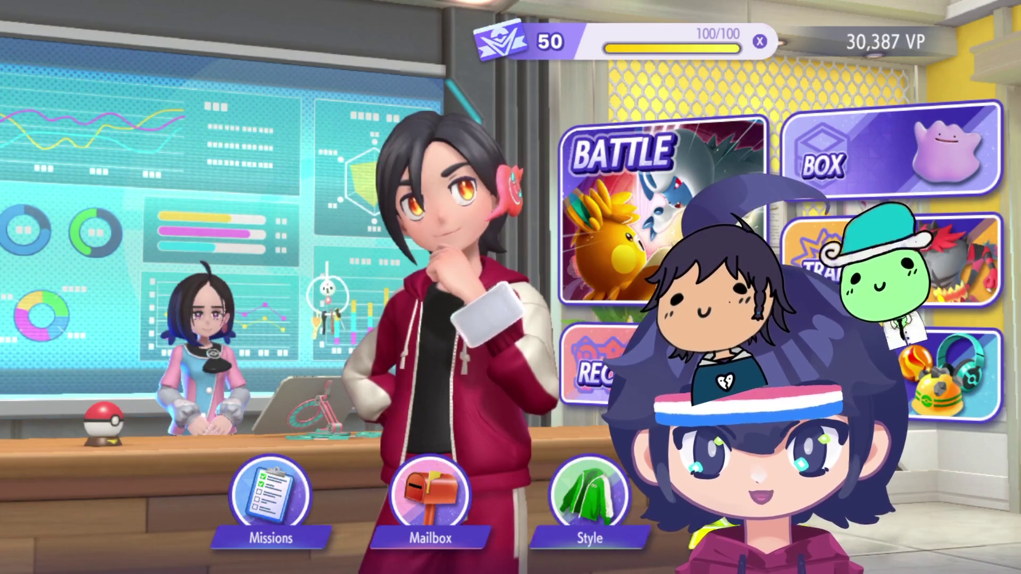
{"action": "key", "text": "Up"}
{"action": "key", "text": "Up"}
{"action": "key", "text": "Left"}
{"action": "key", "text": "Down"}
{"action": "key", "text": "Left"}
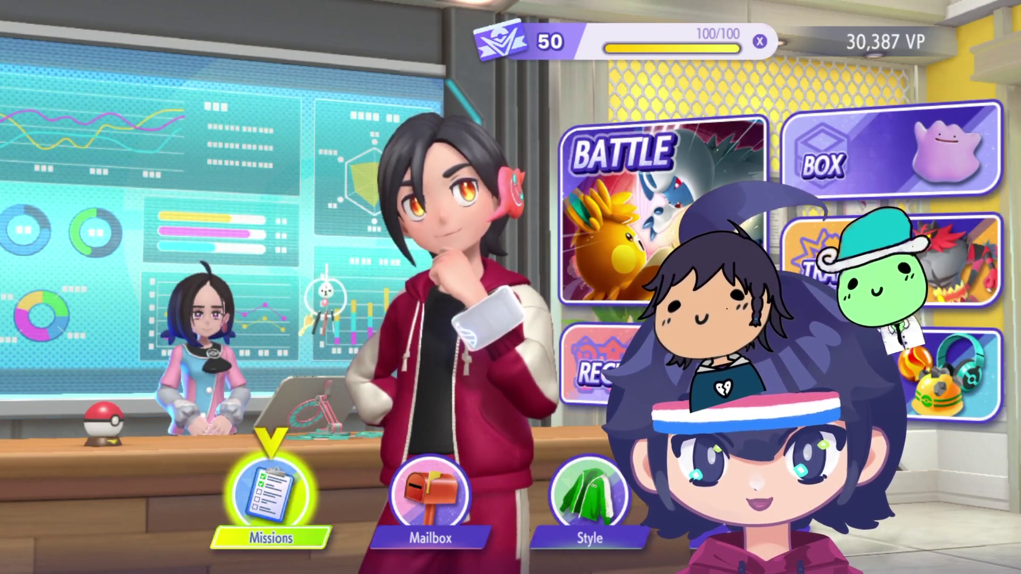
{"action": "key", "text": "Right"}
{"action": "key", "text": "Right"}
{"action": "key", "text": "Right"}
{"action": "key", "text": "Up"}
{"action": "key", "text": "Up"}
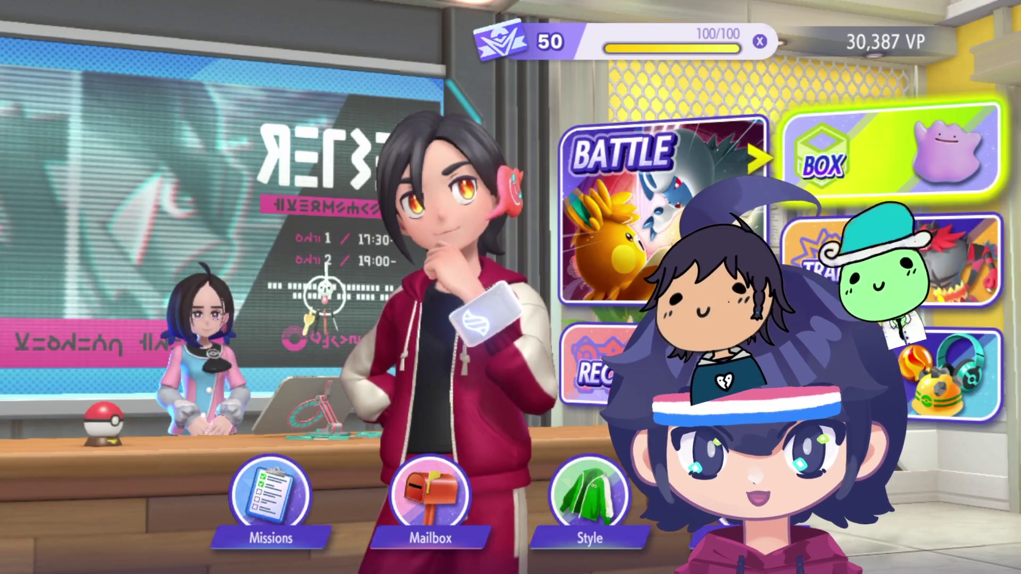
{"action": "key", "text": "Left"}
{"action": "key", "text": "Down"}
{"action": "key", "text": "Left"}
{"action": "key", "text": "Up"}
{"action": "key", "text": "Down"}
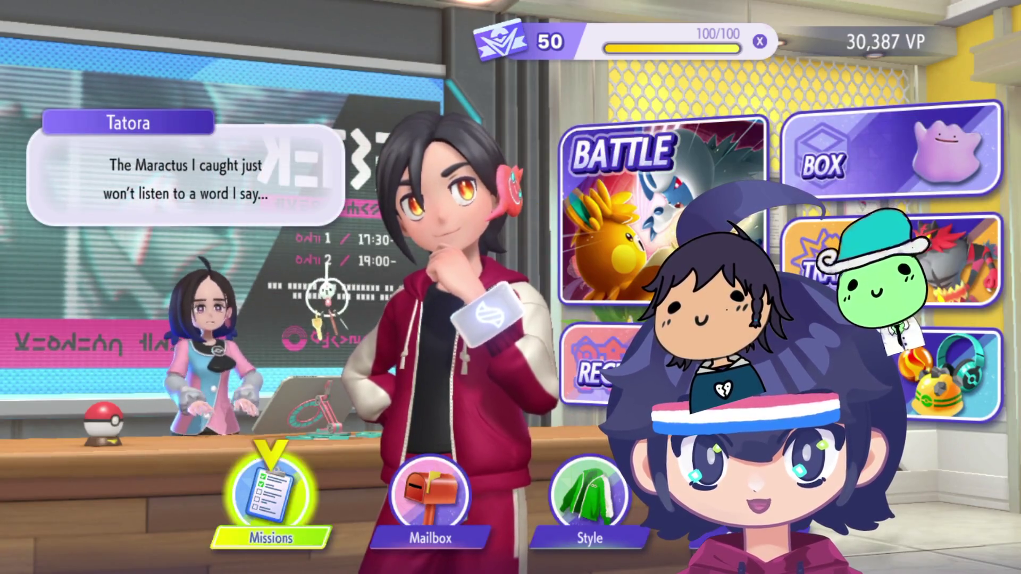
{"action": "key", "text": "Right"}
{"action": "key", "text": "Right"}
{"action": "key", "text": "Right"}
{"action": "key", "text": "Up"}
{"action": "key", "text": "Up"}
{"action": "key", "text": "Left"}
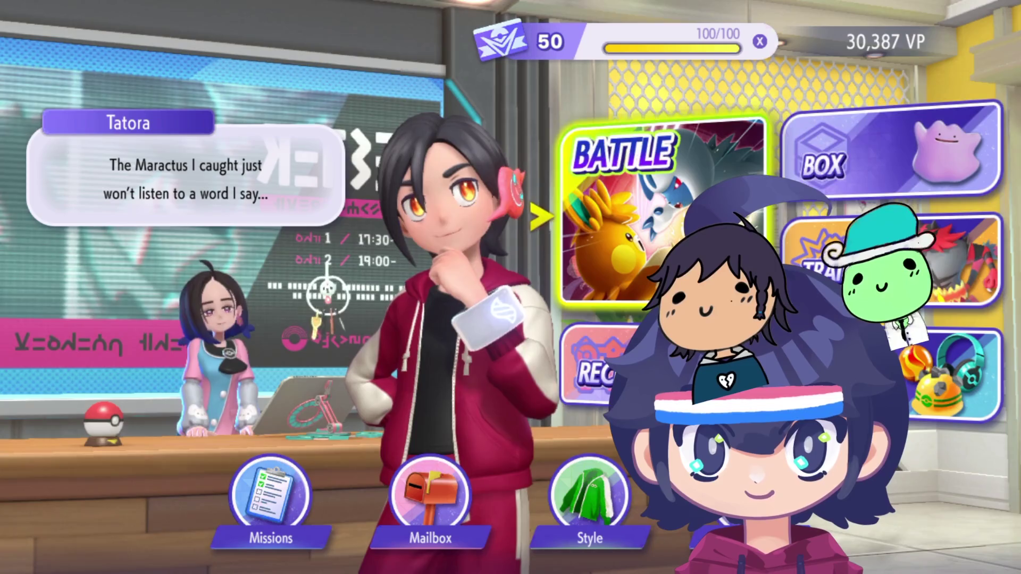
{"action": "key", "text": "Down"}
{"action": "key", "text": "Left"}
{"action": "key", "text": "Right"}
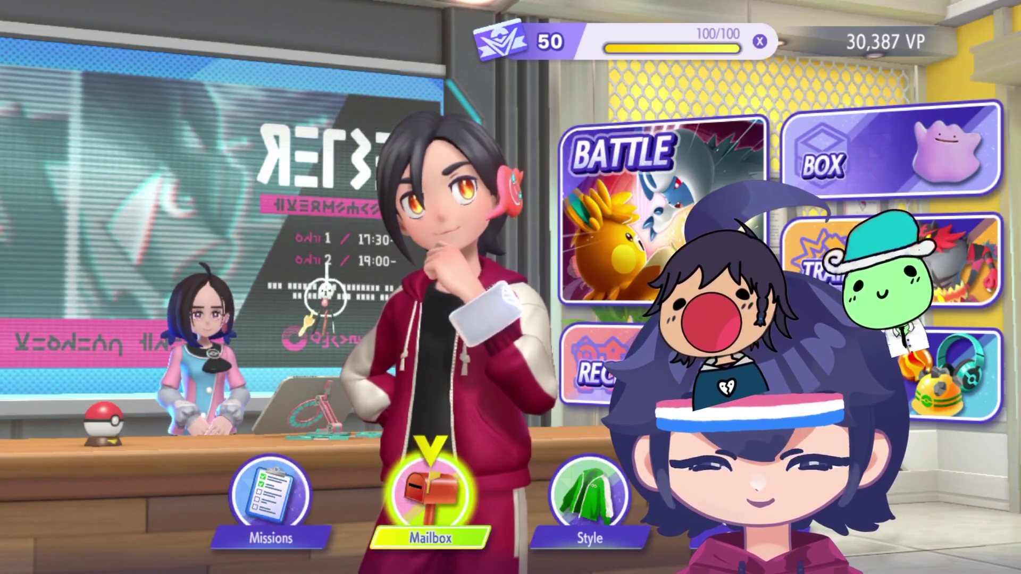
{"action": "key", "text": "Left"}
{"action": "key", "text": "Left"}
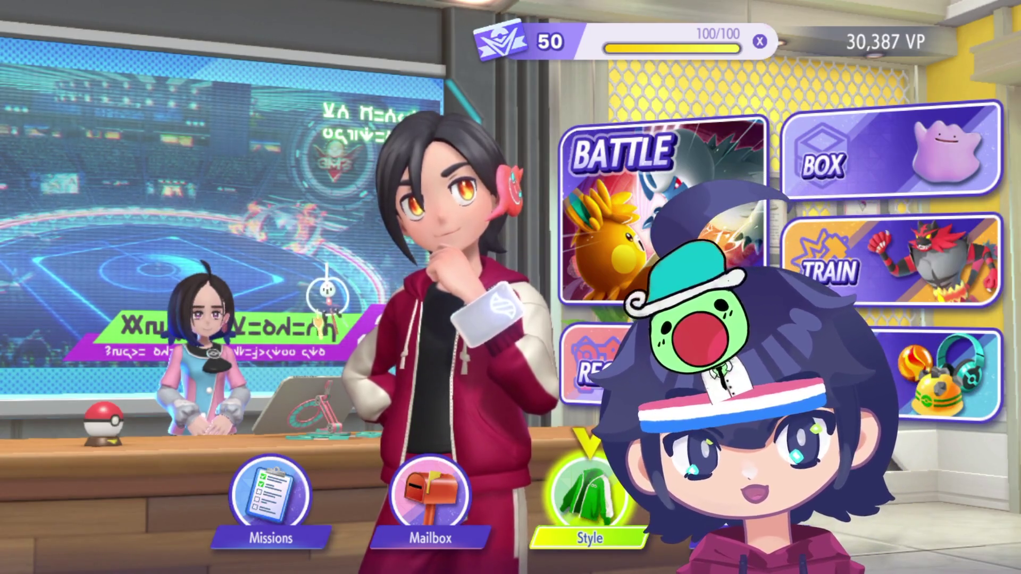
{"action": "key", "text": "Left"}
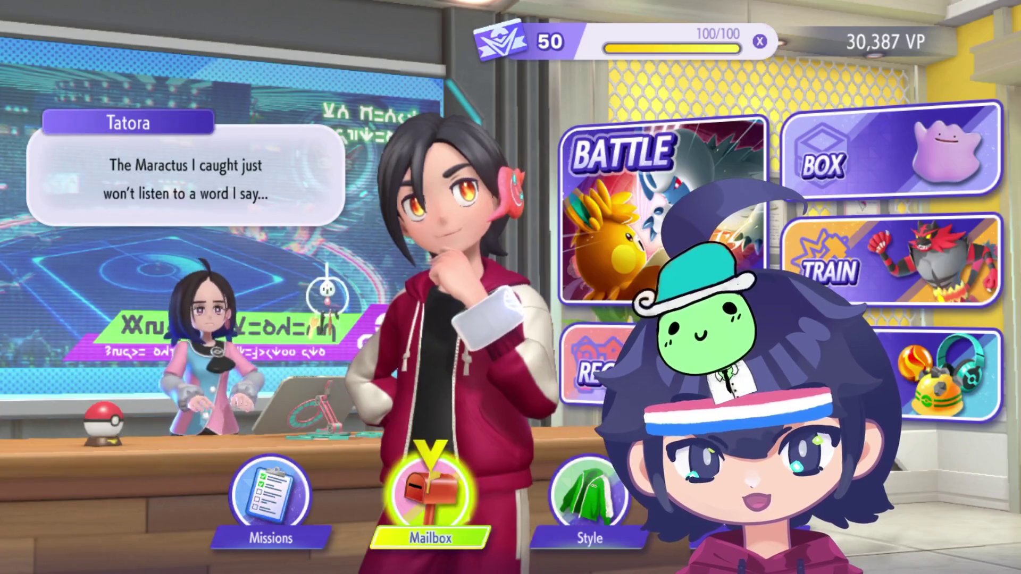
Step: Browse the main hub's menu cards with the D-pad
{"action": "key", "text": "Left"}
{"action": "key", "text": "Right"}
{"action": "key", "text": "Right"}
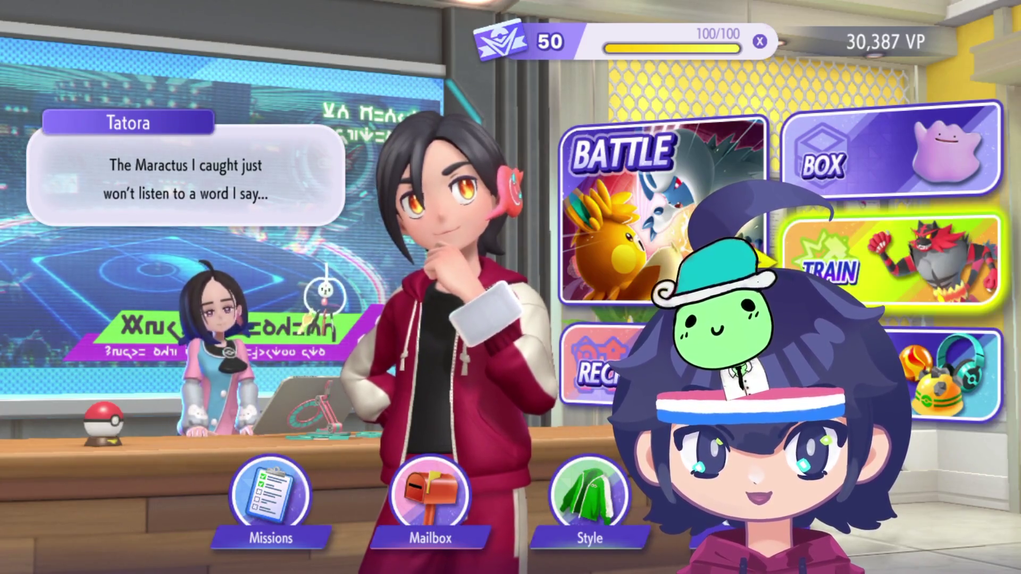
{"action": "key", "text": "Up"}
{"action": "key", "text": "Down"}
{"action": "key", "text": "Up"}
{"action": "key", "text": "Down"}
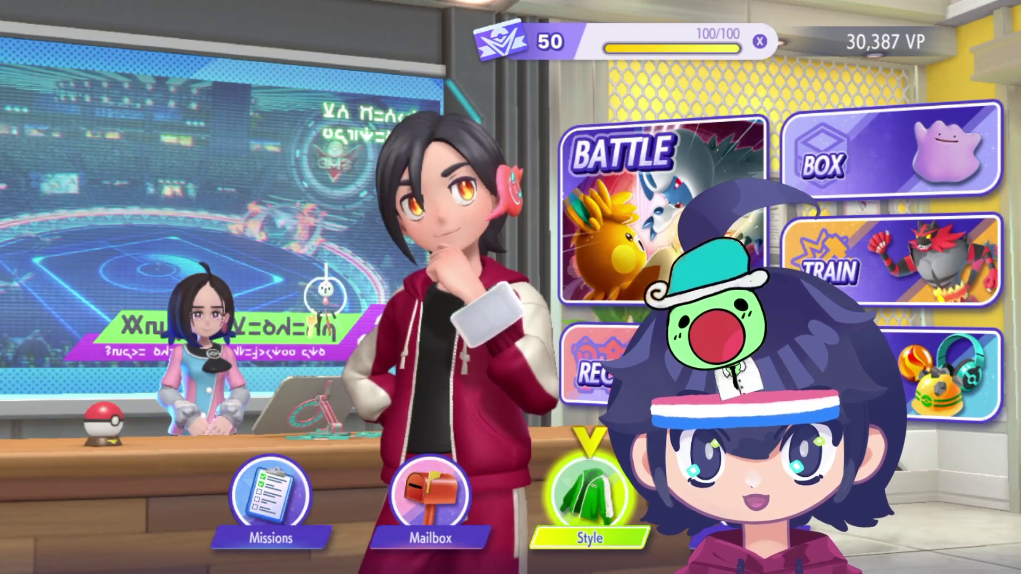
{"action": "key", "text": "Left"}
{"action": "key", "text": "Left"}
{"action": "key", "text": "Right"}
{"action": "key", "text": "Right"}
{"action": "key", "text": "Right"}
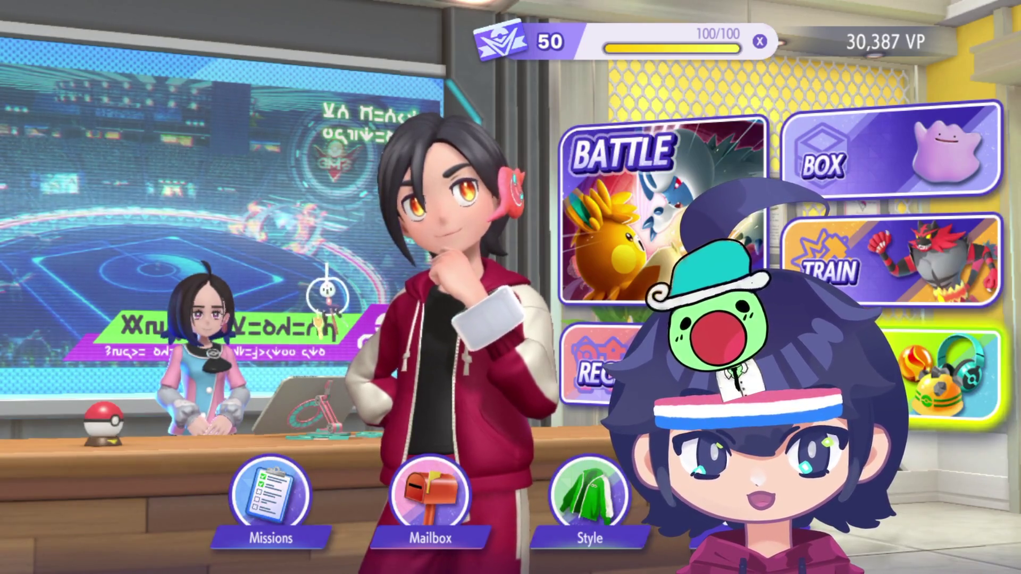
{"action": "key", "text": "Up"}
{"action": "key", "text": "Up"}
{"action": "key", "text": "Down"}
{"action": "key", "text": "Left"}
{"action": "key", "text": "Down"}
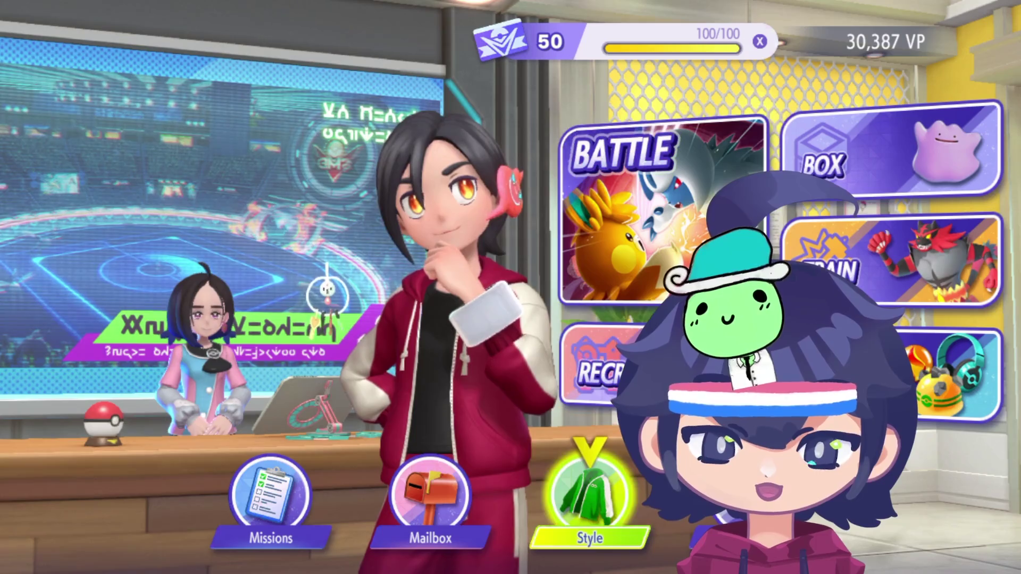
{"action": "key", "text": "Up"}
{"action": "key", "text": "Down"}
{"action": "key", "text": "Down"}
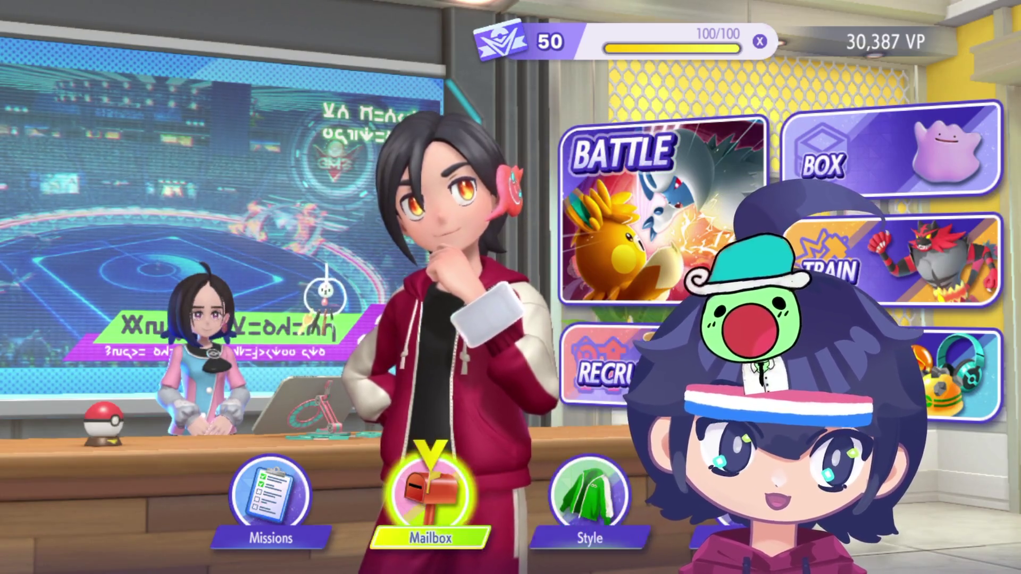
{"action": "key", "text": "Left"}
{"action": "key", "text": "Up"}
{"action": "key", "text": "Down"}
{"action": "key", "text": "Left"}
{"action": "key", "text": "Right"}
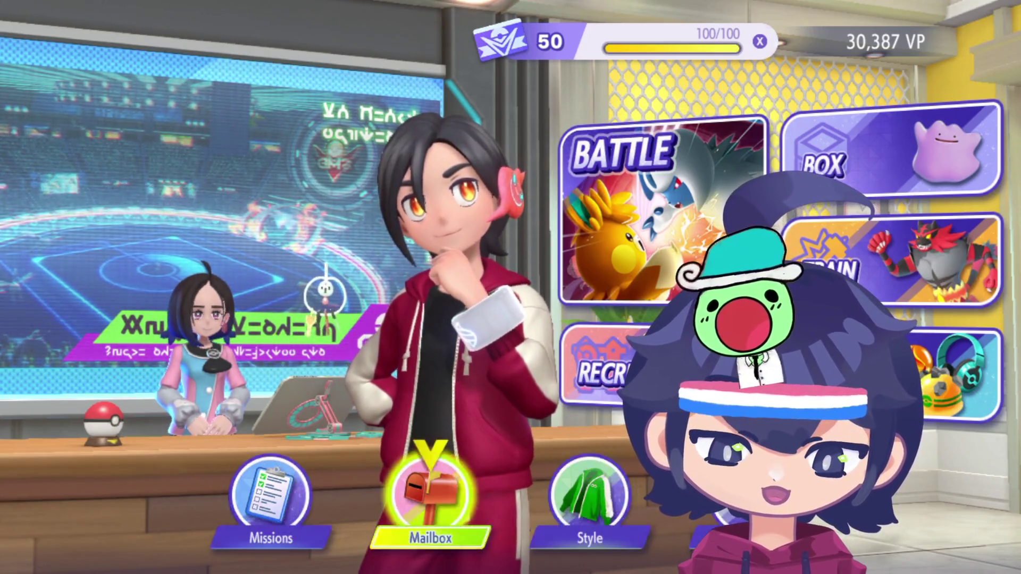
{"action": "key", "text": "Left"}
{"action": "key", "text": "Up"}
{"action": "key", "text": "Down"}
{"action": "key", "text": "Left"}
{"action": "key", "text": "Up"}
{"action": "key", "text": "Down"}
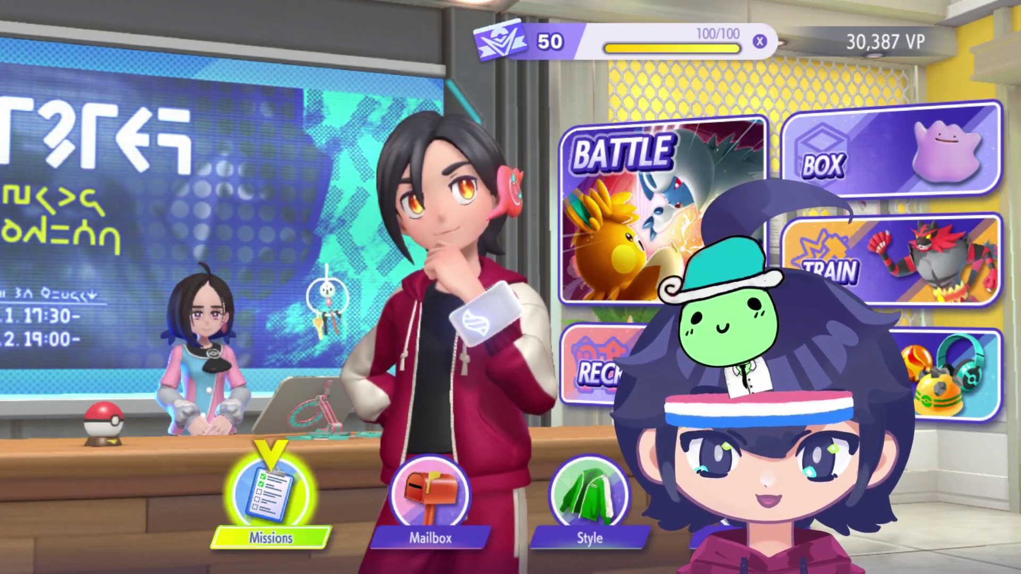
{"action": "key", "text": "Left"}
{"action": "key", "text": "Left"}
{"action": "key", "text": "Up"}
{"action": "key", "text": "Down"}
{"action": "key", "text": "Right"}
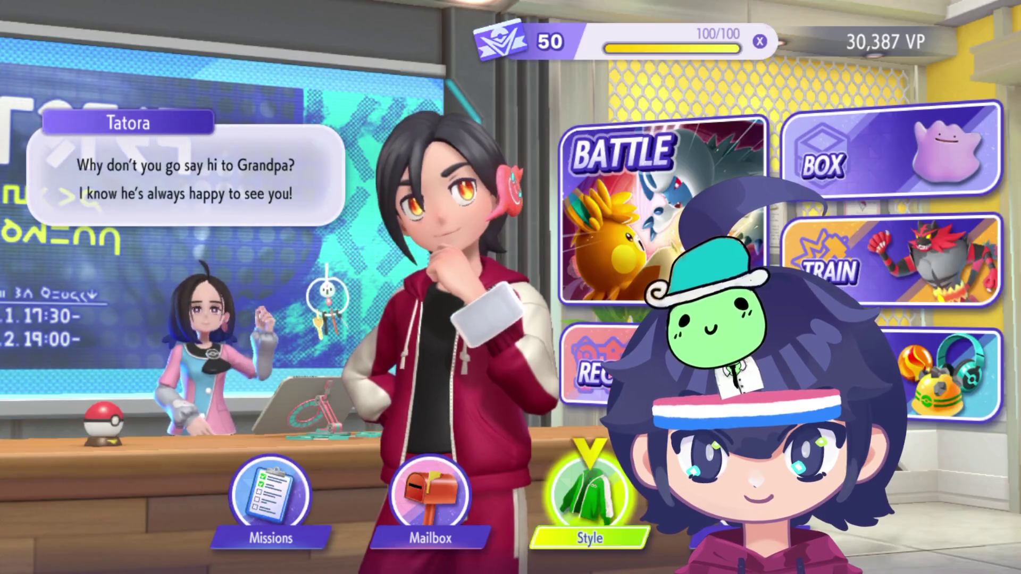
{"action": "key", "text": "Left"}
{"action": "key", "text": "Left"}
{"action": "key", "text": "Right"}
{"action": "key", "text": "Left"}
{"action": "key", "text": "Up"}
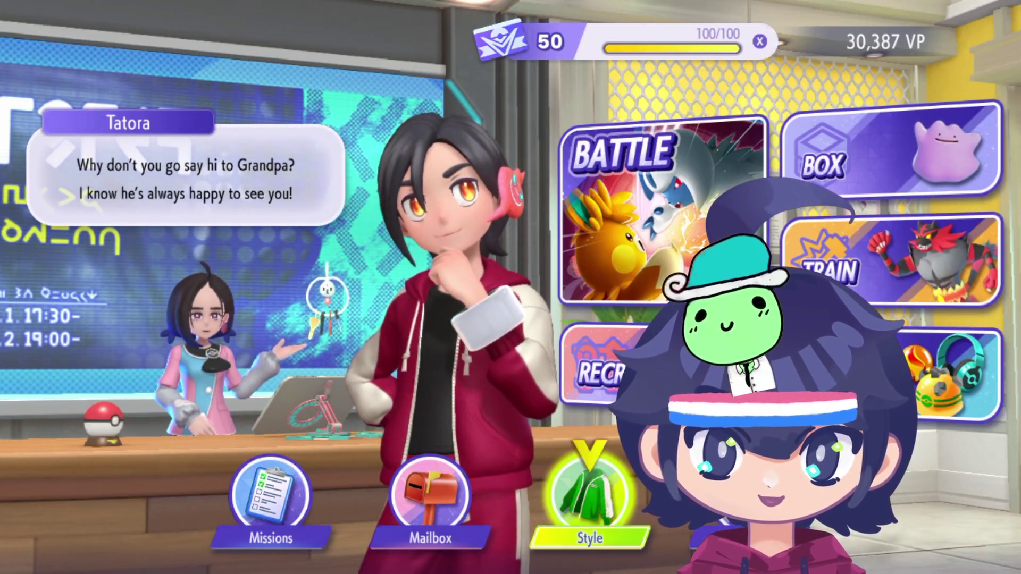
{"action": "key", "text": "Up"}
{"action": "key", "text": "Down"}
{"action": "key", "text": "Right"}
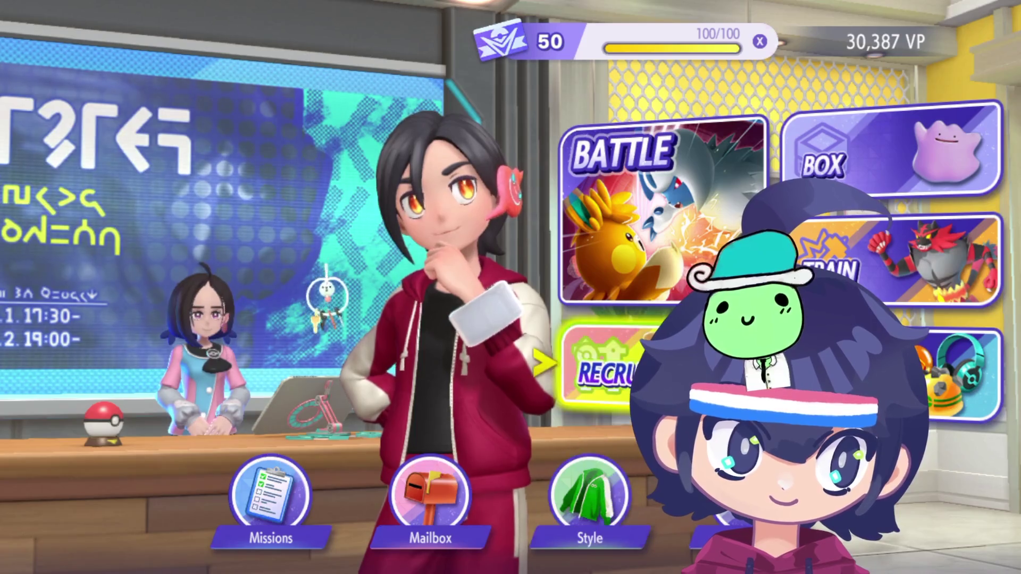
{"action": "key", "text": "Up"}
{"action": "key", "text": "Down"}
{"action": "key", "text": "Up"}
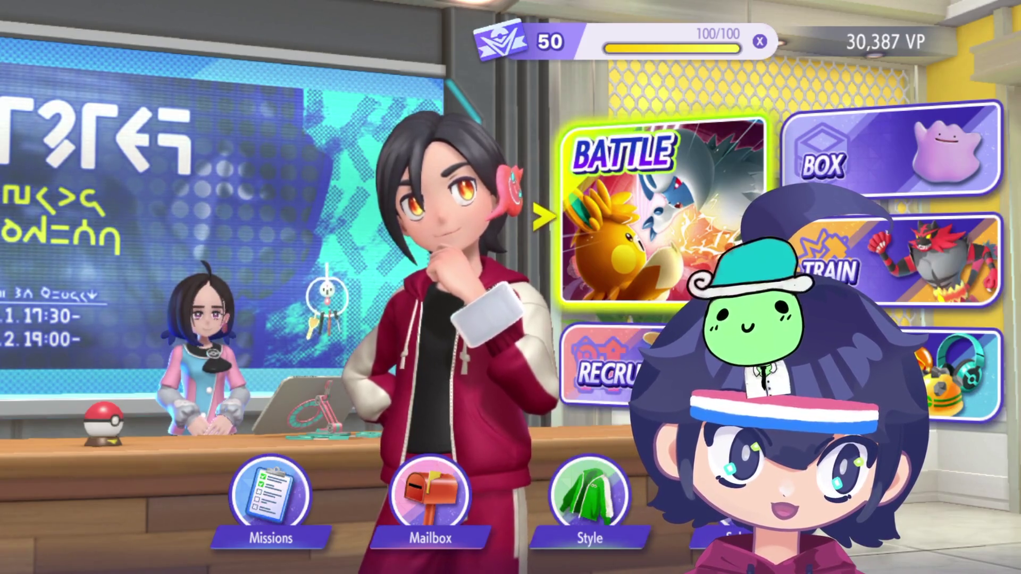
Step: Open the daily missions list from the hub
{"action": "key", "text": "Down"}
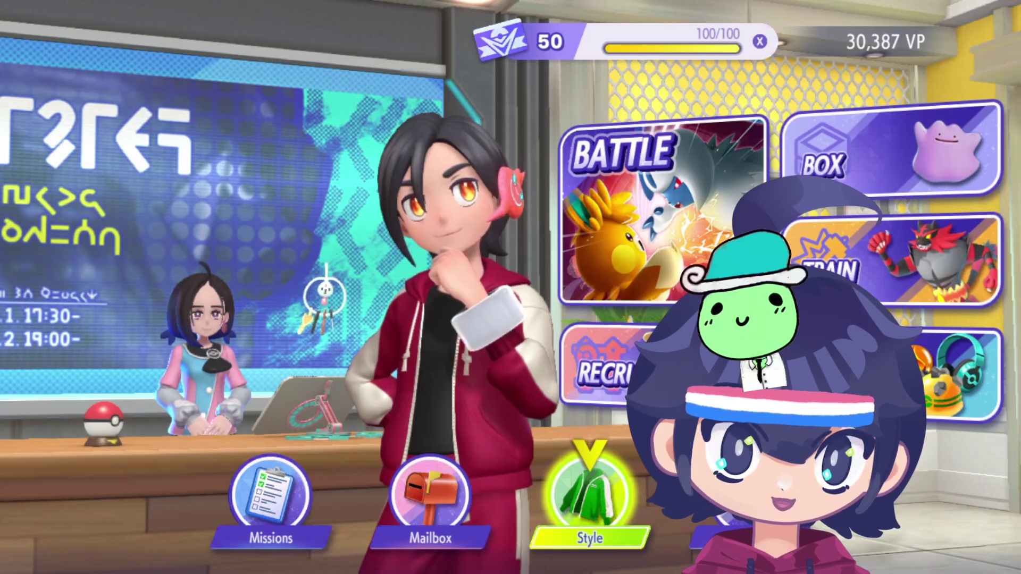
{"action": "key", "text": "Left"}
{"action": "key", "text": "Left"}
{"action": "key", "text": "Return"}
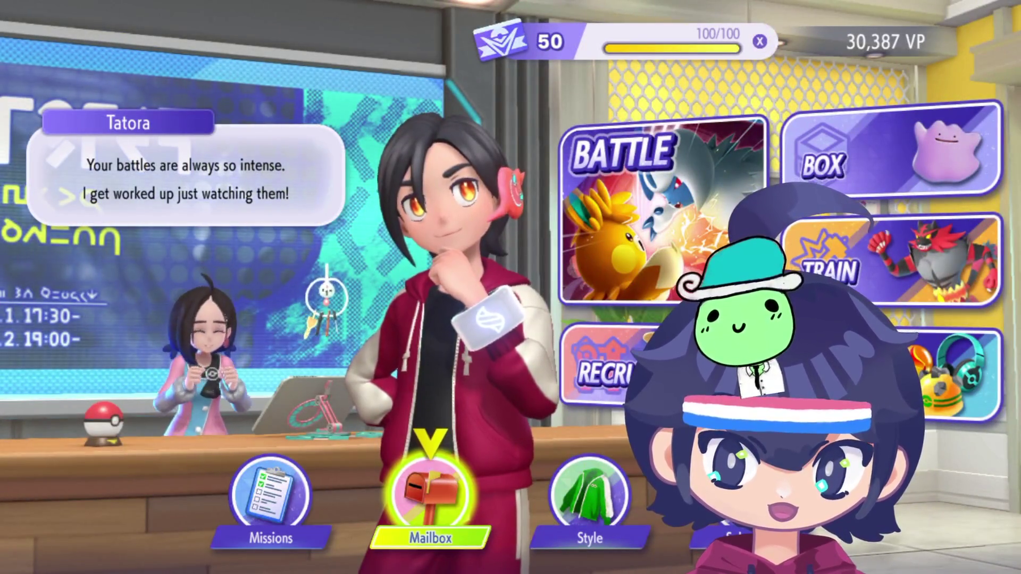
Step: Look over the lower hub options and the battle and training cards
{"action": "key", "text": "Right"}
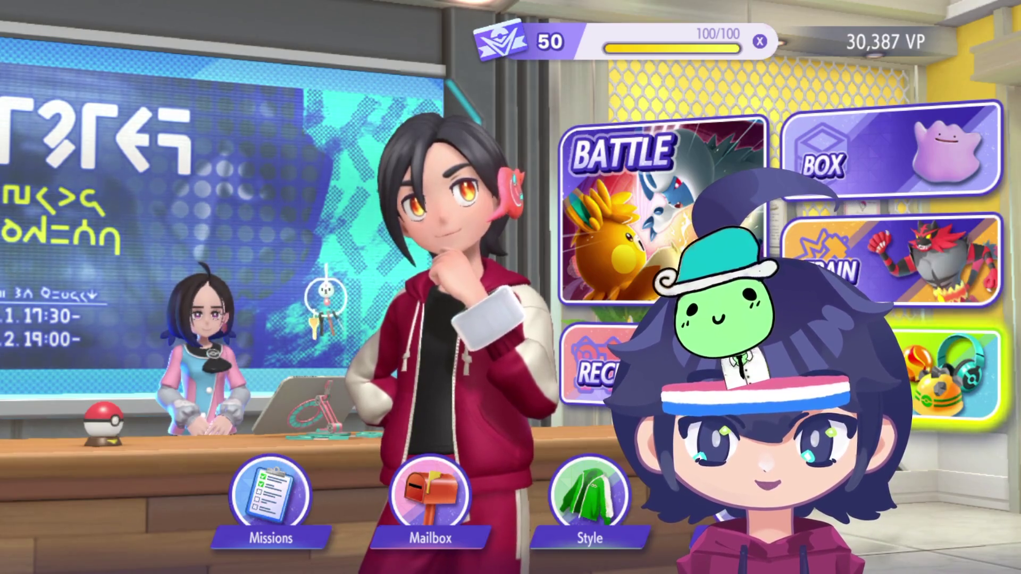
{"action": "key", "text": "Down"}
{"action": "key", "text": "Left"}
{"action": "key", "text": "Right"}
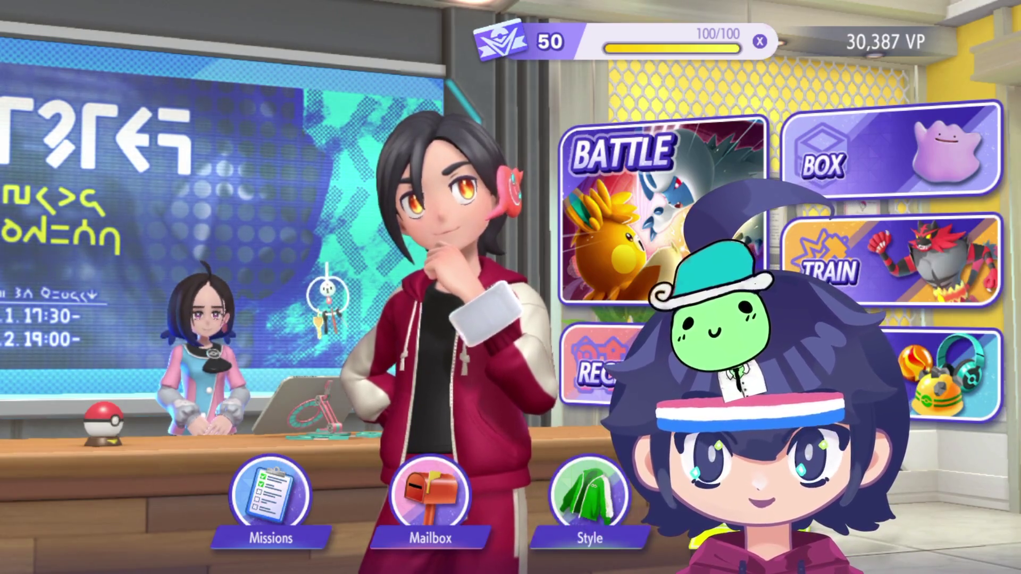
{"action": "key", "text": "Right"}
{"action": "key", "text": "Up"}
{"action": "key", "text": "Up"}
{"action": "key", "text": "Up"}
{"action": "key", "text": "Up"}
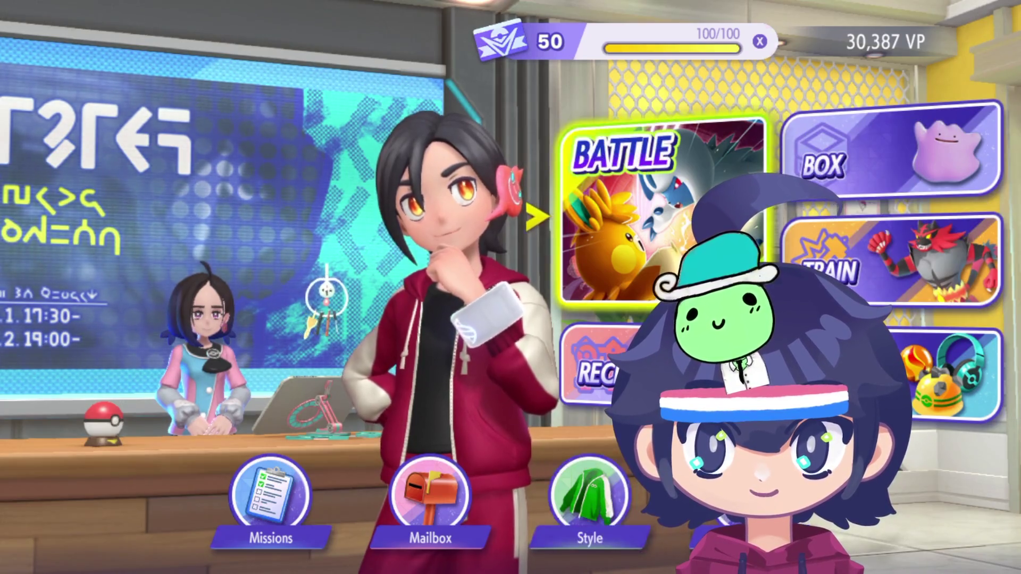
{"action": "key", "text": "Down"}
{"action": "key", "text": "Down"}
{"action": "key", "text": "Right"}
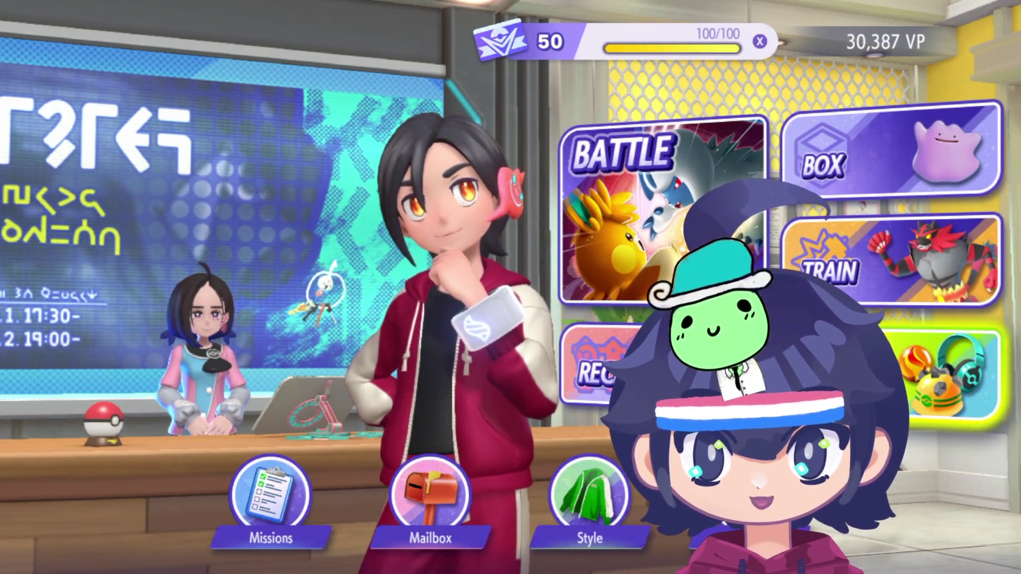
{"action": "key", "text": "Up"}
{"action": "key", "text": "Up"}
{"action": "key", "text": "Left"}
{"action": "key", "text": "Down"}
{"action": "key", "text": "Right"}
{"action": "key", "text": "Down"}
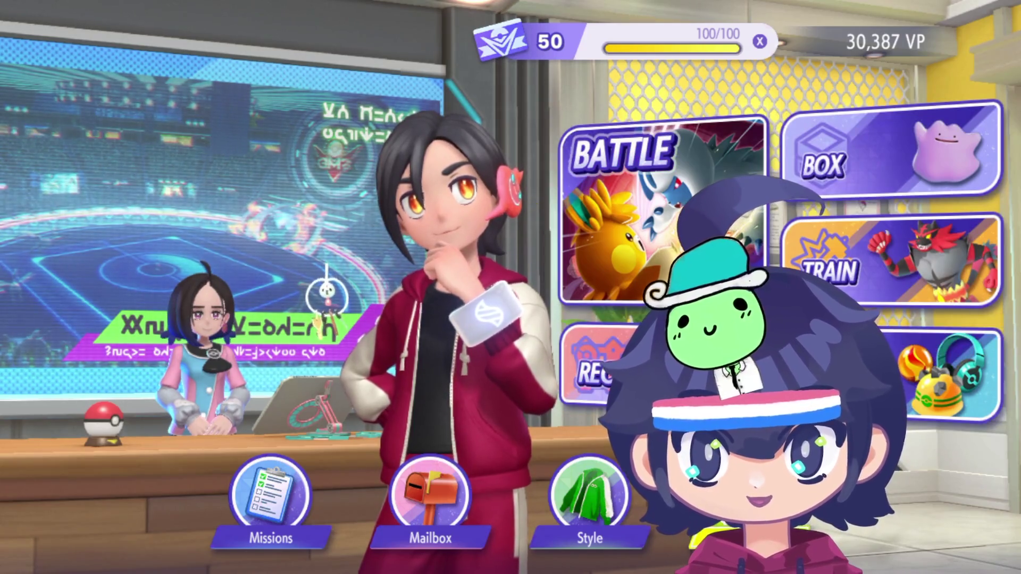
{"action": "key", "text": "Left"}
{"action": "key", "text": "Left"}
{"action": "key", "text": "Left"}
{"action": "key", "text": "Right"}
{"action": "key", "text": "Right"}
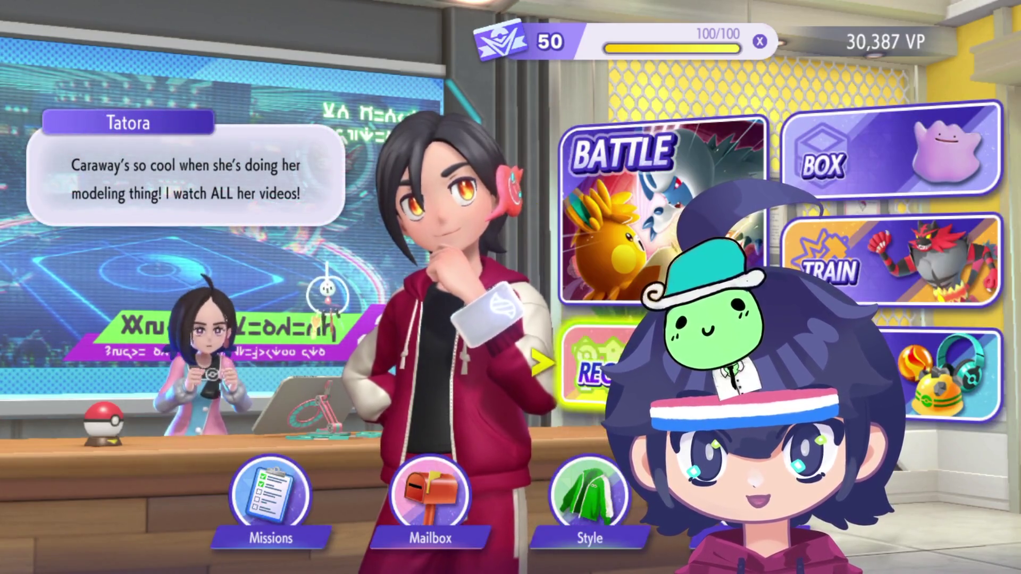
{"action": "key", "text": "Up"}
{"action": "key", "text": "Right"}
{"action": "key", "text": "Up"}
Step: Select the Recs card to enter the Pokémon recruiting area
{"action": "key", "text": "Down"}
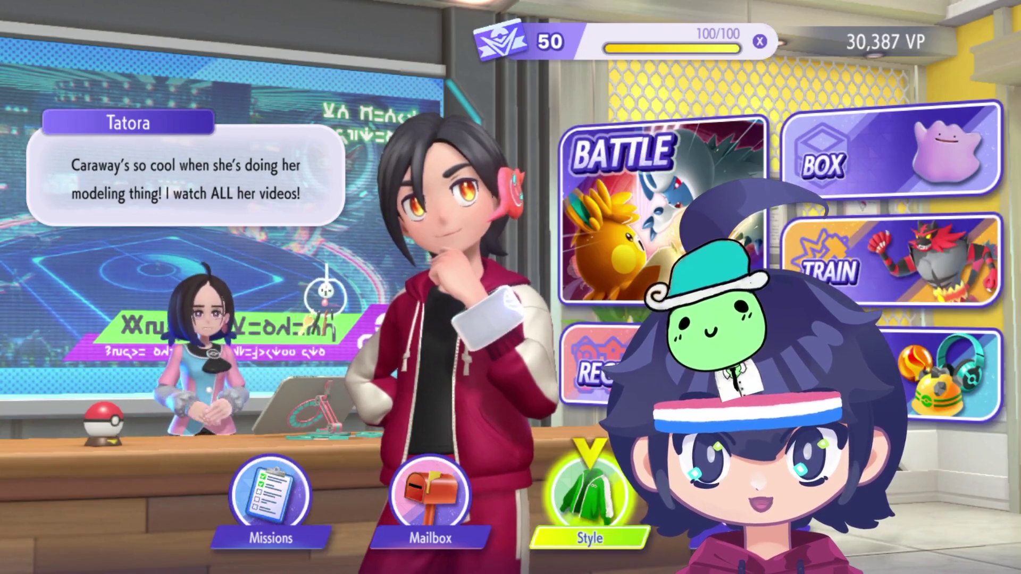
{"action": "key", "text": "Left"}
{"action": "key", "text": "Down"}
{"action": "key", "text": "Up"}
{"action": "key", "text": "Up"}
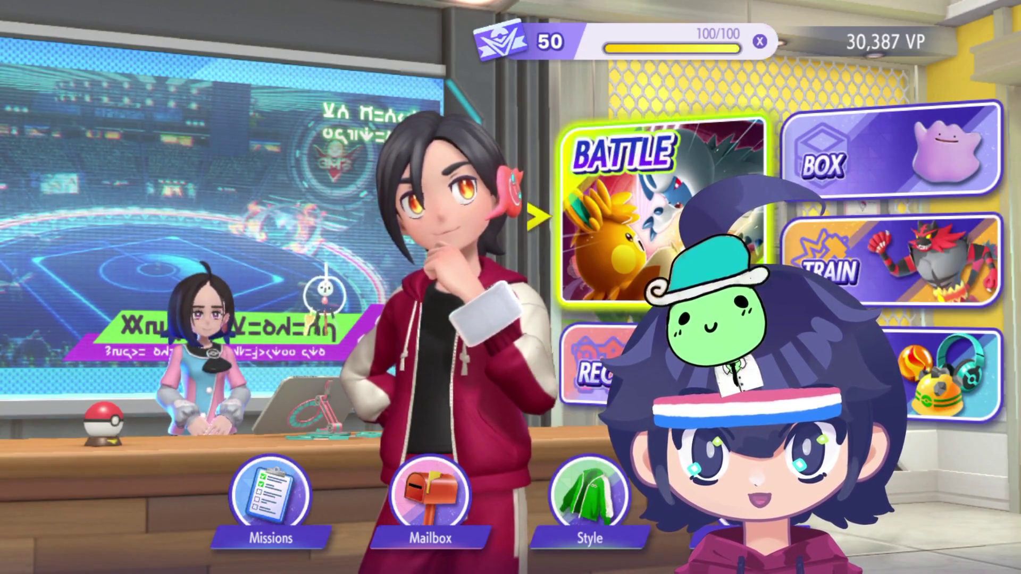
{"action": "key", "text": "Right"}
{"action": "key", "text": "Down"}
{"action": "key", "text": "Left"}
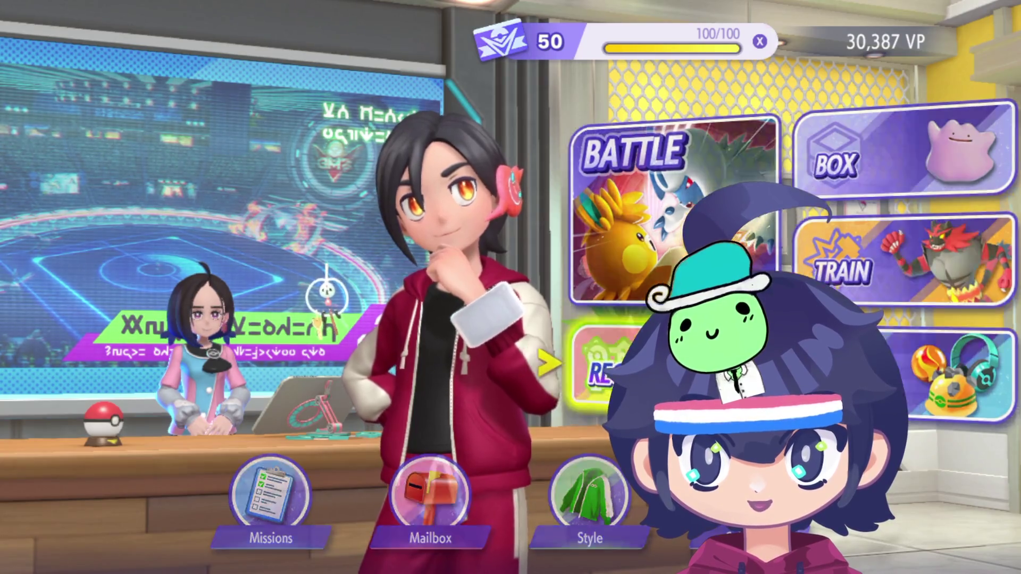
{"action": "key", "text": "Return"}
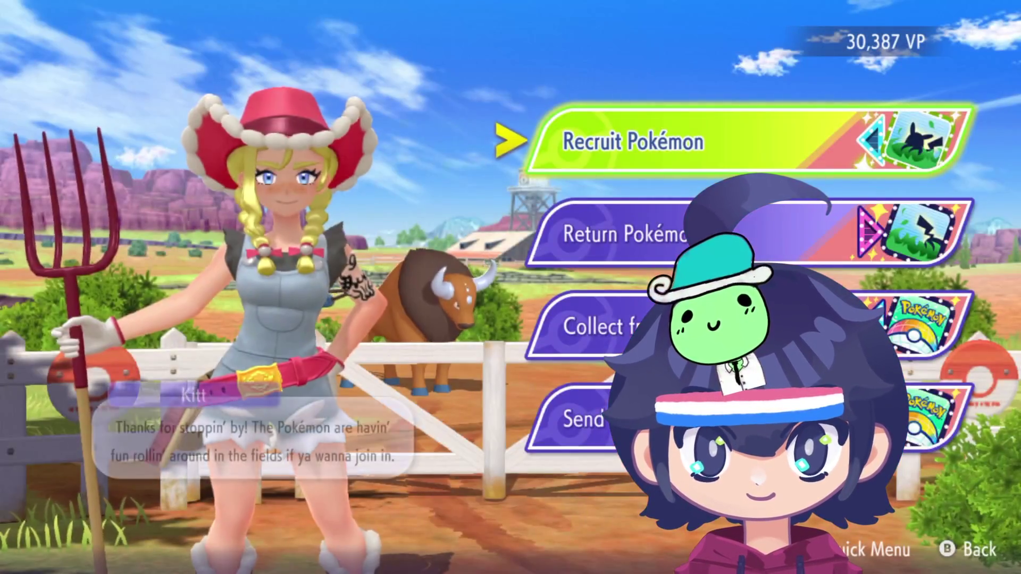
Step: Choose Recruit Pokémon at Kitt's ranch, then Meet a New Lineup, confirming 13 Quick Coupons
{"action": "key", "text": "Down"}
{"action": "key", "text": "Down"}
{"action": "key", "text": "Down"}
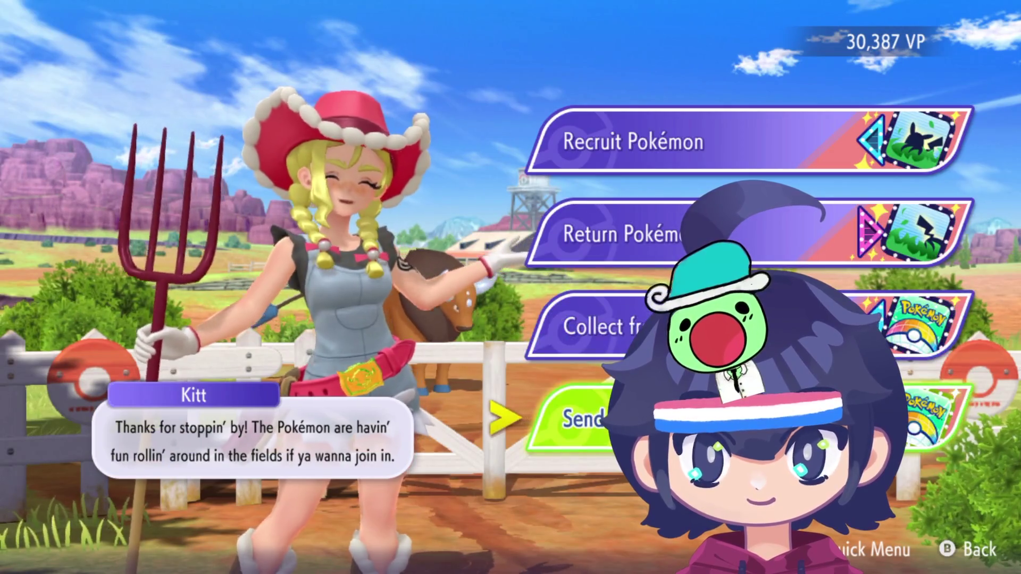
{"action": "key", "text": "Up"}
{"action": "key", "text": "Up"}
{"action": "key", "text": "Up"}
{"action": "key", "text": "Return"}
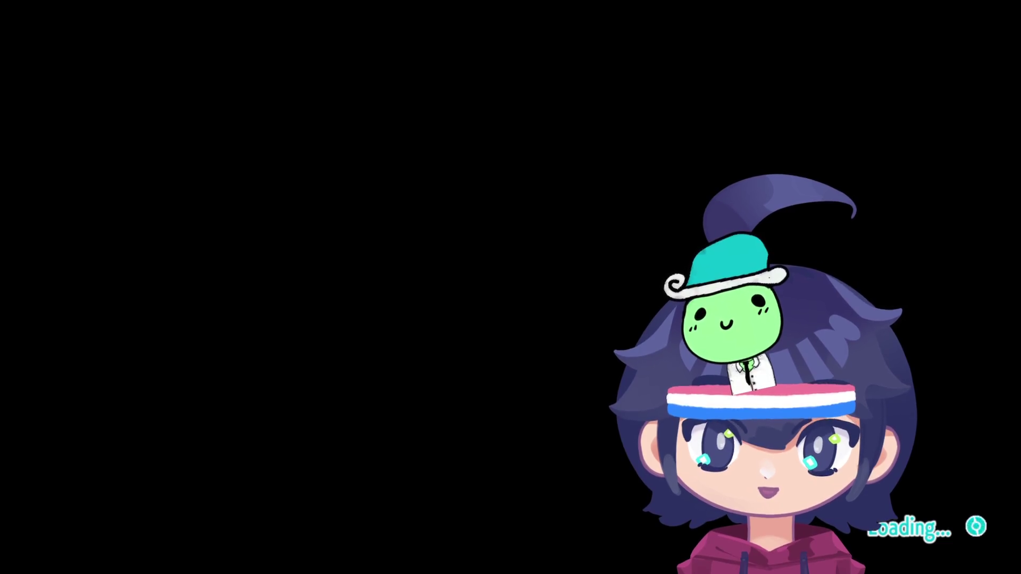
{"action": "key", "text": "Return"}
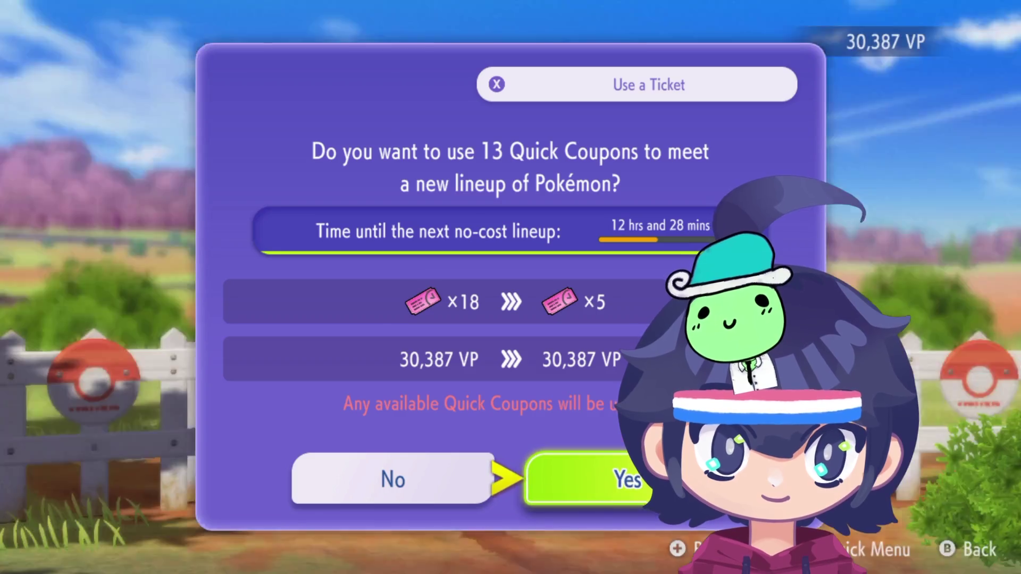
{"action": "key", "text": "Return"}
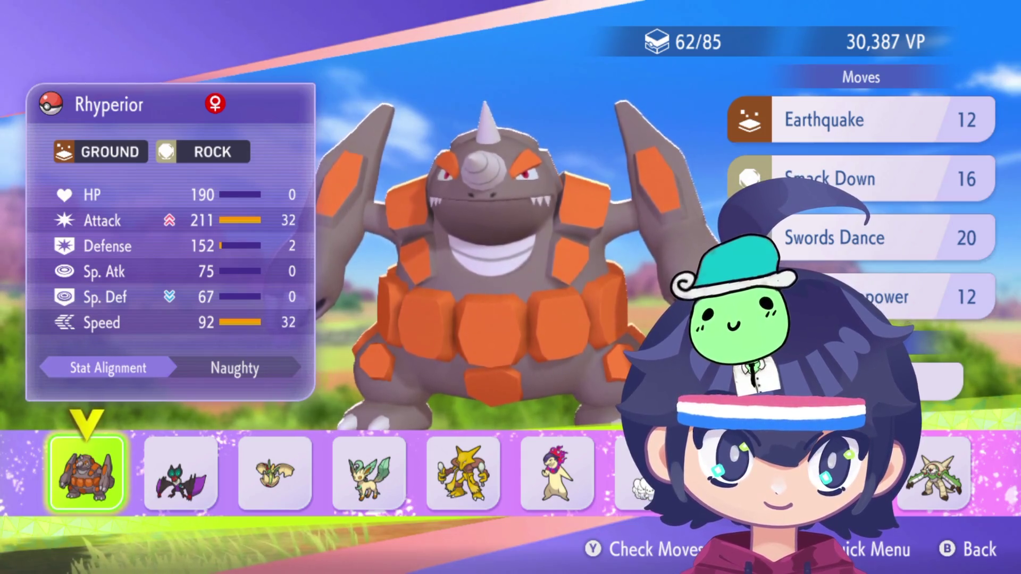
{"action": "key", "text": "Right"}
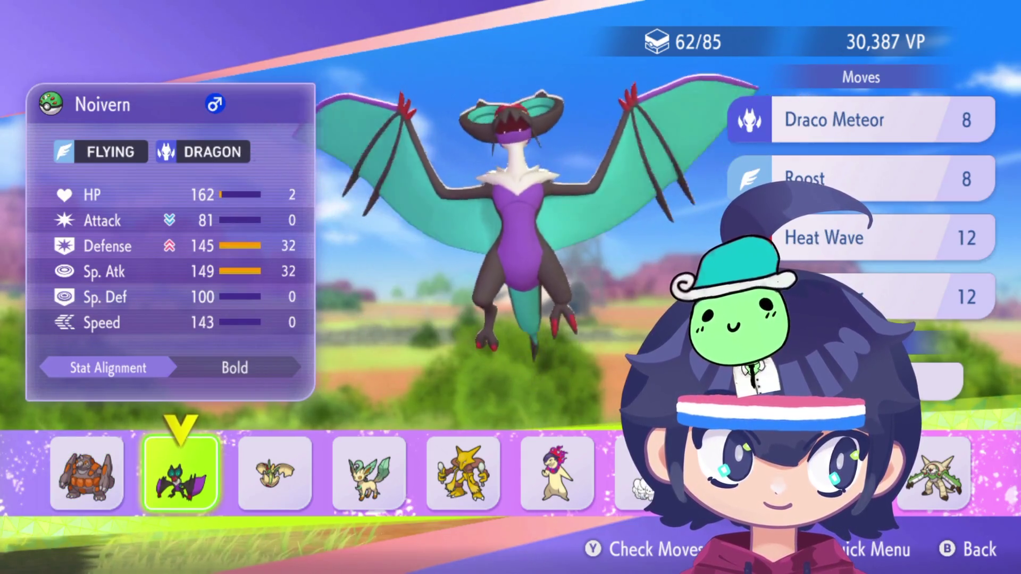
{"action": "key", "text": "Right"}
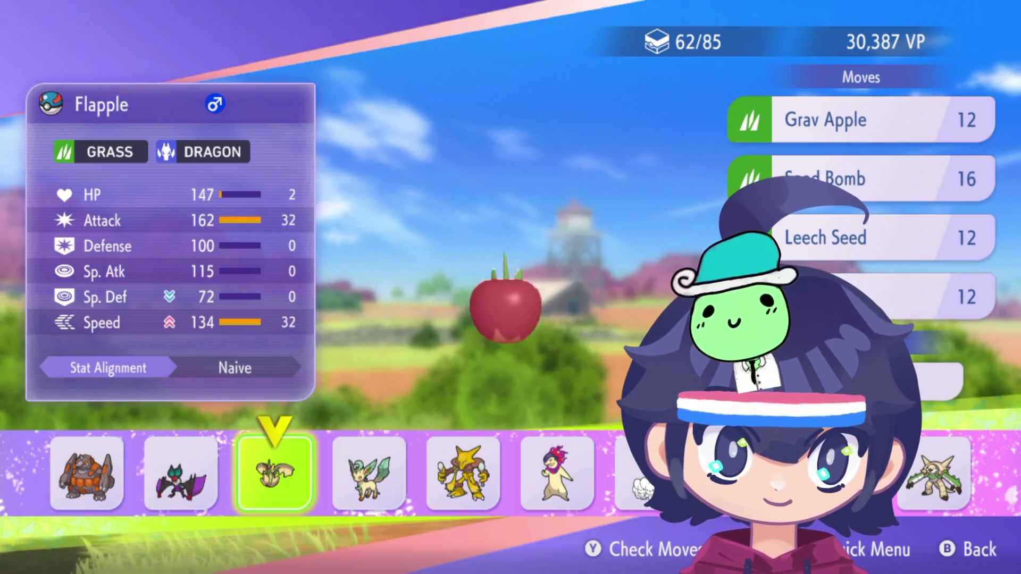
{"action": "key", "text": "Left"}
{"action": "key", "text": "Left"}
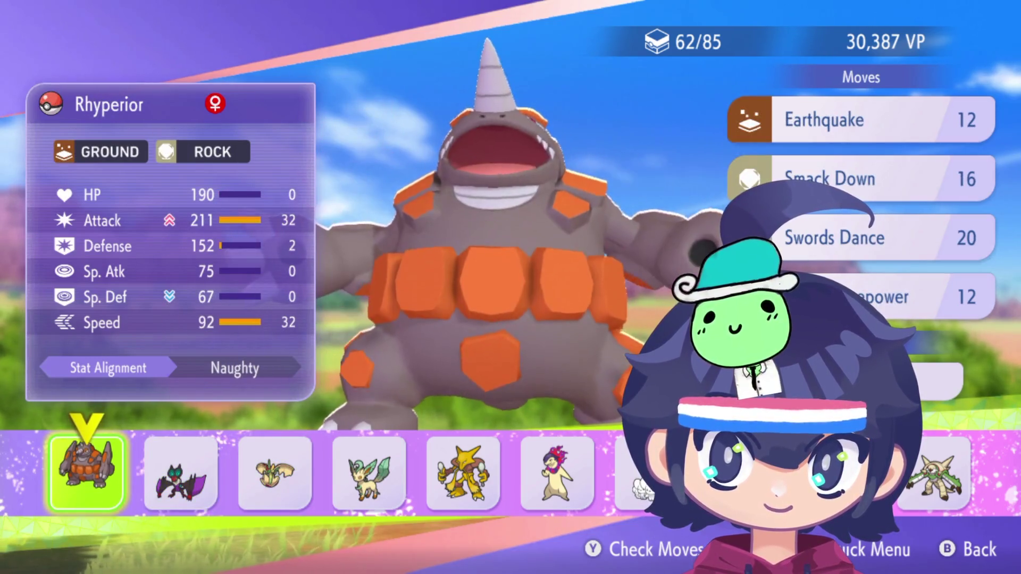
{"action": "key", "text": "Right"}
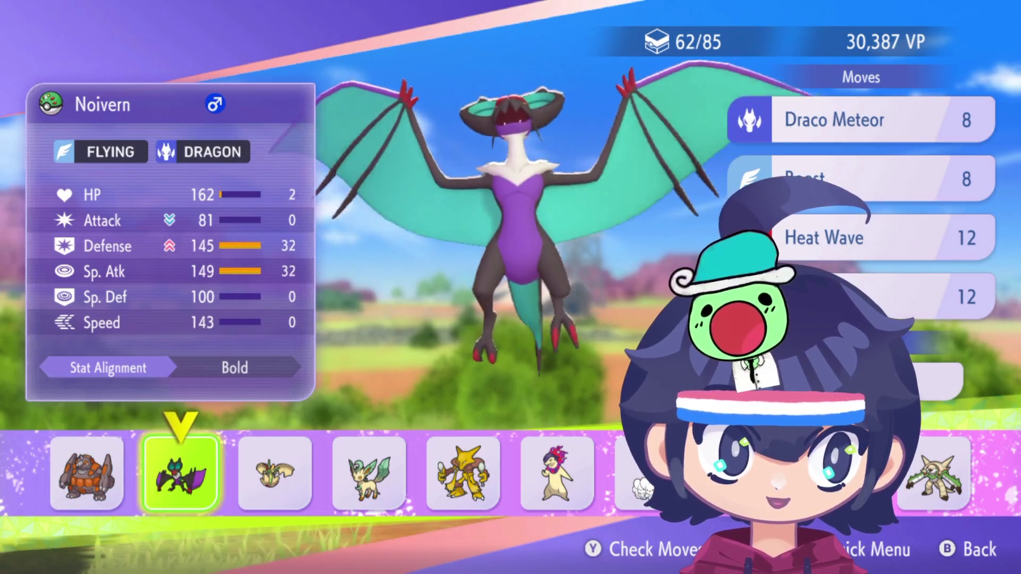
{"action": "key", "text": "Right"}
{"action": "key", "text": "Right"}
{"action": "key", "text": "Right"}
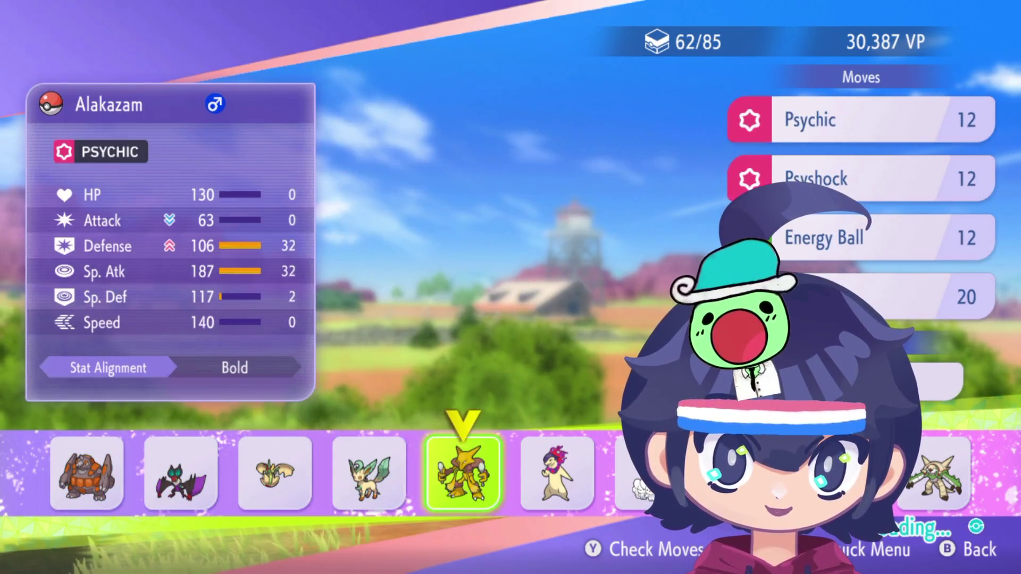
{"action": "key", "text": "Right"}
{"action": "key", "text": "Right"}
{"action": "key", "text": "Right"}
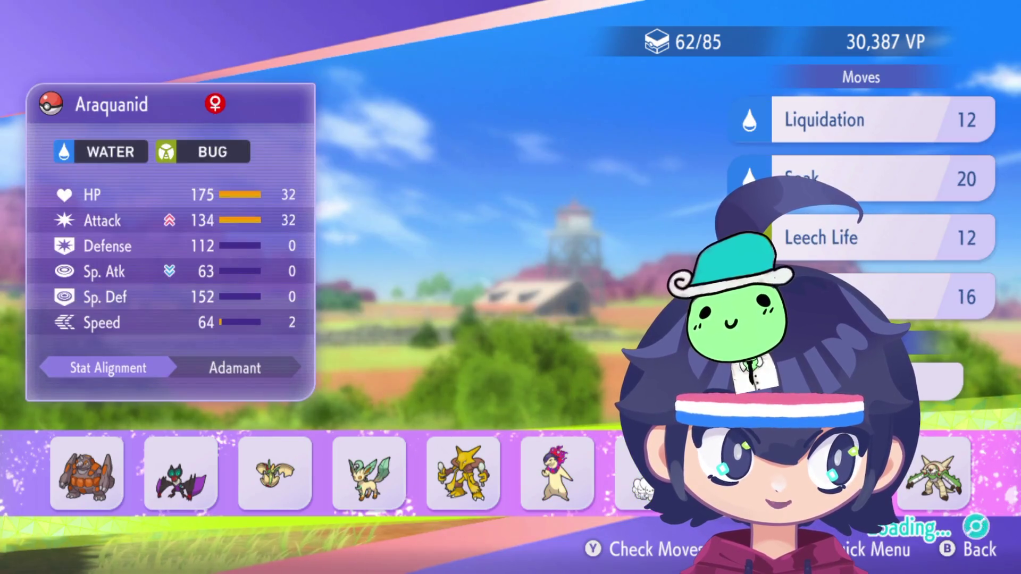
{"action": "key", "text": "Right"}
{"action": "key", "text": "Right"}
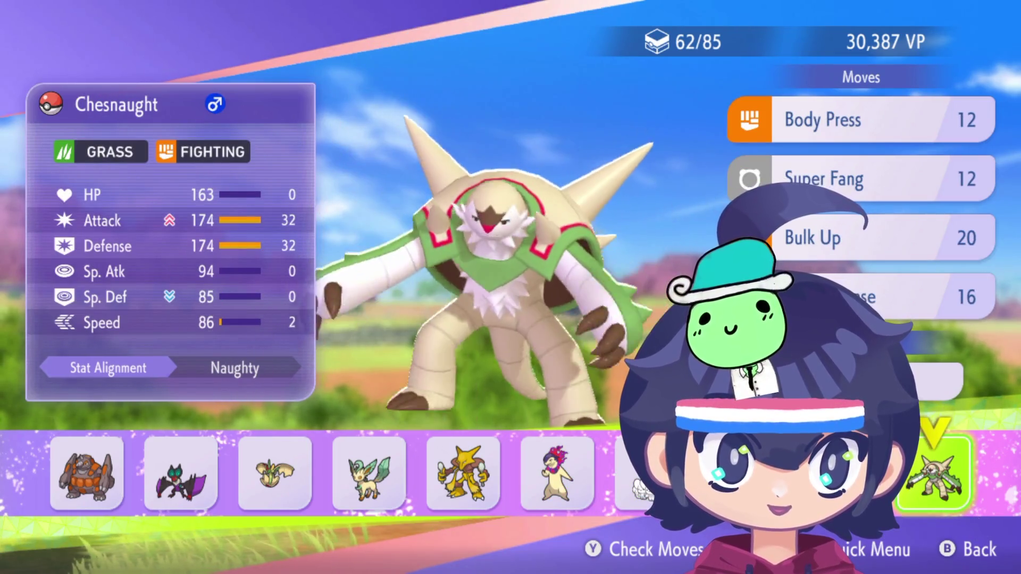
{"action": "key", "text": "Left"}
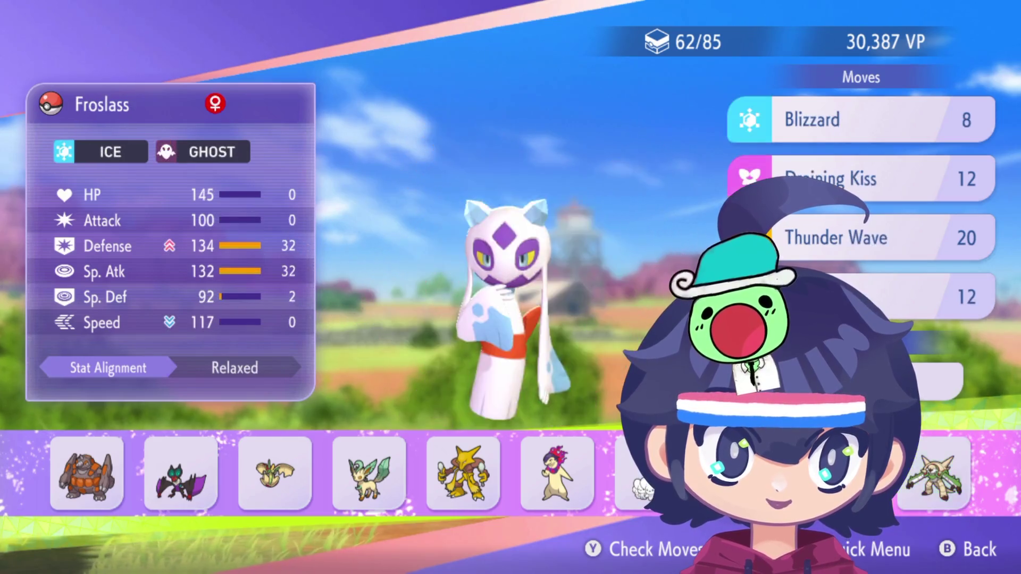
{"action": "key", "text": "Left"}
{"action": "key", "text": "Left"}
{"action": "key", "text": "Left"}
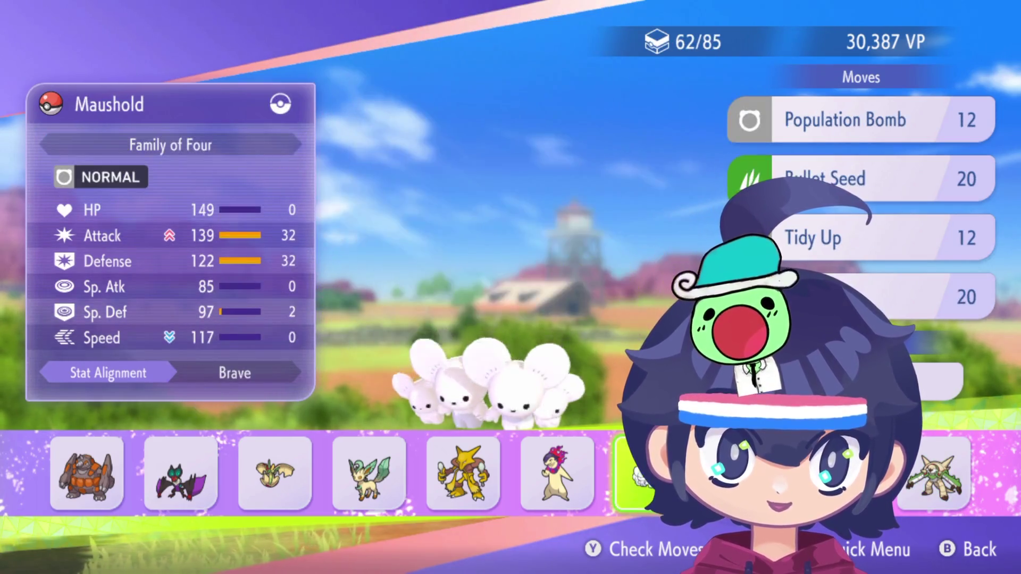
{"action": "key", "text": "Left"}
{"action": "key", "text": "Left"}
{"action": "key", "text": "Left"}
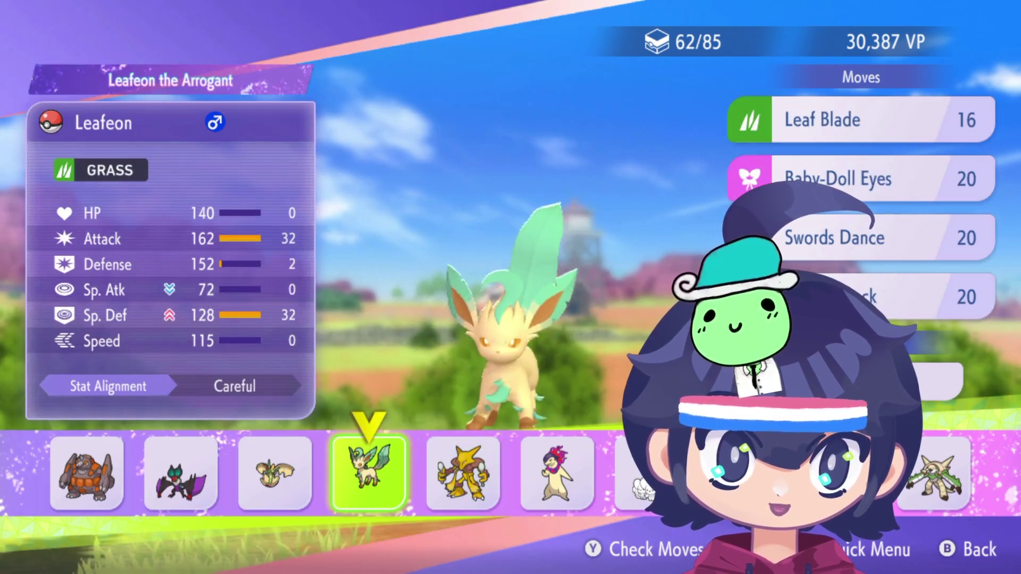
{"action": "key", "text": "Left"}
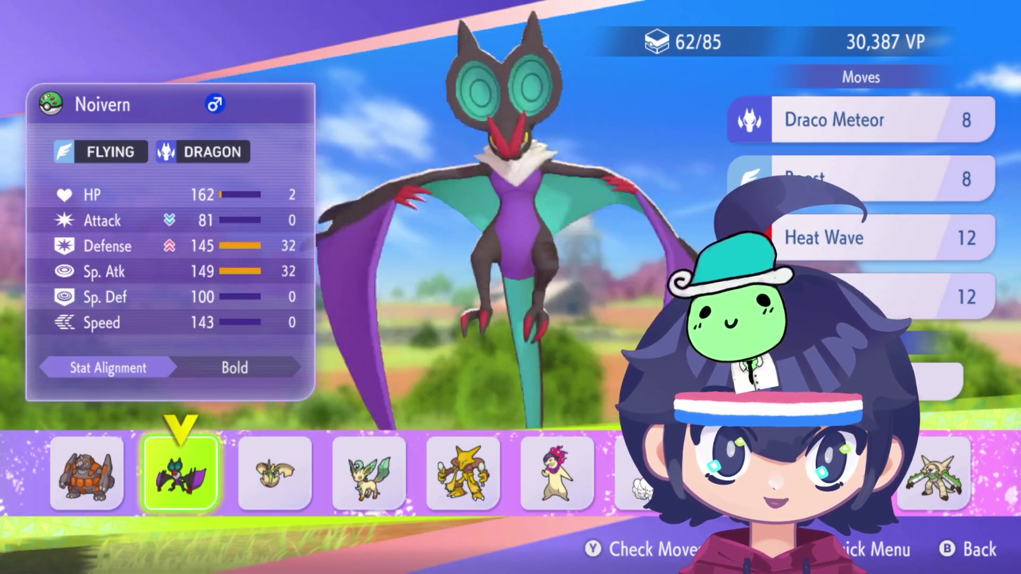
{"action": "key", "text": "Left"}
{"action": "key", "text": "Right"}
{"action": "key", "text": "Right"}
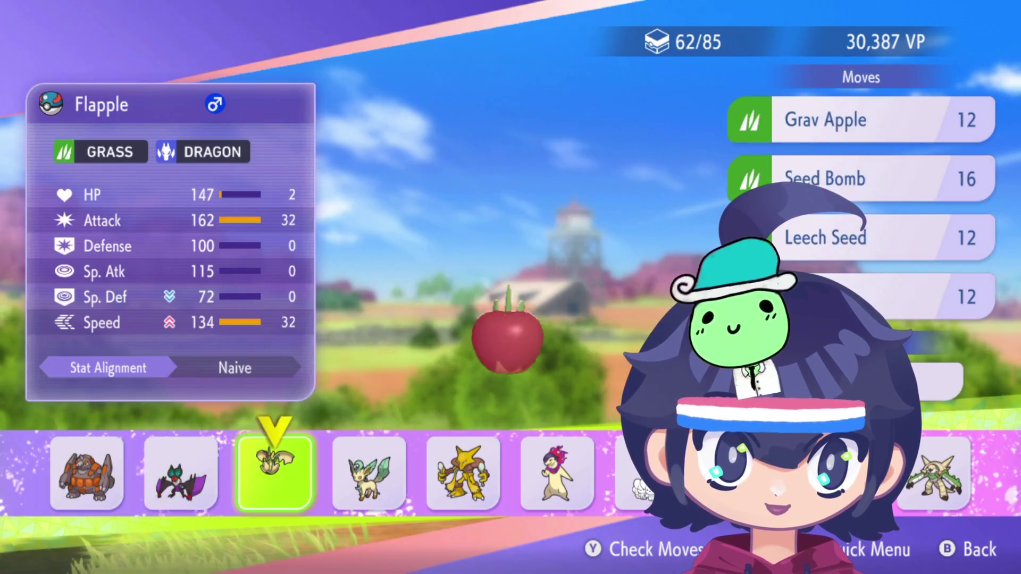
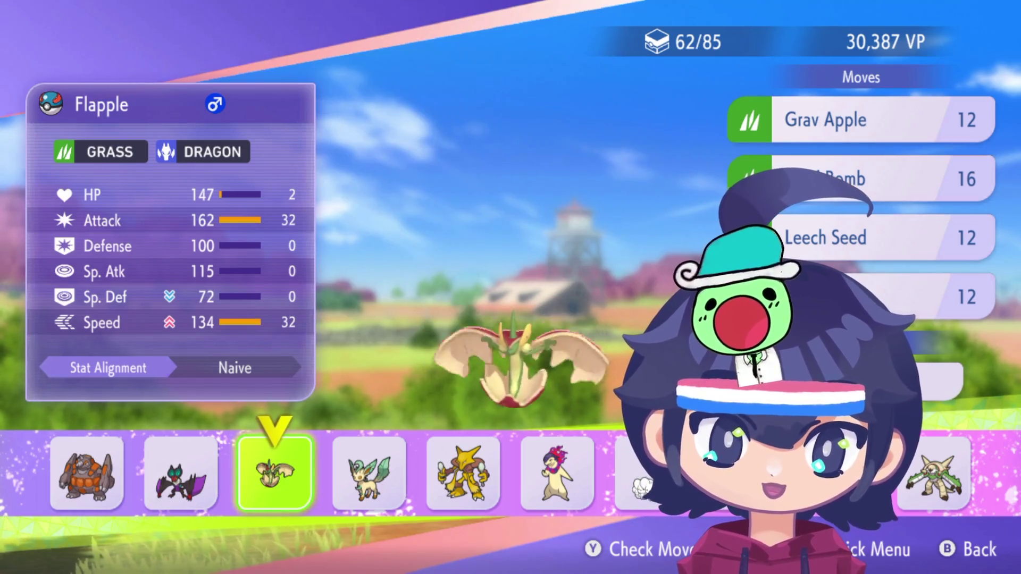
Step: Compare the recruitable Pokémon's stats: Maushold, Chesnaught, Rhyperior, Noivern, Leafeon, Araquanid and Froslass
{"action": "key", "text": "Right"}
{"action": "key", "text": "Right"}
{"action": "key", "text": "Right"}
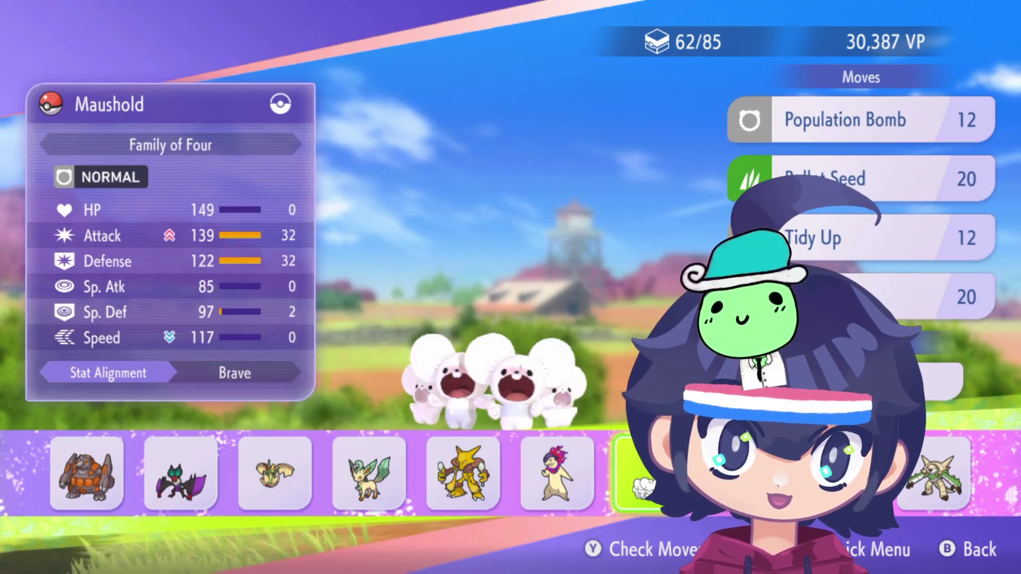
{"action": "key", "text": "Right"}
{"action": "key", "text": "Right"}
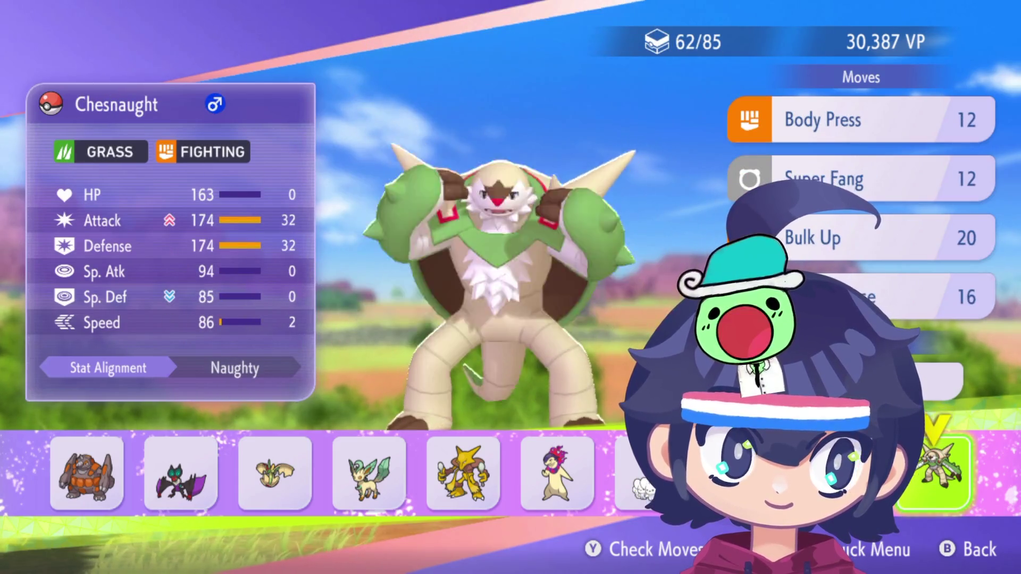
{"action": "key", "text": "Right"}
{"action": "key", "text": "Left"}
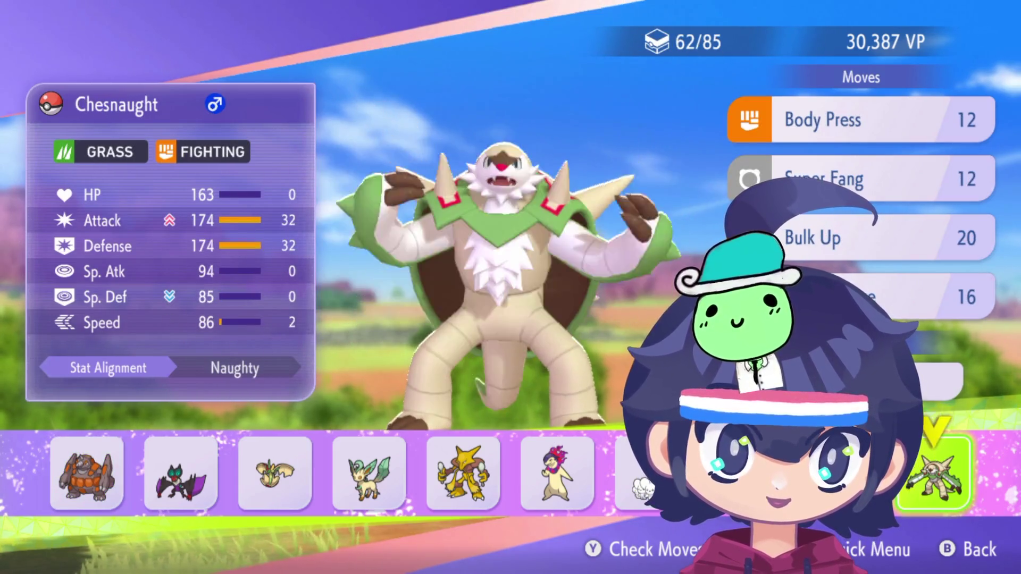
{"action": "key", "text": "Right"}
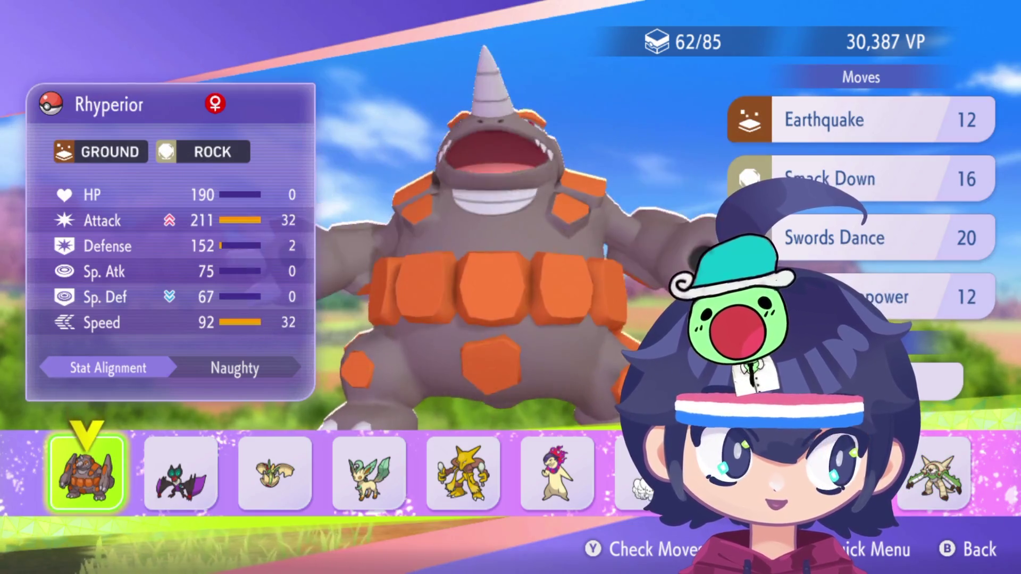
{"action": "key", "text": "Right"}
{"action": "key", "text": "Right"}
{"action": "key", "text": "Left"}
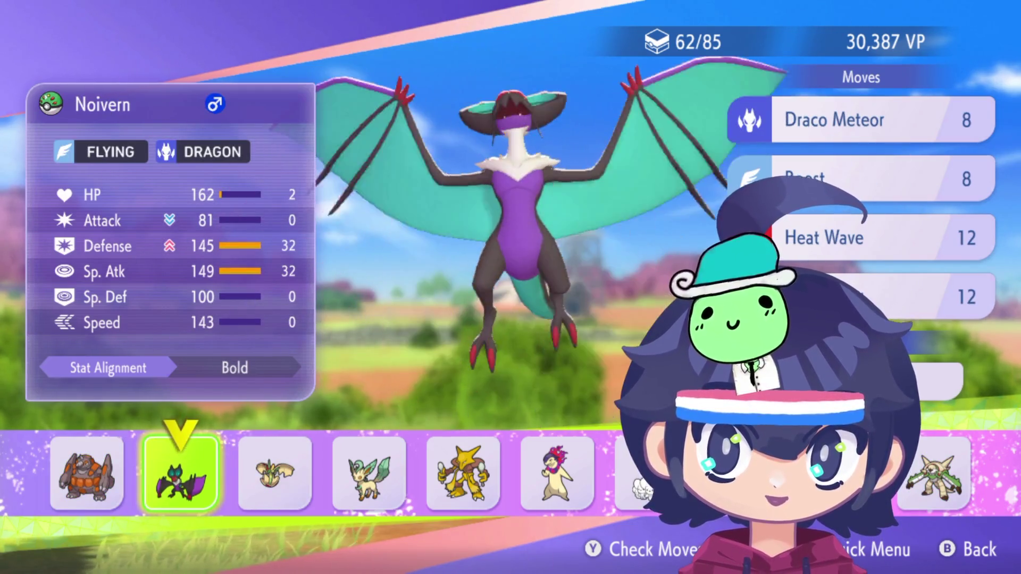
{"action": "key", "text": "Right"}
{"action": "key", "text": "Right"}
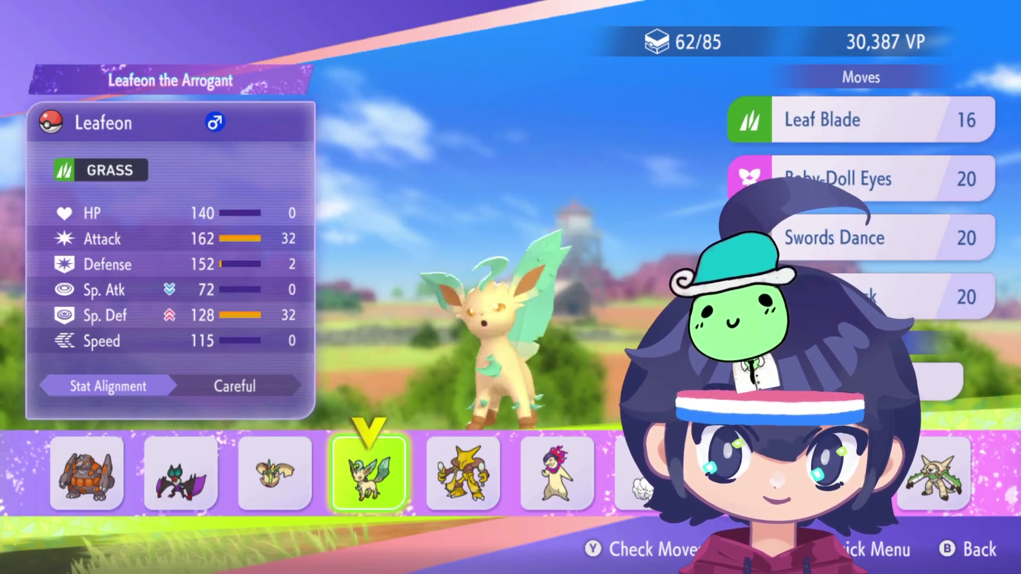
{"action": "key", "text": "Left"}
{"action": "key", "text": "Right"}
{"action": "key", "text": "Right"}
{"action": "key", "text": "Right"}
{"action": "key", "text": "Left"}
{"action": "key", "text": "Left"}
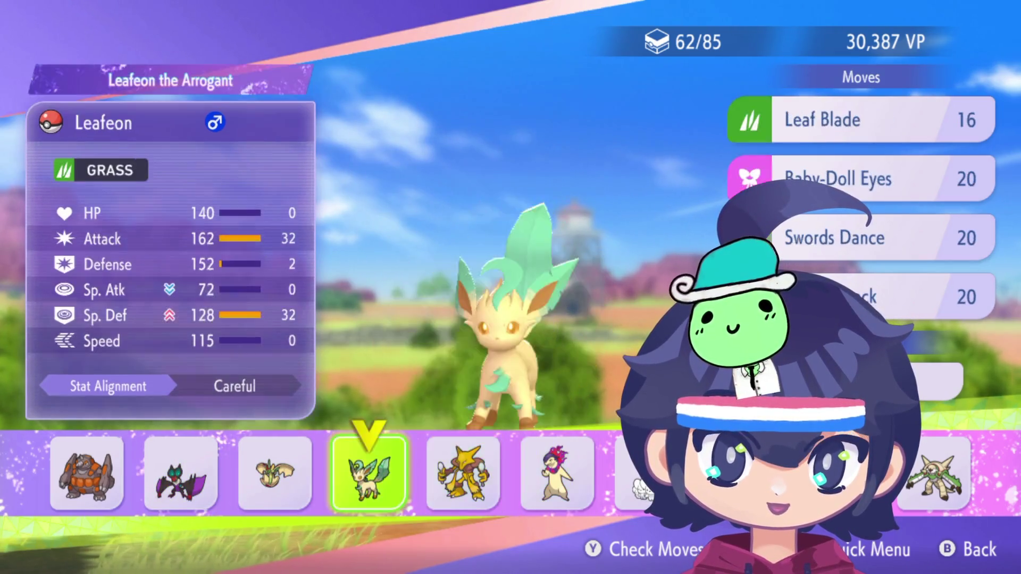
{"action": "key", "text": "Right"}
{"action": "key", "text": "Right"}
{"action": "key", "text": "Right"}
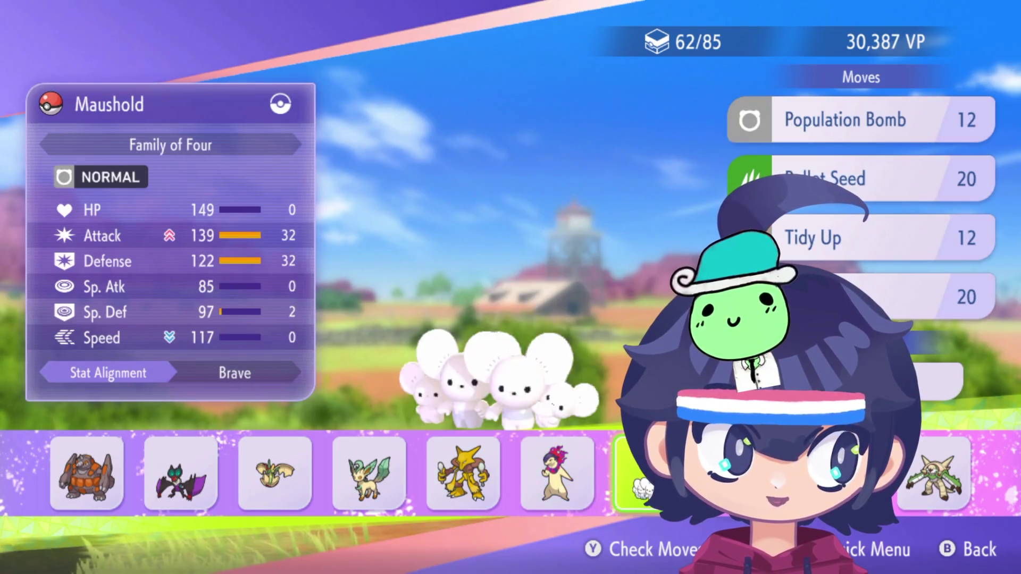
{"action": "key", "text": "Right"}
{"action": "key", "text": "Right"}
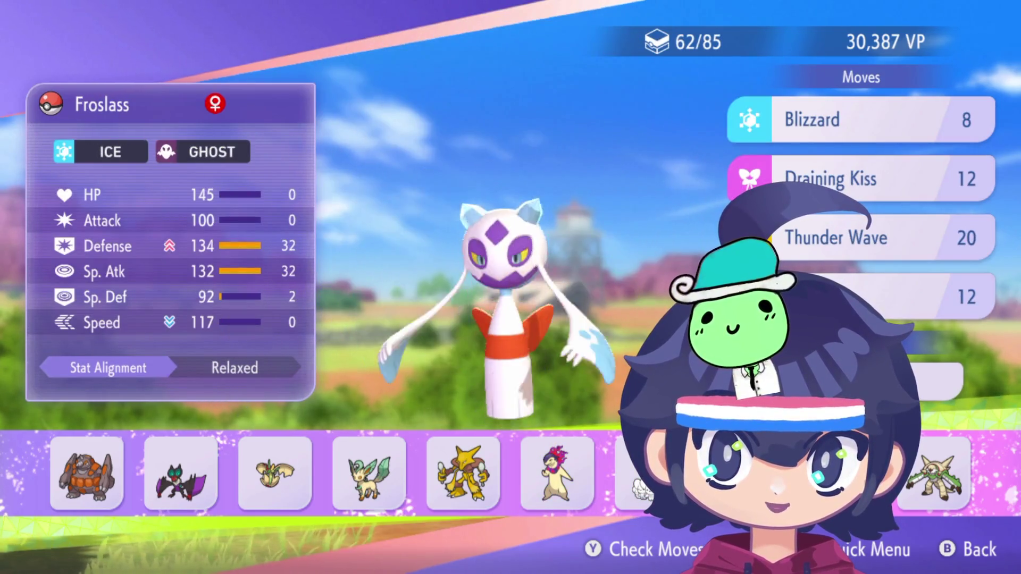
{"action": "key", "text": "Right"}
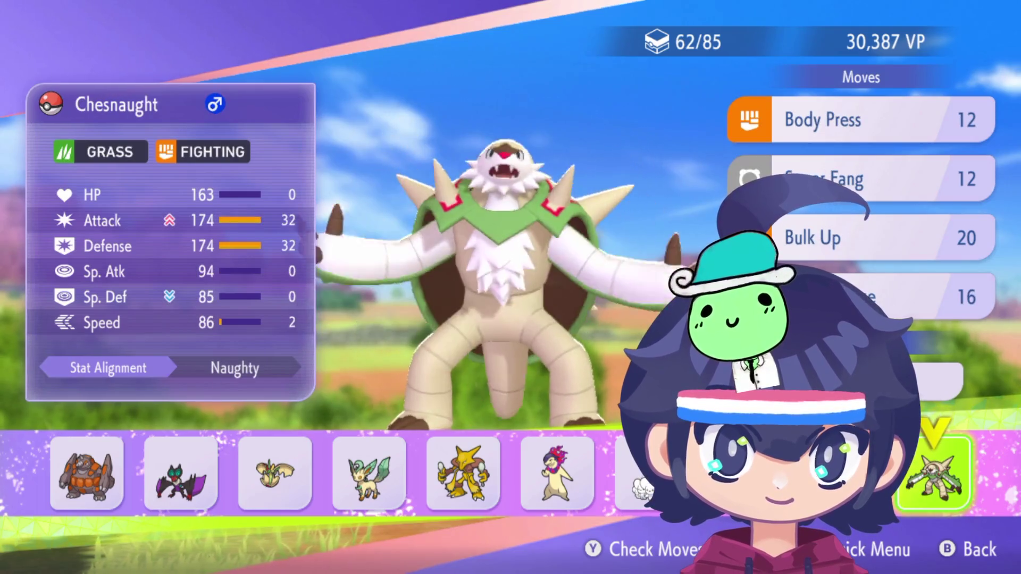
{"action": "key", "text": "Right"}
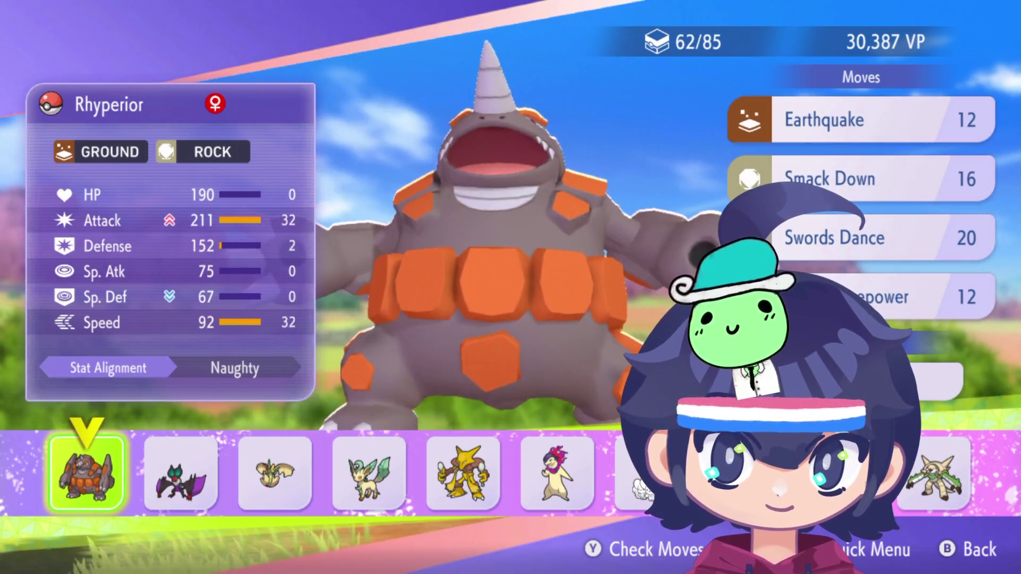
{"action": "key", "text": "Left"}
{"action": "key", "text": "Right"}
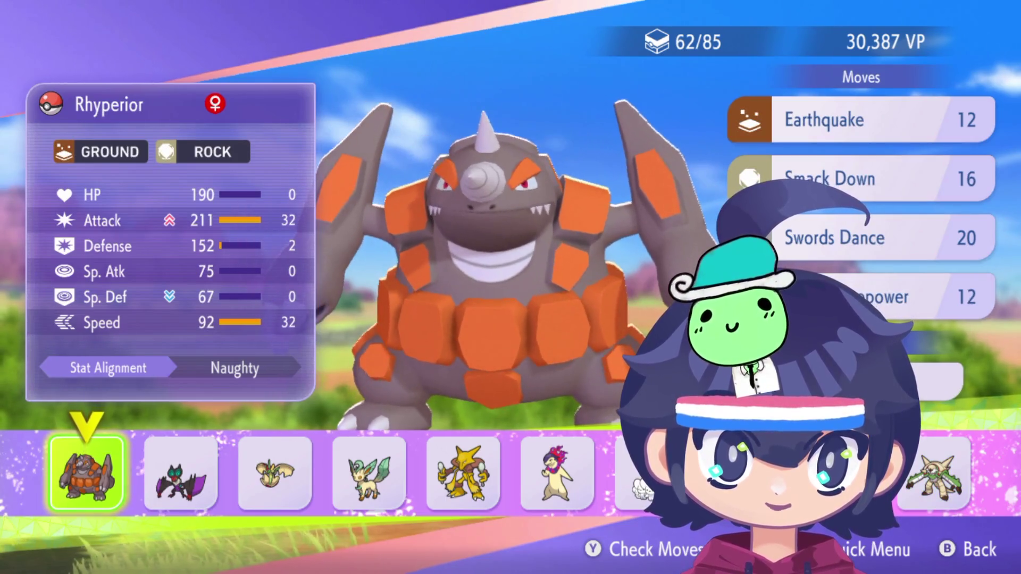
{"action": "key", "text": "Left"}
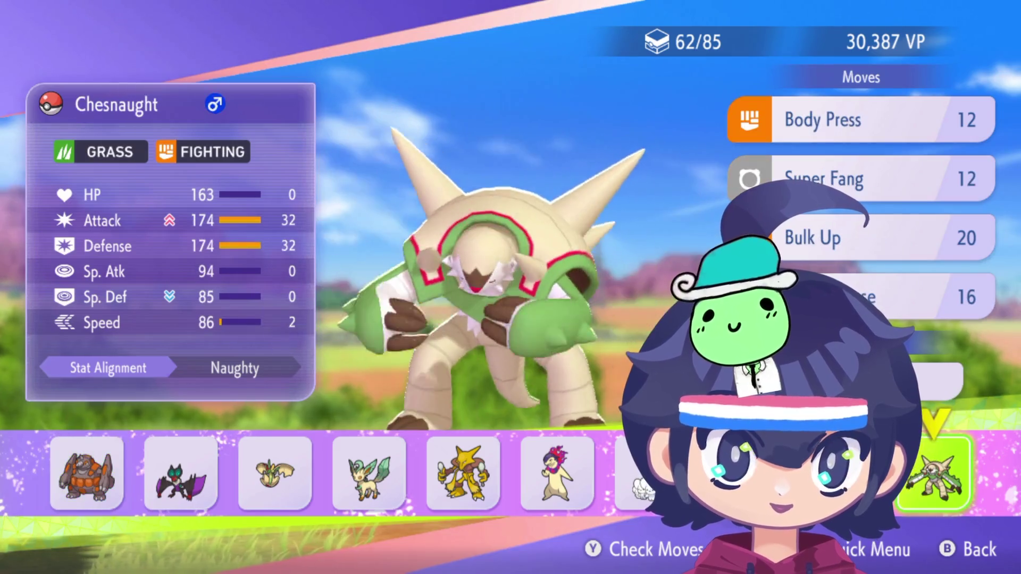
{"action": "key", "text": "Right"}
{"action": "key", "text": "Right"}
{"action": "key", "text": "Right"}
{"action": "key", "text": "Right"}
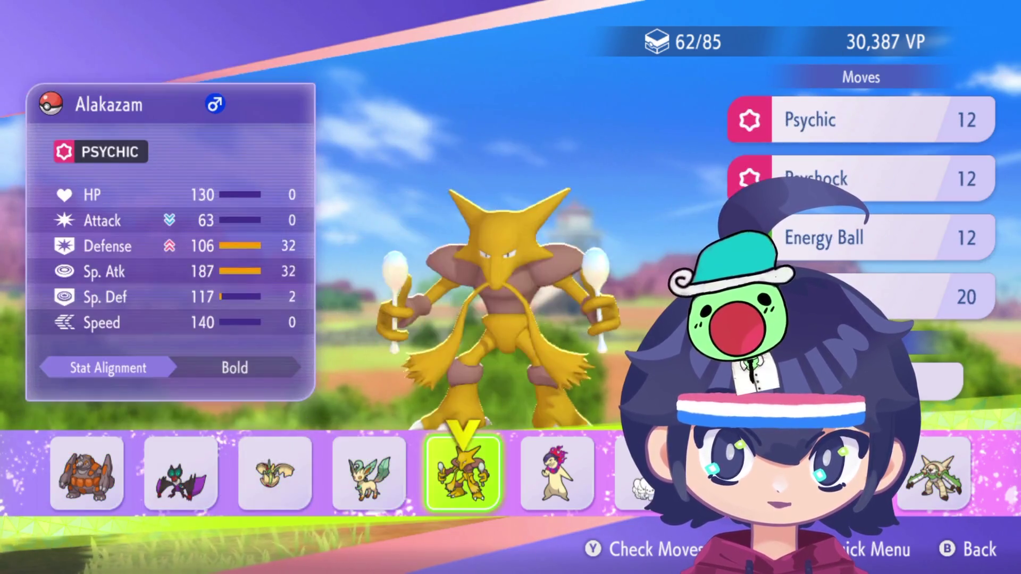
{"action": "key", "text": "Left"}
{"action": "key", "text": "Left"}
{"action": "key", "text": "Right"}
{"action": "key", "text": "Right"}
{"action": "key", "text": "Right"}
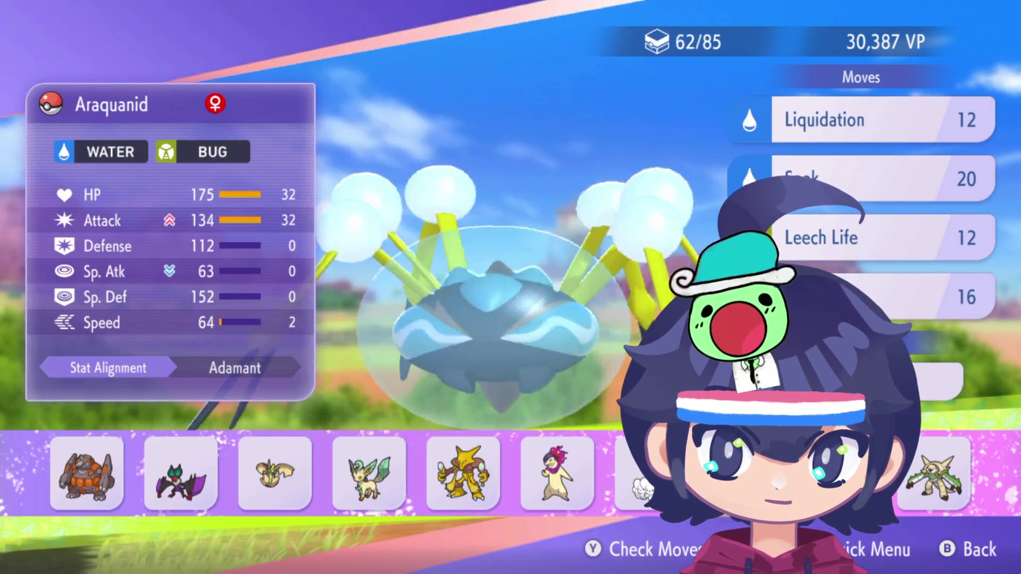
{"action": "key", "text": "Right"}
{"action": "key", "text": "Right"}
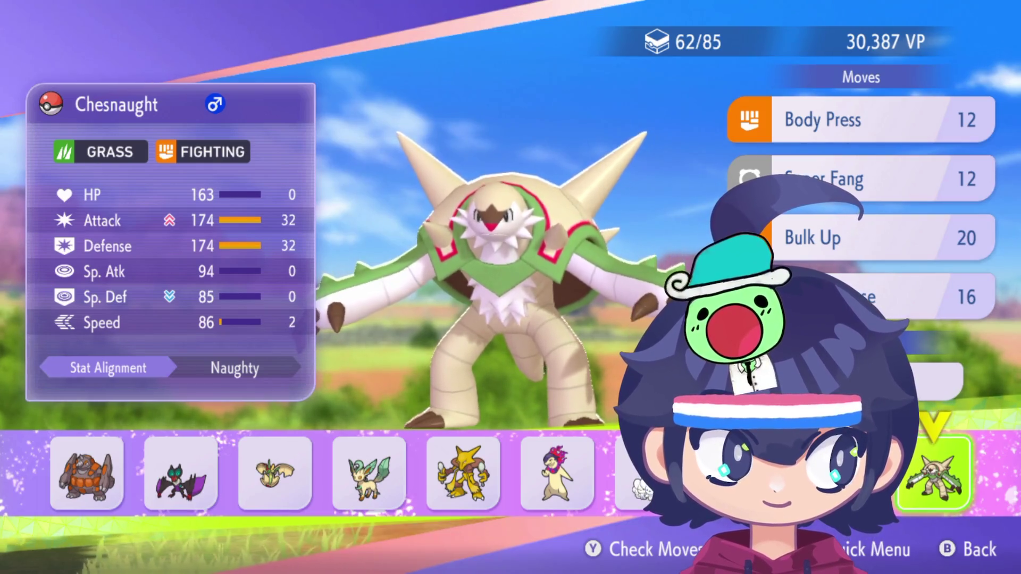
Step: Review Typhlosion, Alakazam, Rhyperior, Leafeon and Chesnaught again, ending on Noivern's stats and moves
{"action": "key", "text": "Left"}
{"action": "key", "text": "Left"}
{"action": "key", "text": "Left"}
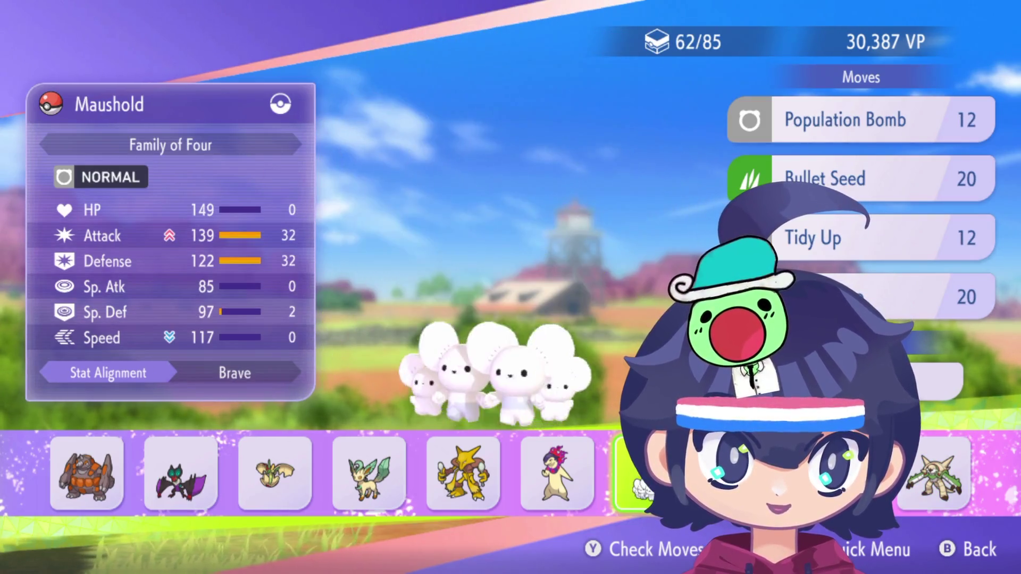
{"action": "key", "text": "Left"}
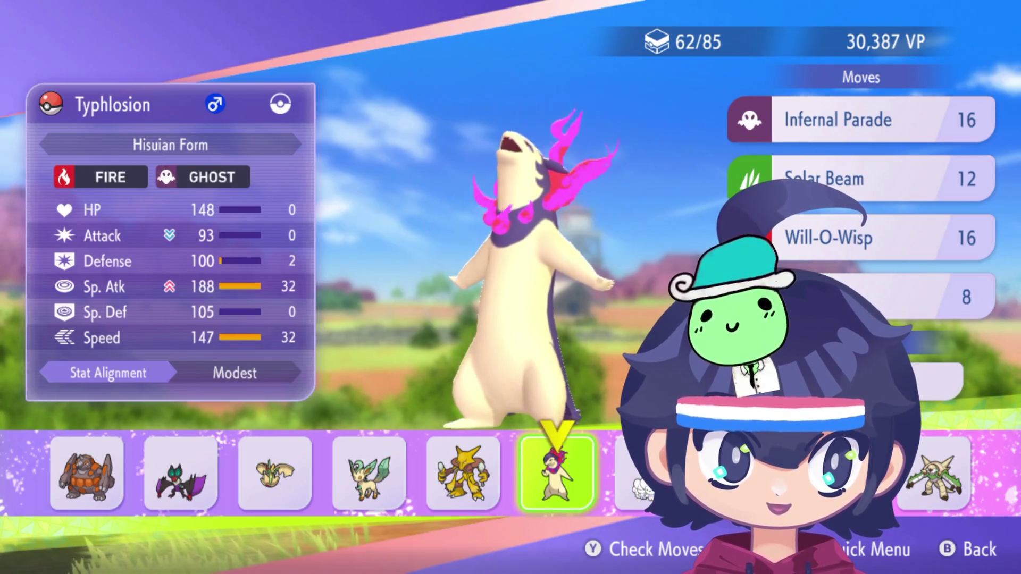
{"action": "key", "text": "Left"}
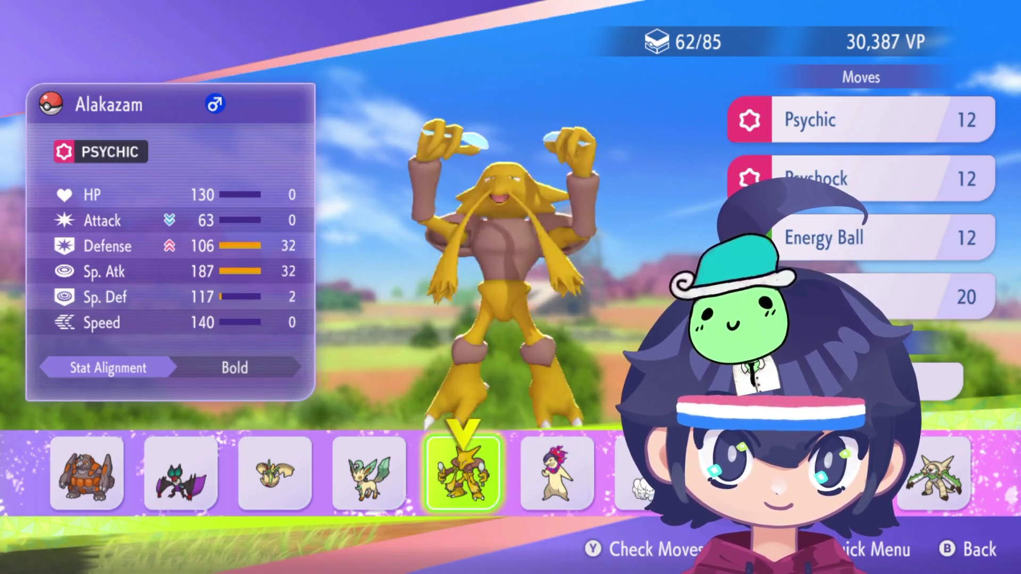
{"action": "key", "text": "Left"}
{"action": "key", "text": "Left"}
{"action": "key", "text": "Left"}
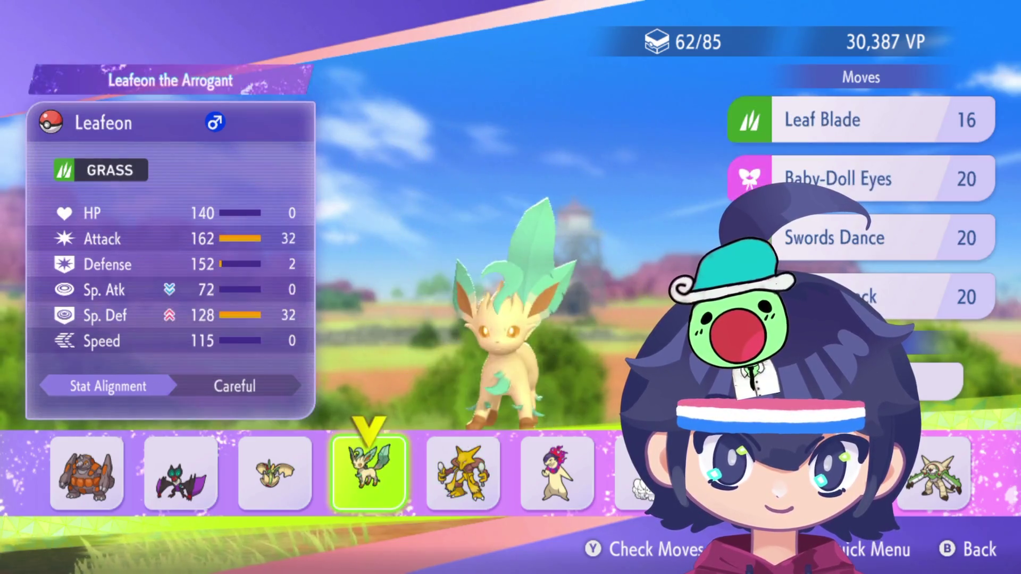
{"action": "key", "text": "Left"}
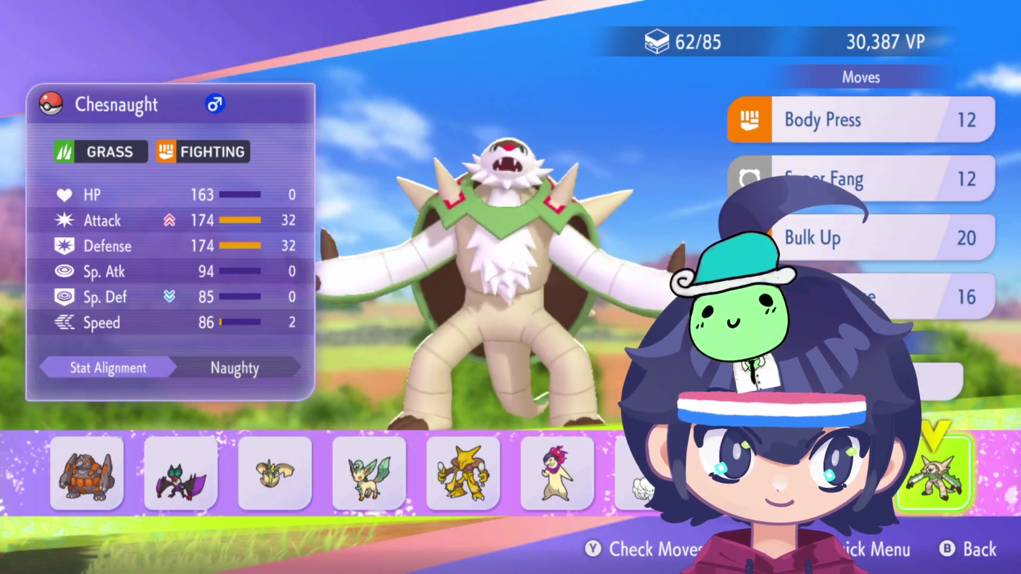
{"action": "key", "text": "Left"}
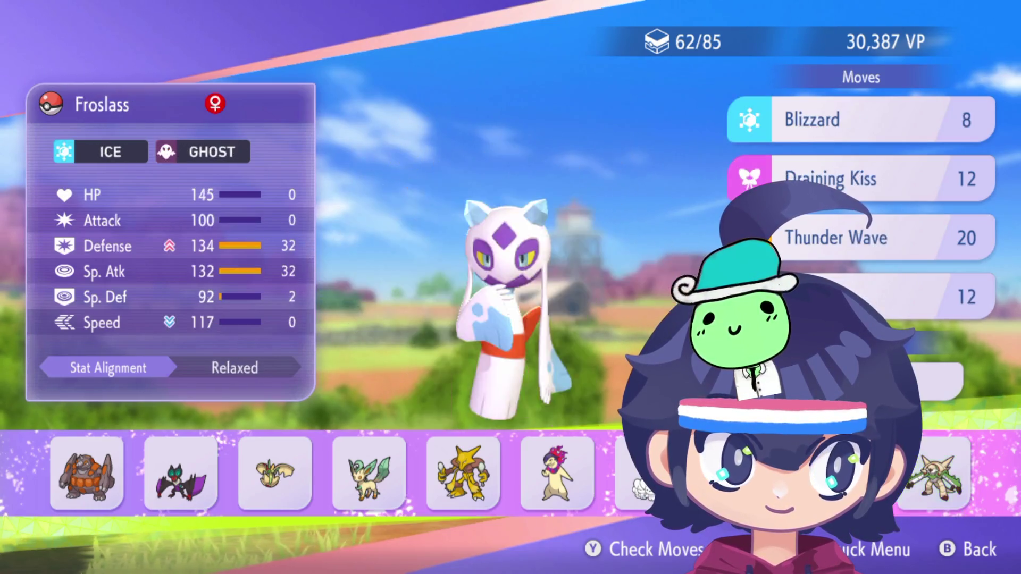
{"action": "key", "text": "Left"}
{"action": "key", "text": "Left"}
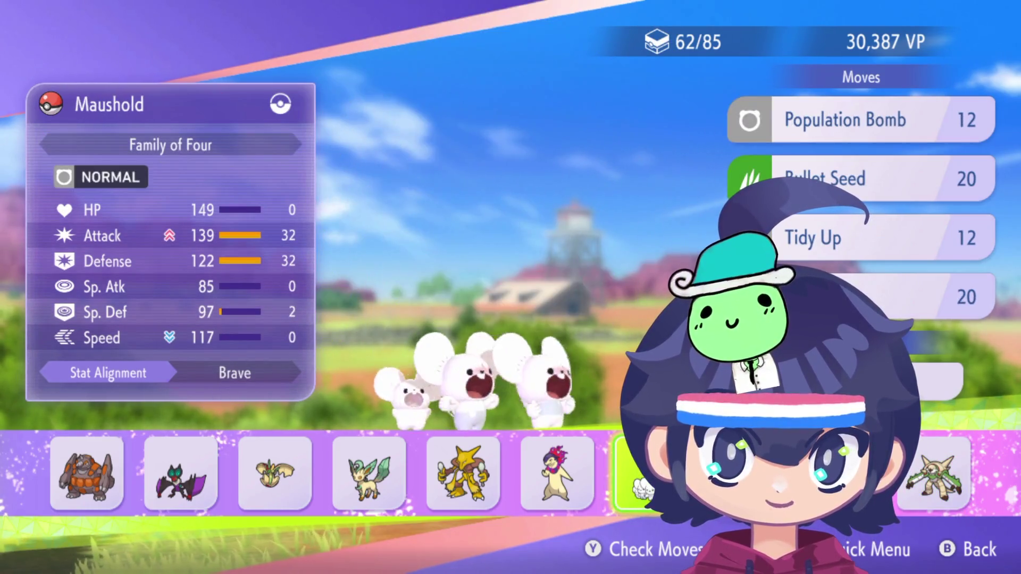
{"action": "key", "text": "Left"}
{"action": "key", "text": "Right"}
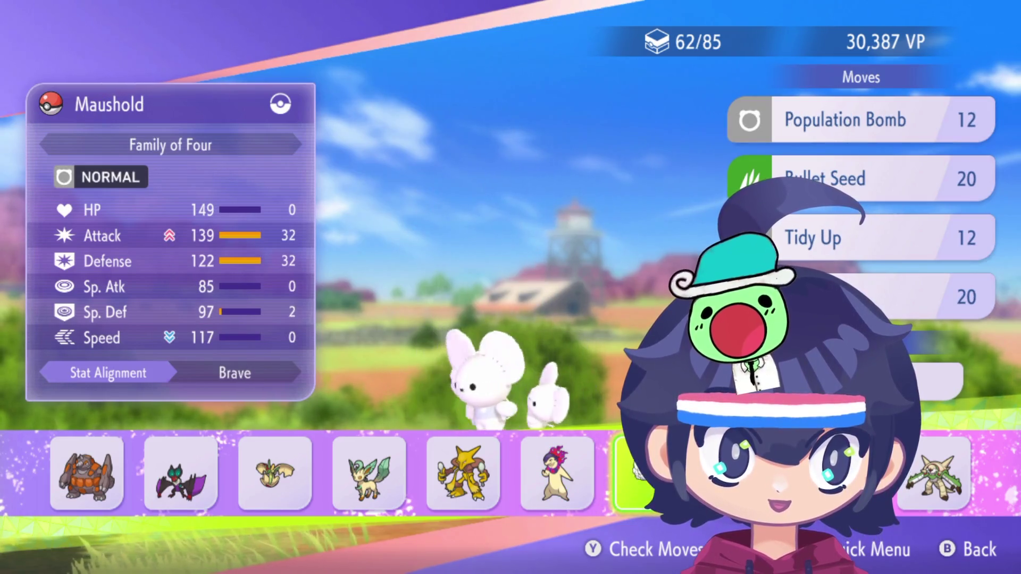
{"action": "key", "text": "Left"}
{"action": "key", "text": "Right"}
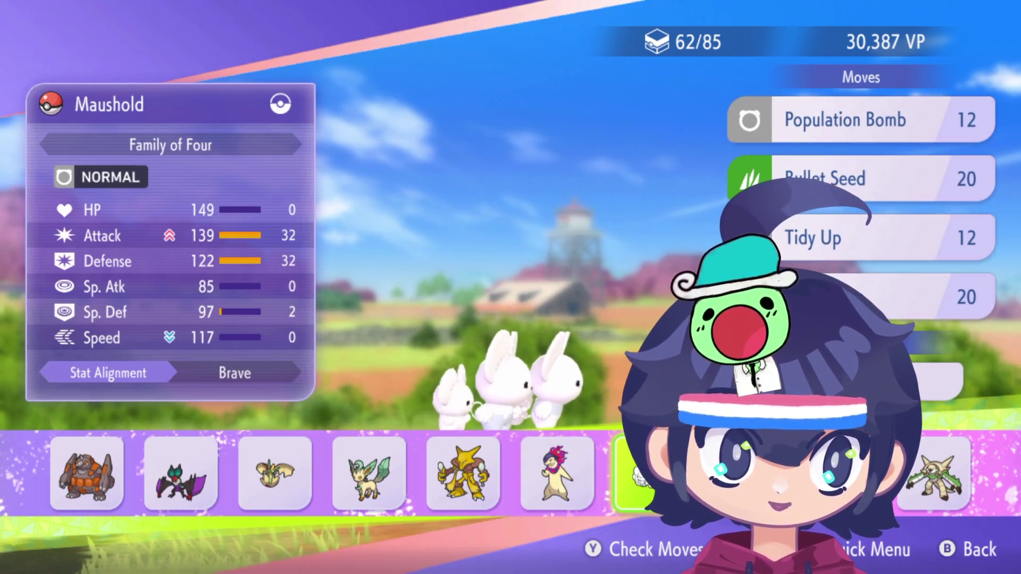
{"action": "key", "text": "Right"}
{"action": "key", "text": "Left"}
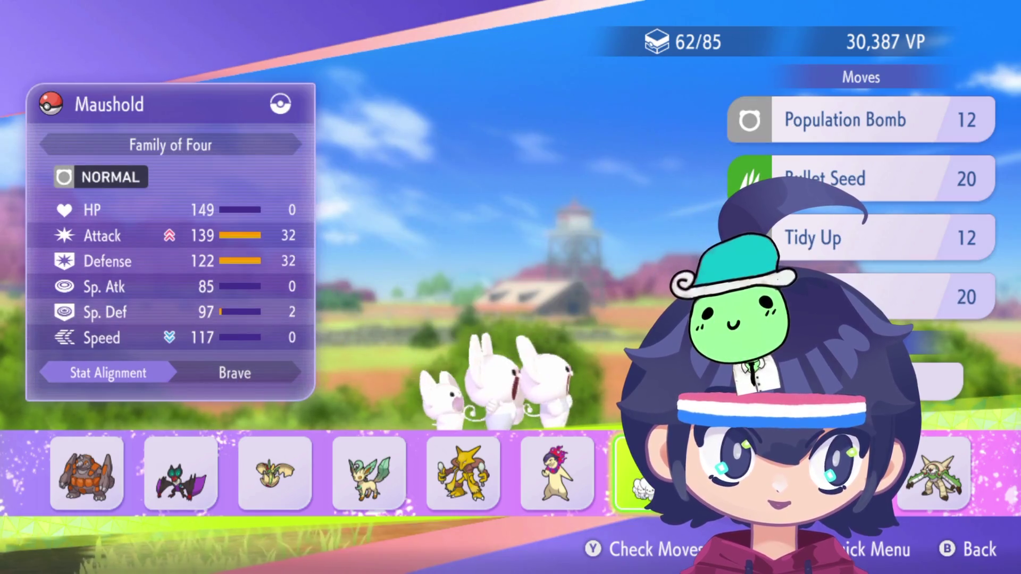
{"action": "key", "text": "Left"}
{"action": "key", "text": "Left"}
{"action": "key", "text": "Left"}
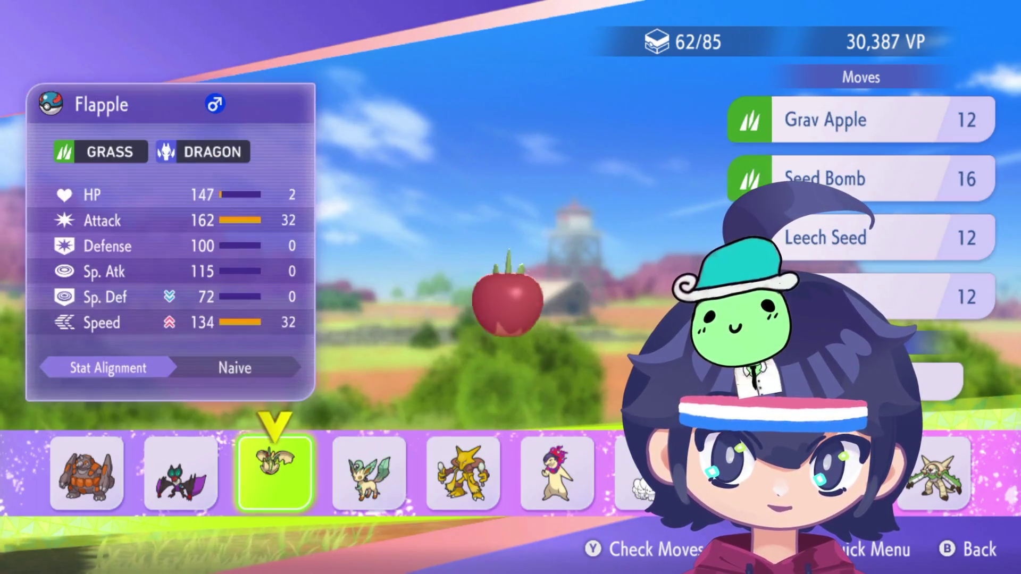
{"action": "key", "text": "Right"}
{"action": "key", "text": "Left"}
{"action": "key", "text": "Left"}
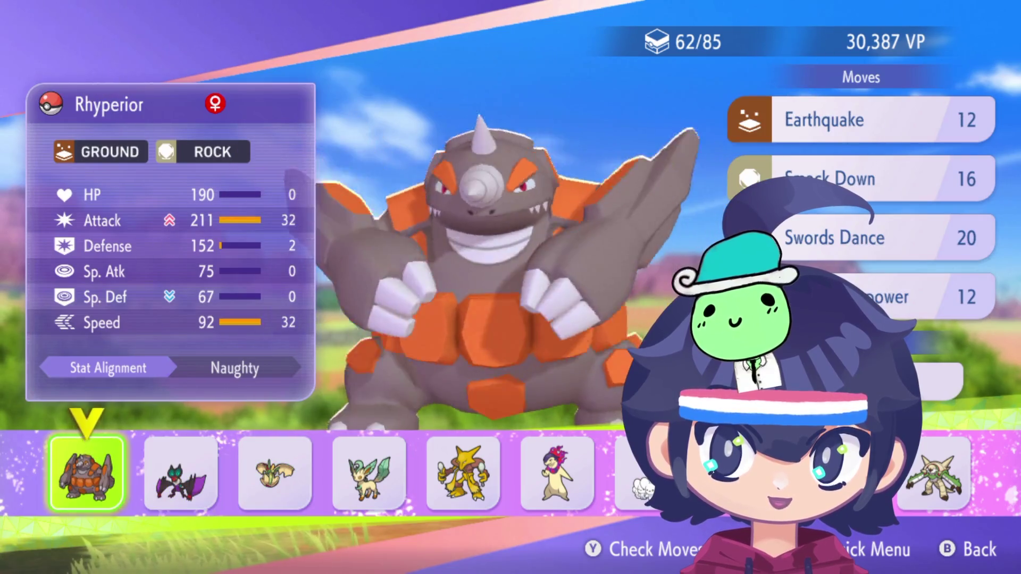
{"action": "key", "text": "Right"}
{"action": "key", "text": "Right"}
{"action": "key", "text": "Right"}
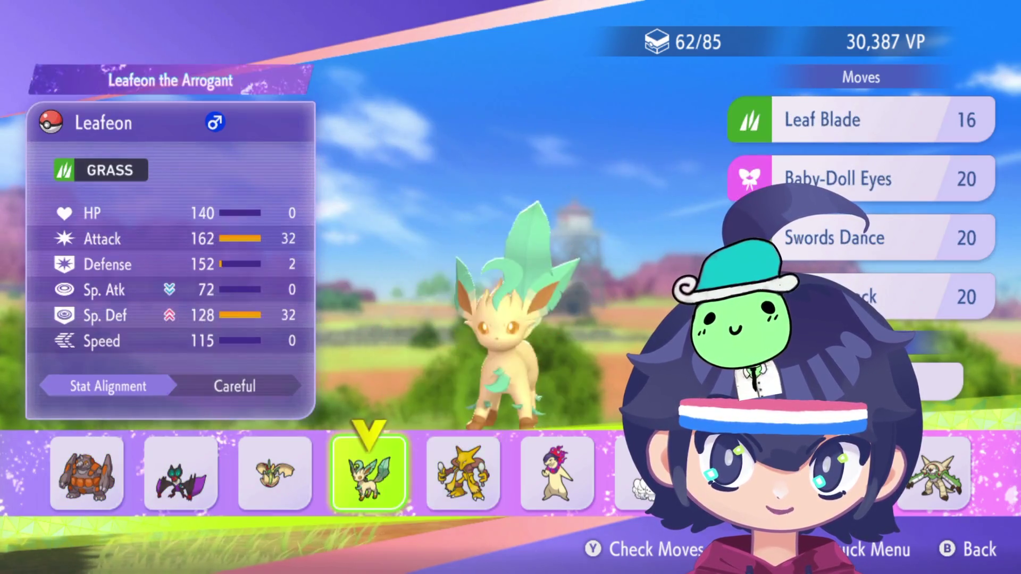
{"action": "key", "text": "Right"}
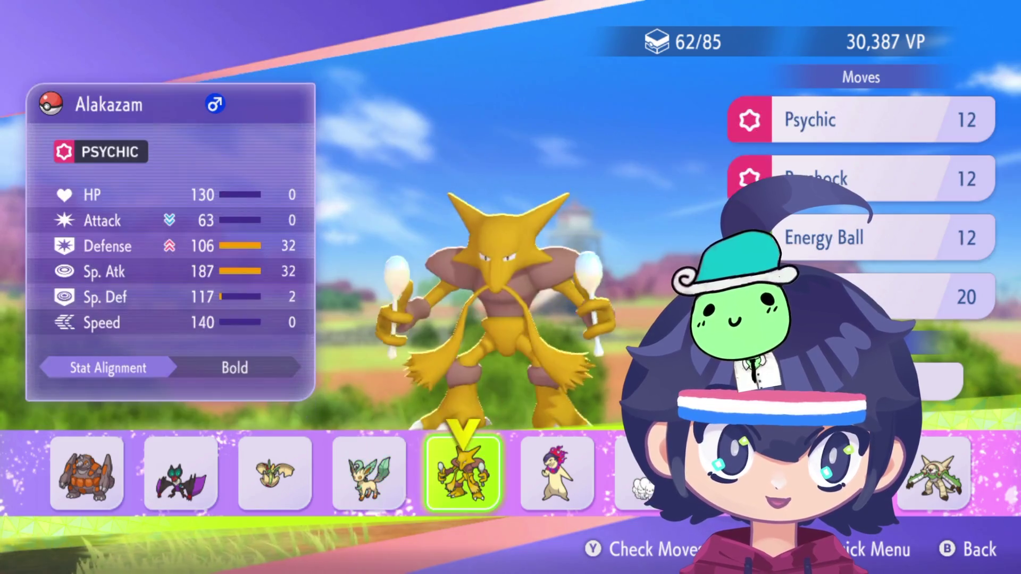
{"action": "key", "text": "Right"}
{"action": "key", "text": "Right"}
{"action": "key", "text": "Right"}
{"action": "key", "text": "Right"}
{"action": "key", "text": "Right"}
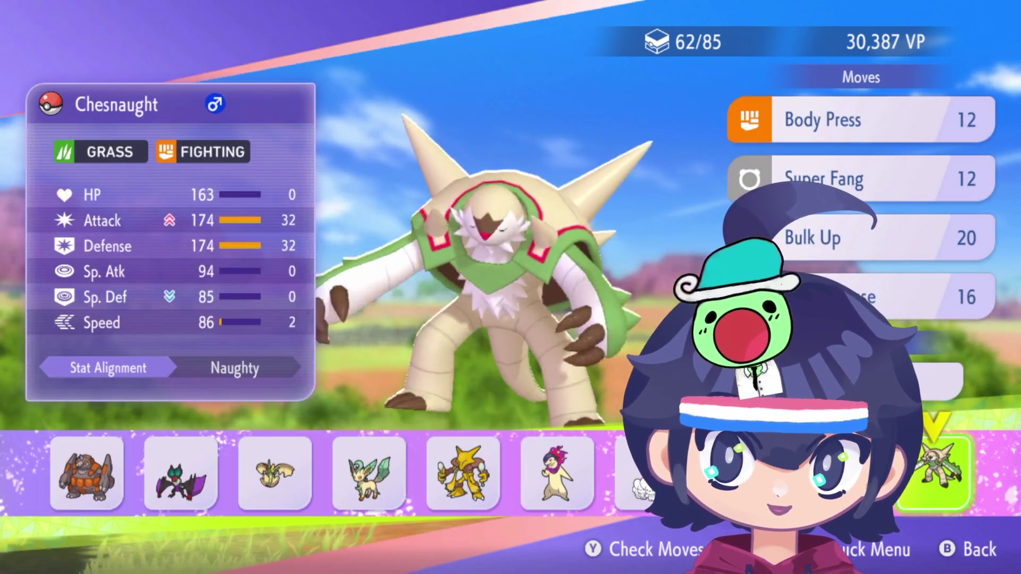
{"action": "key", "text": "Right"}
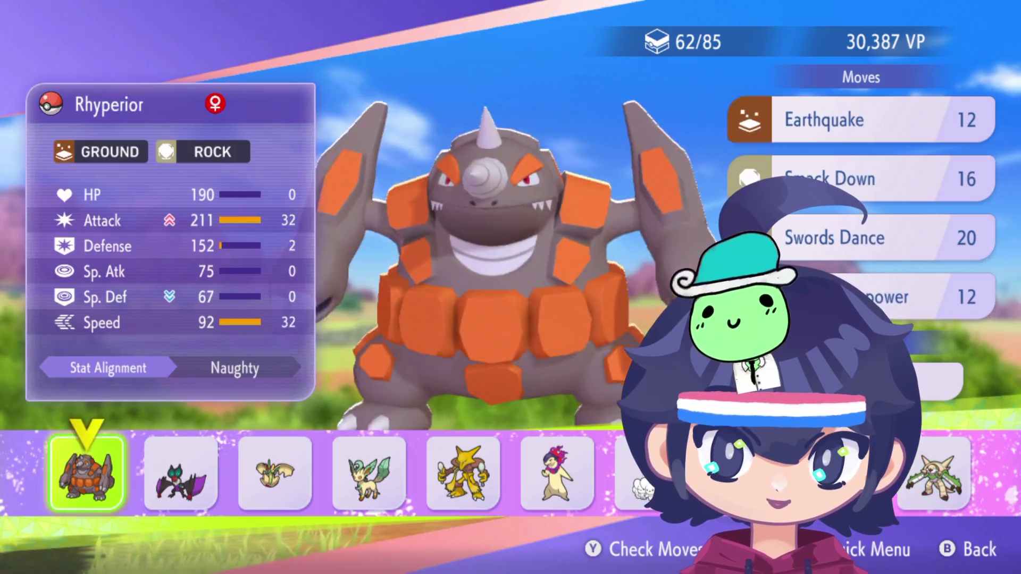
{"action": "key", "text": "Right"}
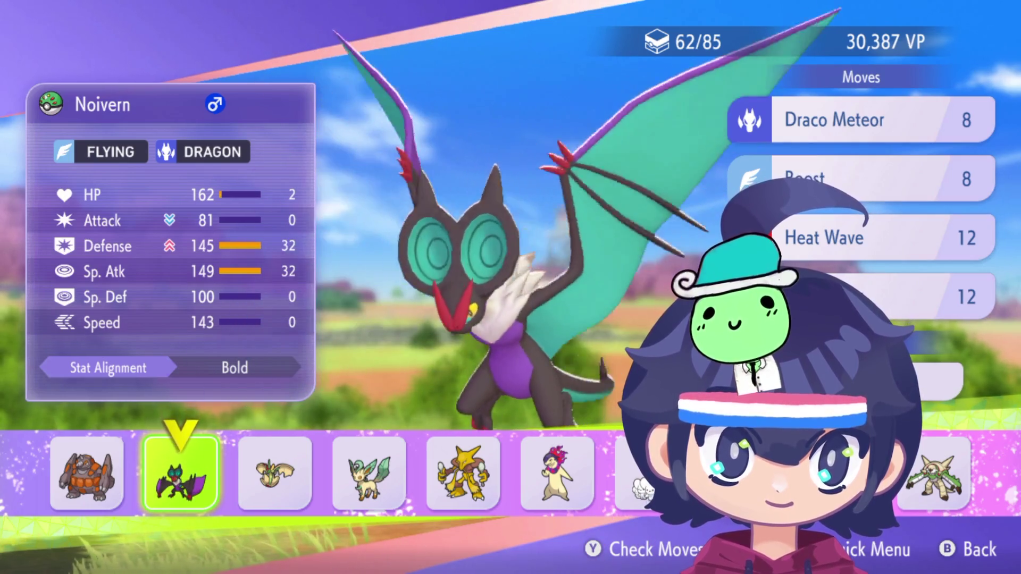
Step: Permanently recruit Noivern for 2,500 VP and confirm with Yes
{"action": "key", "text": "Return"}
{"action": "key", "text": "Up"}
{"action": "key", "text": "Up"}
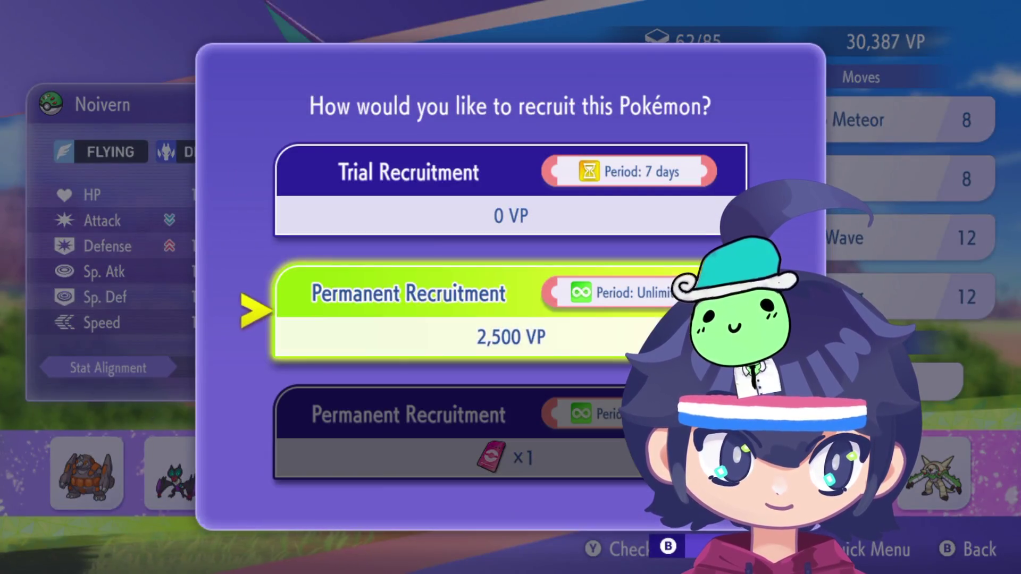
{"action": "key", "text": "Return"}
{"action": "key", "text": "Right"}
{"action": "key", "text": "Return"}
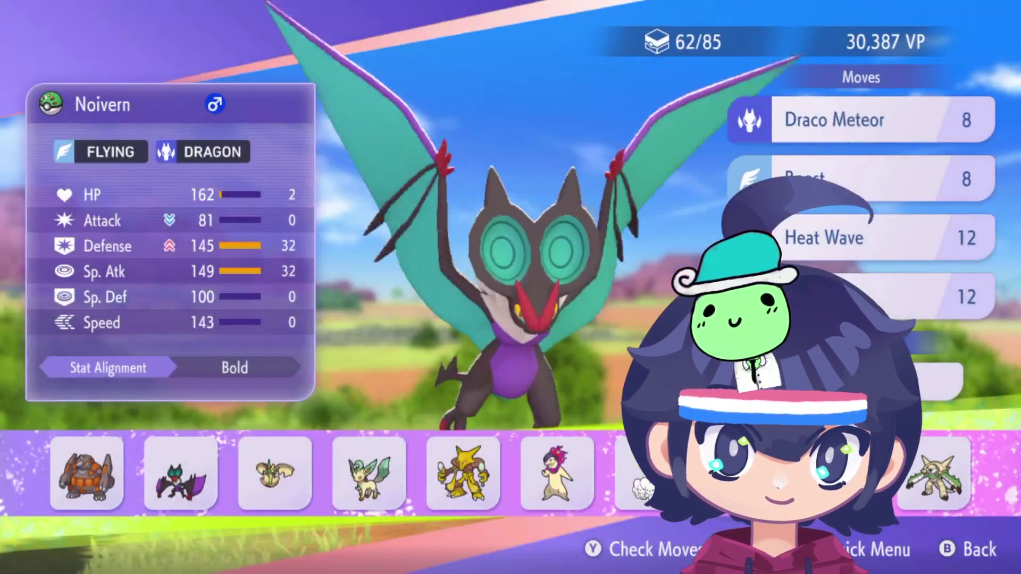
Step: Dismiss the Noivern recruitment message and exit the ranch menu back to the lobby
{"action": "key", "text": "Return"}
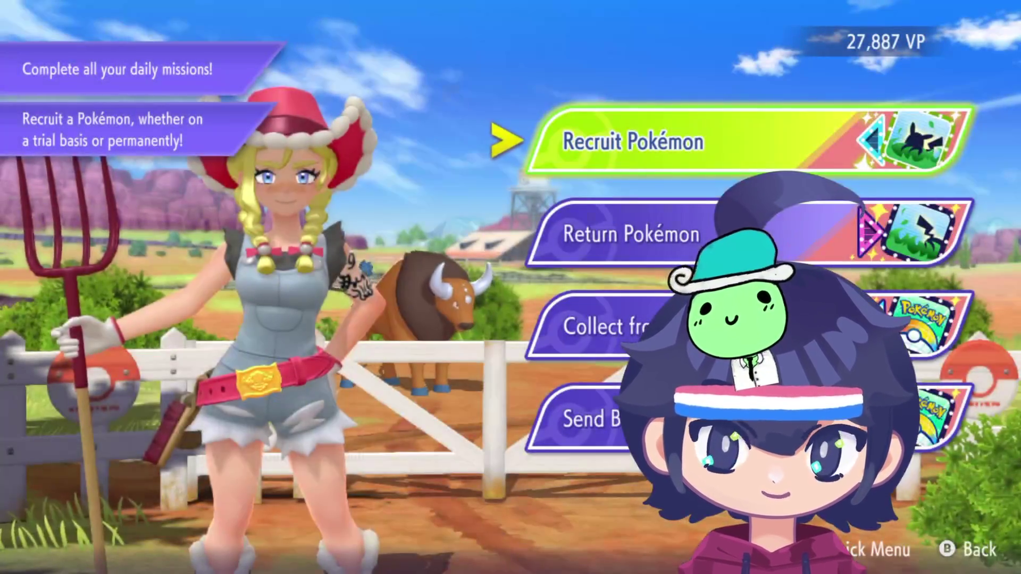
{"action": "key", "text": "Down"}
{"action": "key", "text": "Return"}
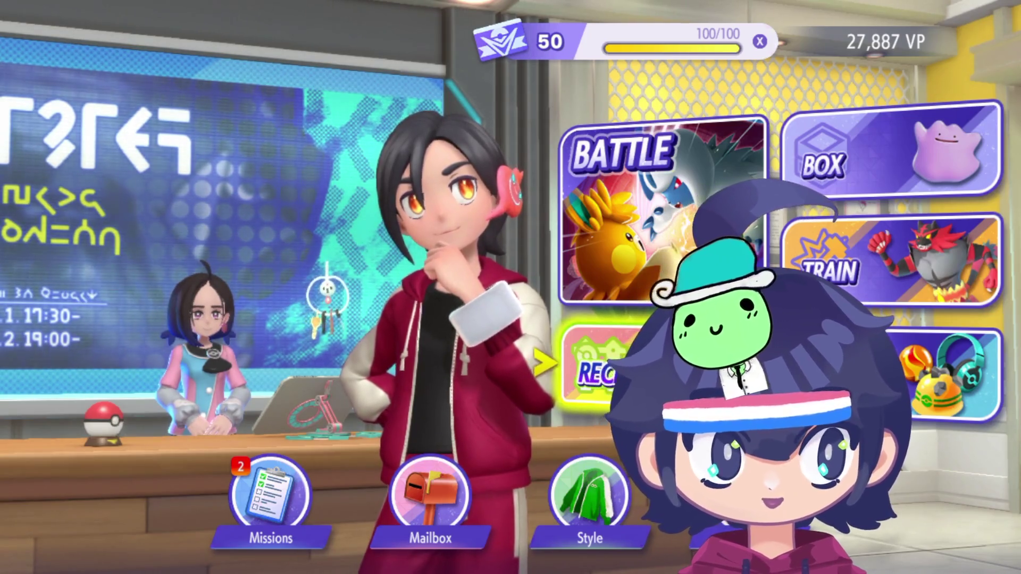
Step: Accept the friend's single-battle invitation from Battle > Private Battles > Check Invitations
{"action": "key", "text": "Up"}
{"action": "key", "text": "Return"}
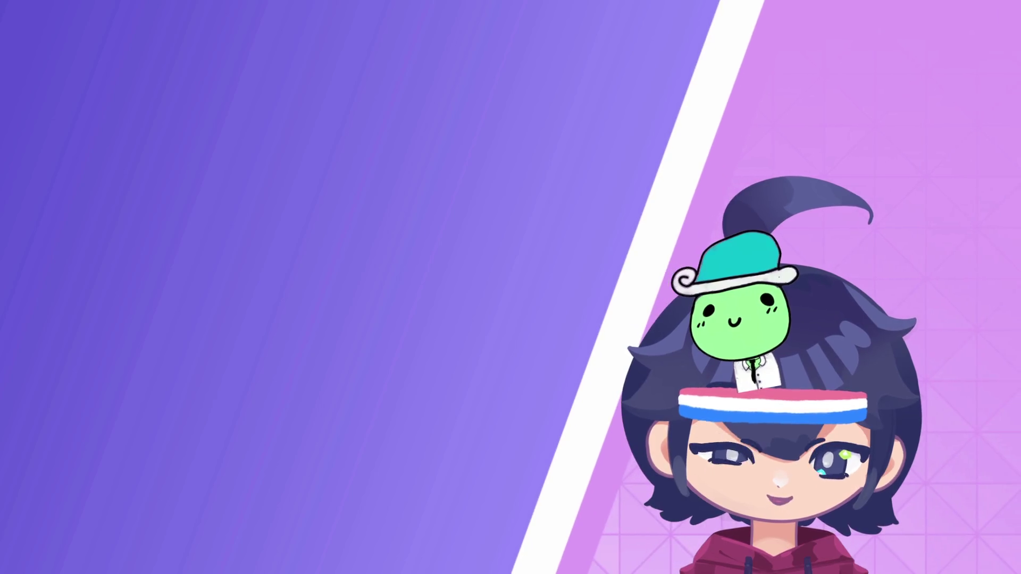
{"action": "key", "text": "Down"}
{"action": "key", "text": "Down"}
{"action": "key", "text": "Down"}
{"action": "key", "text": "Down"}
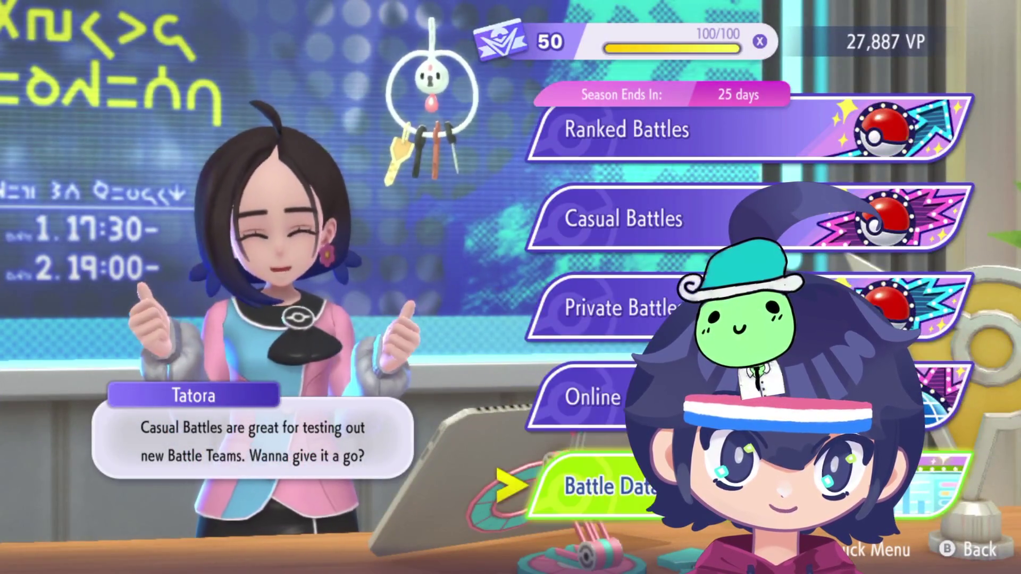
{"action": "key", "text": "Up"}
{"action": "key", "text": "Up"}
{"action": "key", "text": "Return"}
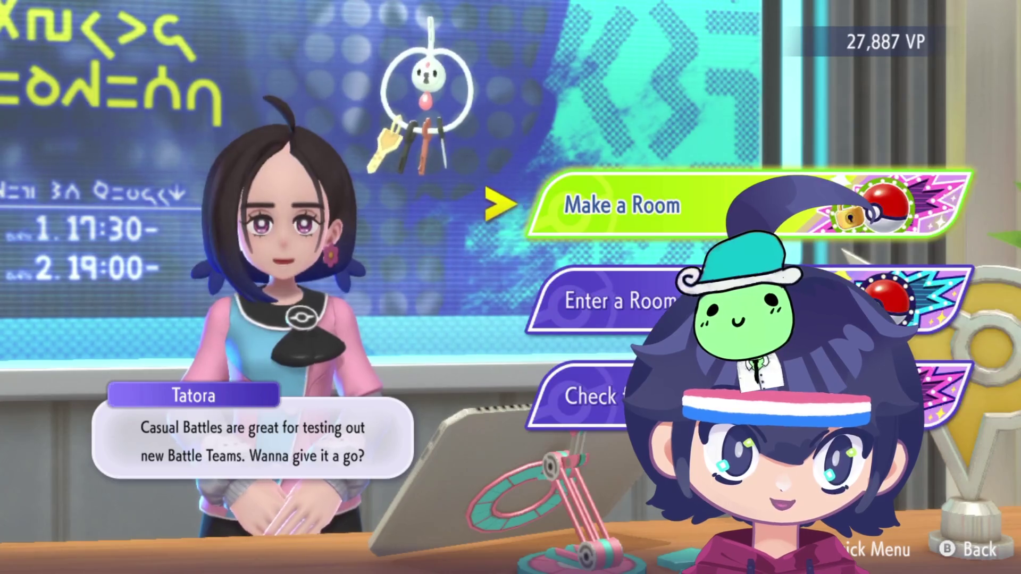
{"action": "key", "text": "Down"}
{"action": "key", "text": "Down"}
{"action": "key", "text": "Return"}
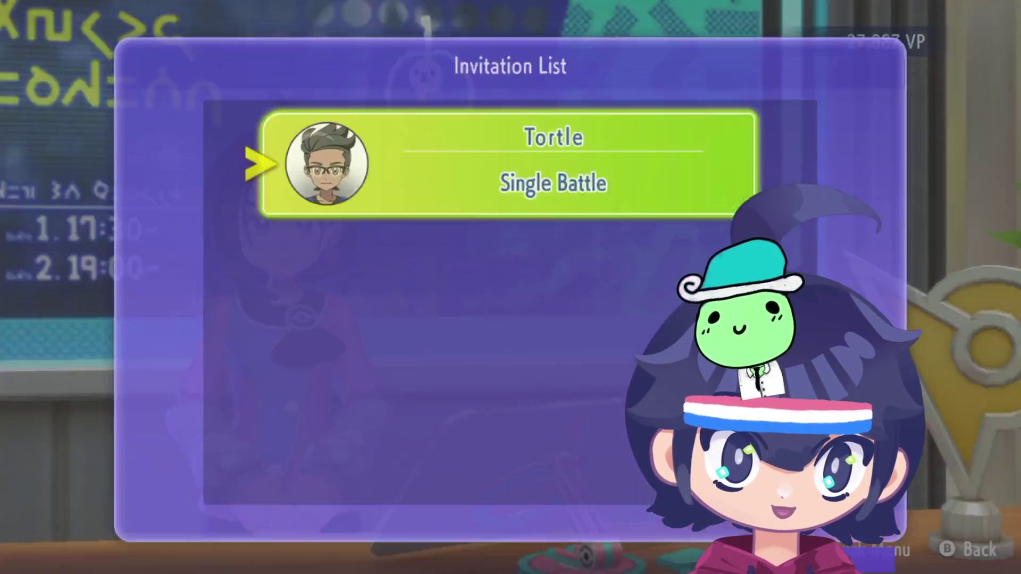
{"action": "key", "text": "Return"}
{"action": "key", "text": "Return"}
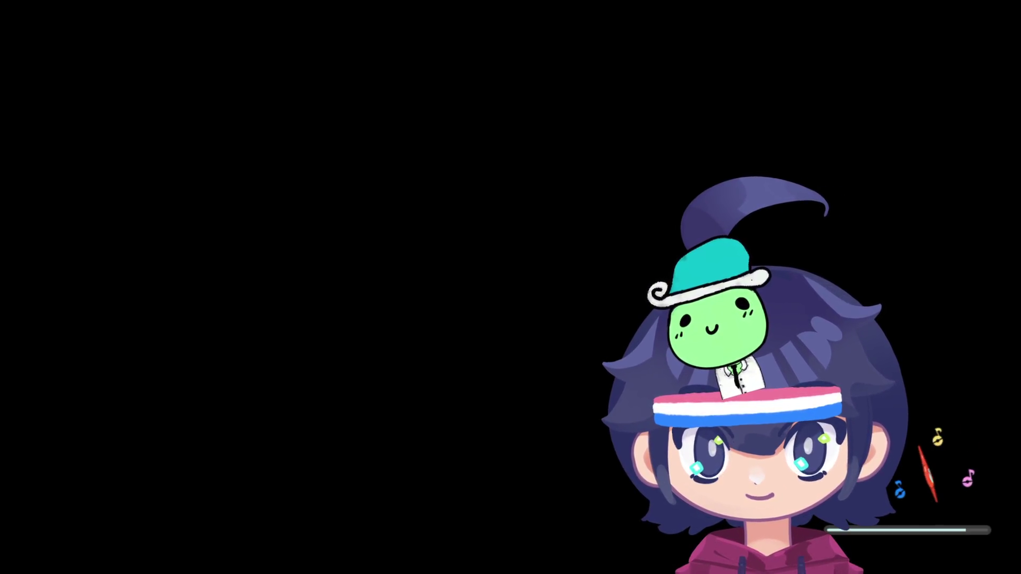
Step: Enter the room, take the Court 1 slot and declare ready with Team 3
{"action": "key", "text": "Return"}
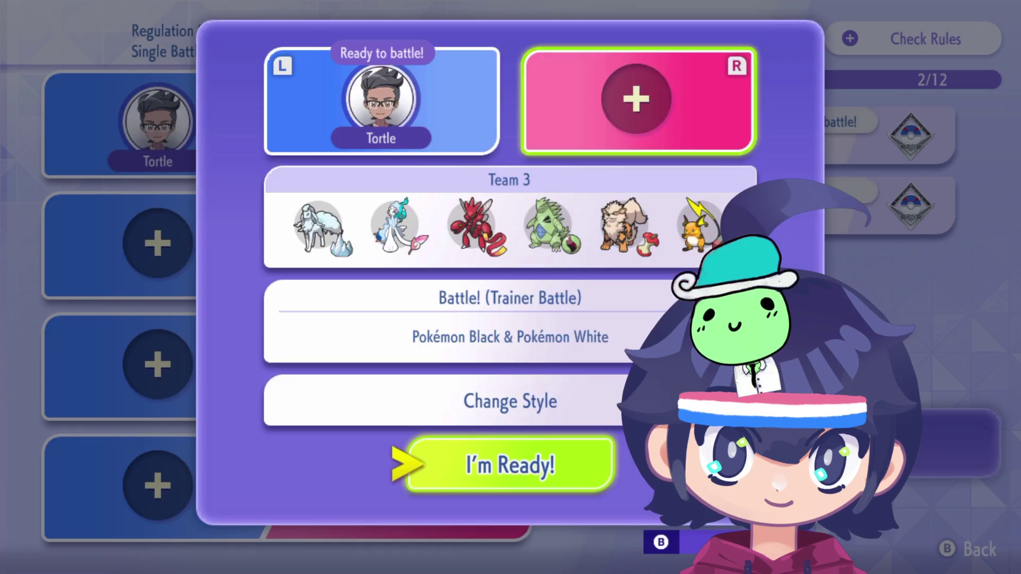
{"action": "key", "text": "Up"}
{"action": "key", "text": "Down"}
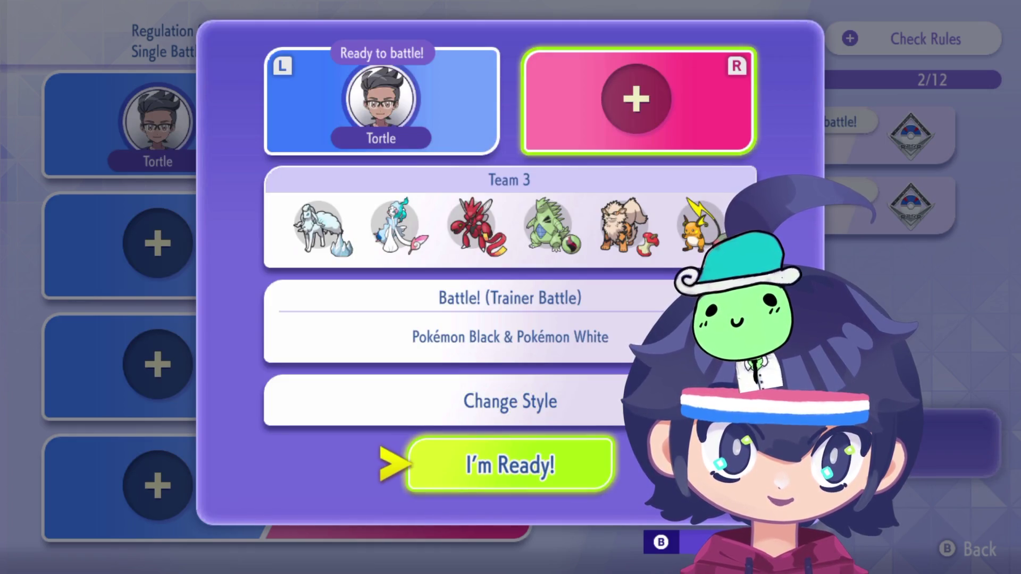
{"action": "key", "text": "Return"}
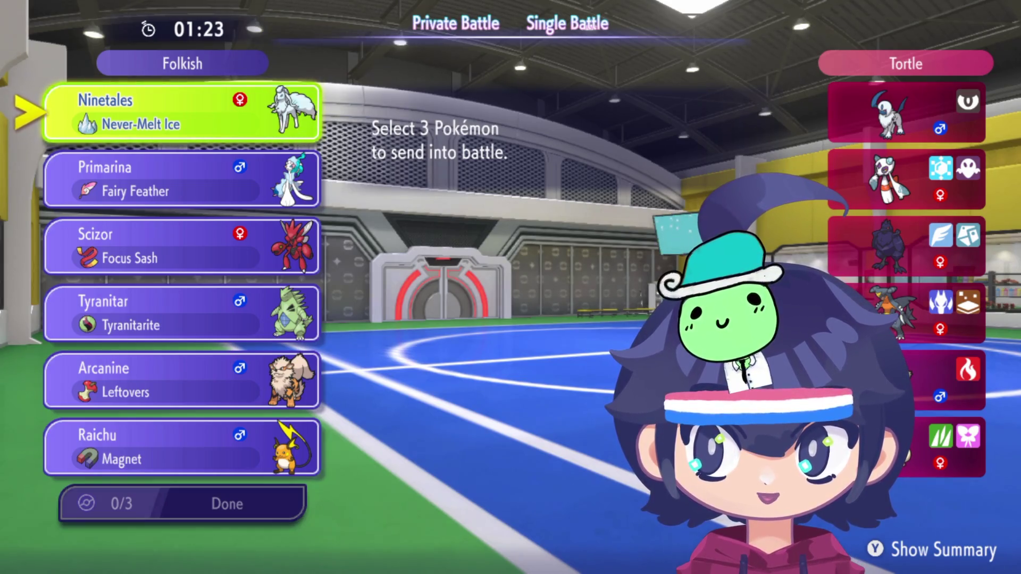
Step: Weigh the team's options: Primarina, Scizor, Arcanine, Raichu and Tyranitar
{"action": "key", "text": "Down"}
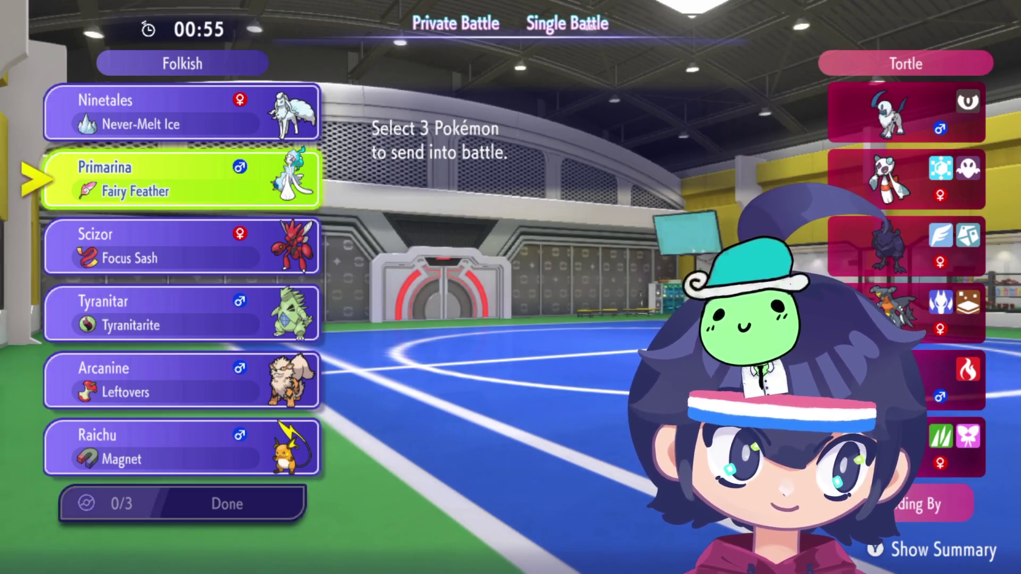
{"action": "key", "text": "Down"}
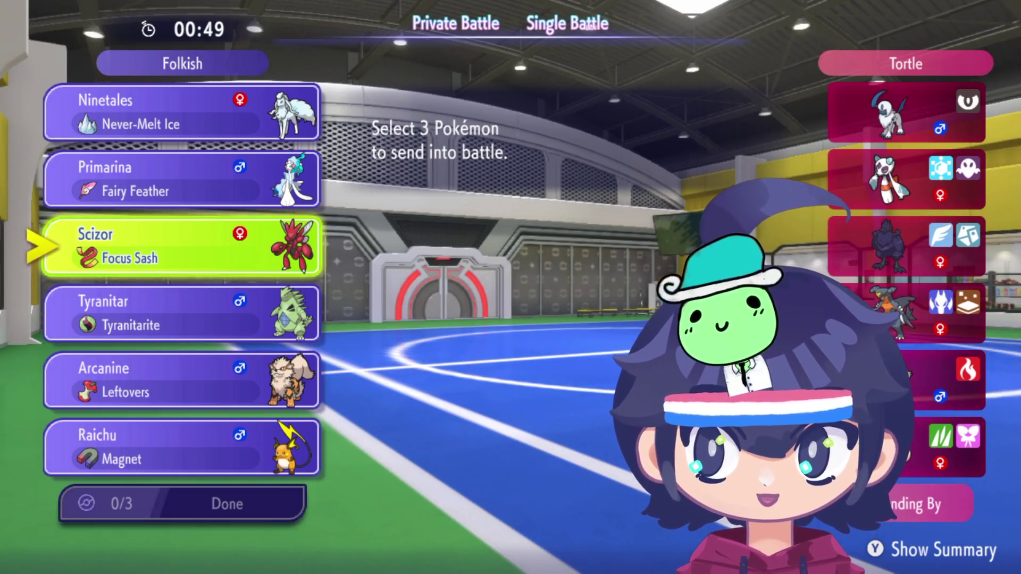
{"action": "key", "text": "Down"}
{"action": "key", "text": "Down"}
{"action": "key", "text": "Down"}
{"action": "key", "text": "Up"}
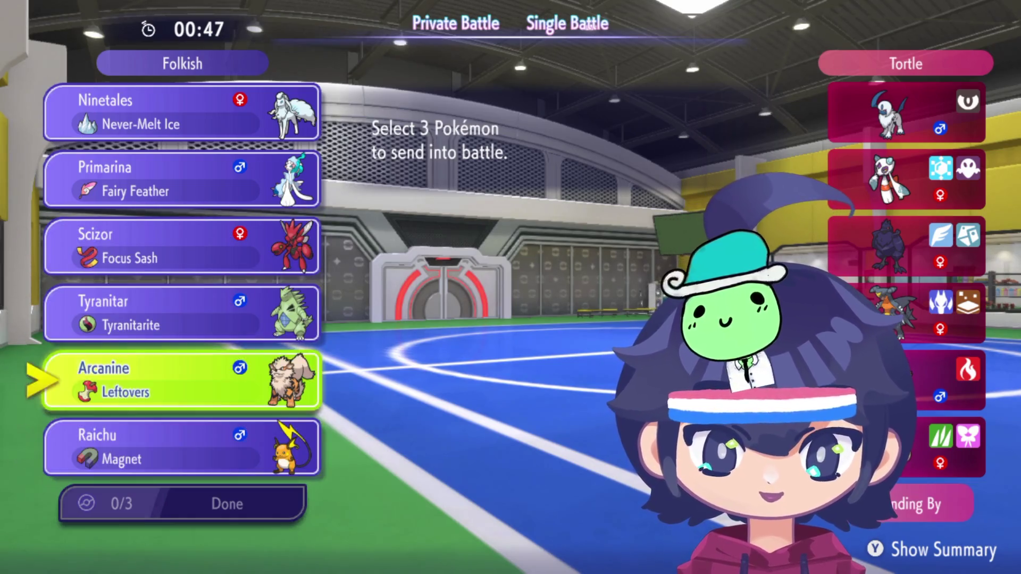
{"action": "key", "text": "Up"}
{"action": "key", "text": "Up"}
{"action": "key", "text": "Up"}
{"action": "key", "text": "Down"}
{"action": "key", "text": "Down"}
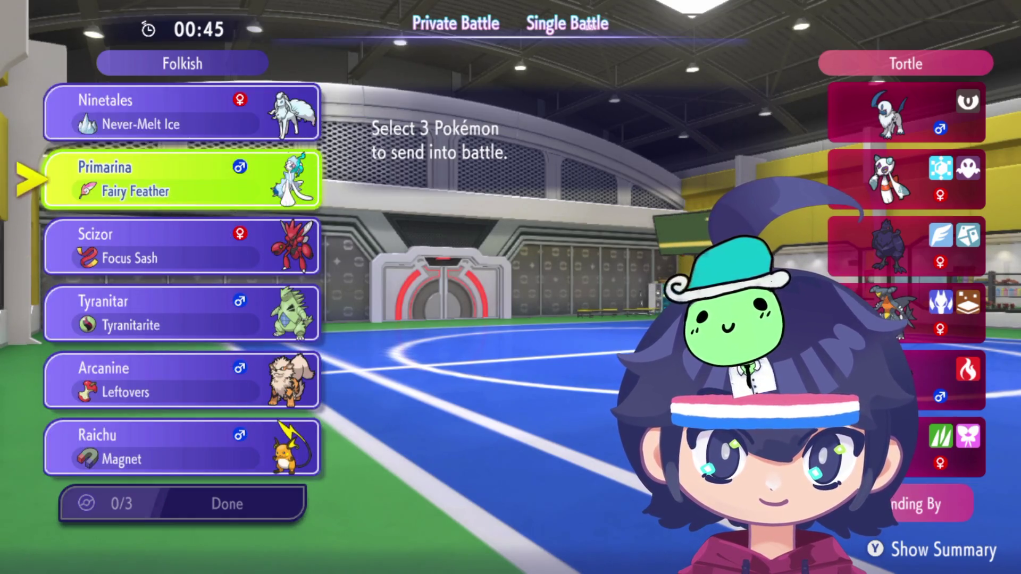
{"action": "key", "text": "Up"}
{"action": "key", "text": "Down"}
{"action": "key", "text": "Down"}
{"action": "key", "text": "Down"}
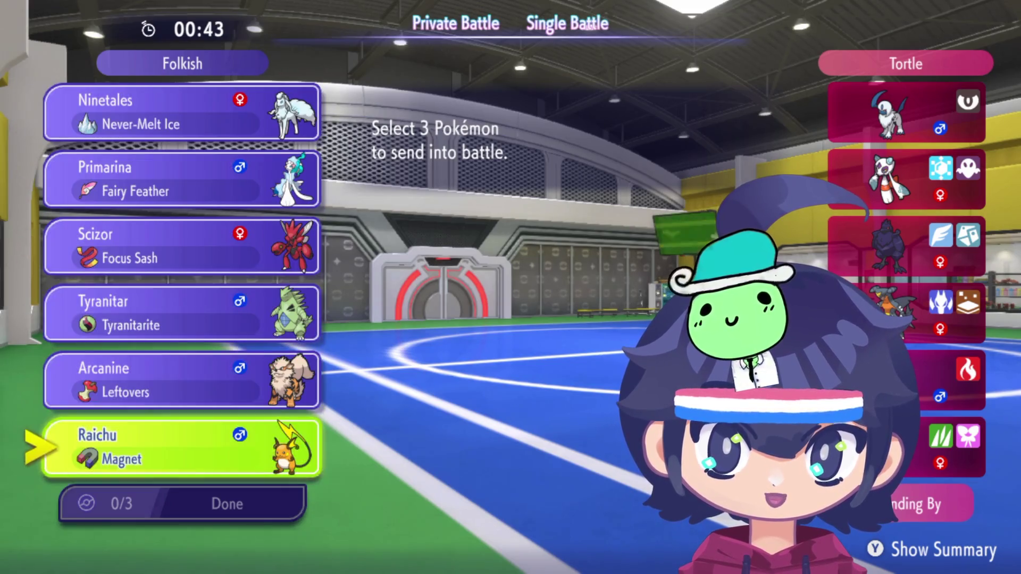
{"action": "key", "text": "Down"}
{"action": "key", "text": "Up"}
{"action": "key", "text": "Up"}
{"action": "key", "text": "Down"}
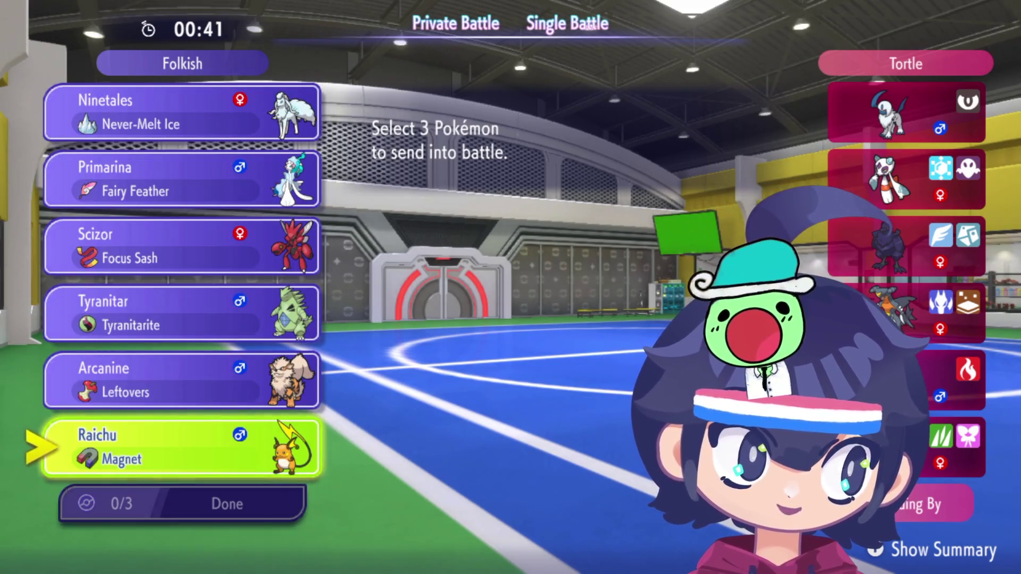
{"action": "key", "text": "Up"}
{"action": "key", "text": "Up"}
{"action": "key", "text": "Up"}
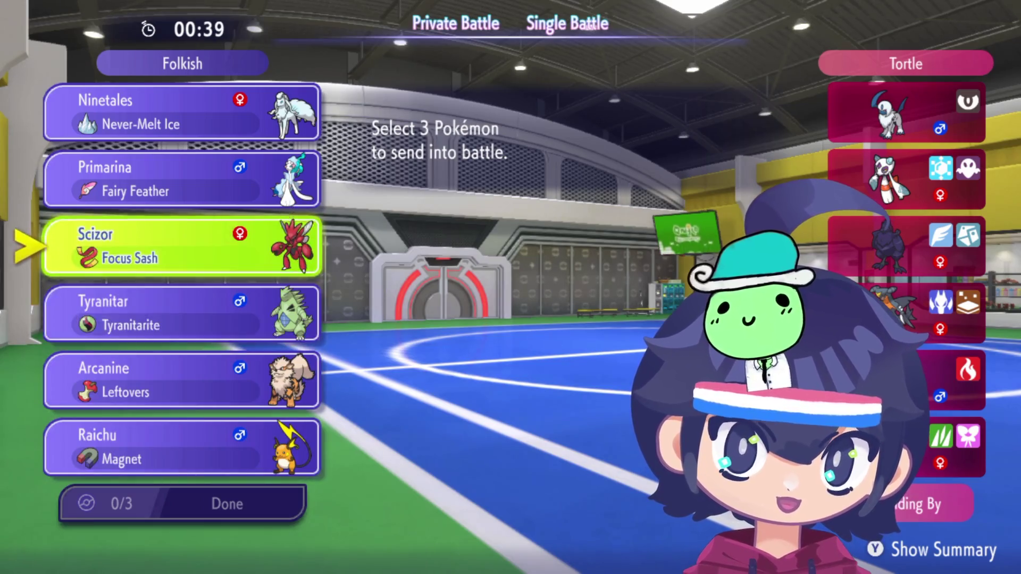
{"action": "key", "text": "Down"}
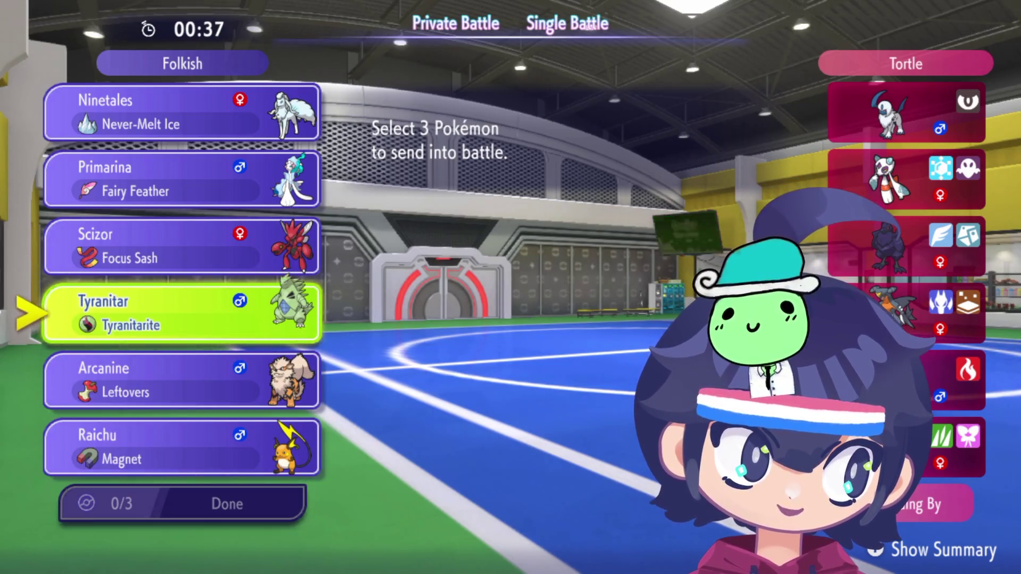
{"action": "key", "text": "Up"}
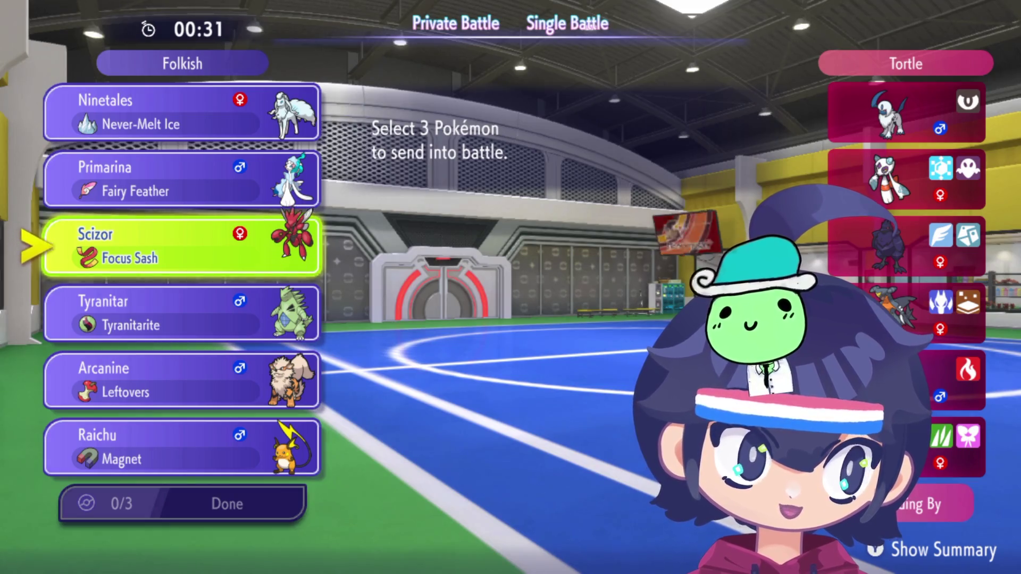
Step: Select Scizor, Arcanine and Tyranitar in order and lock in the three picks
{"action": "key", "text": "Return"}
{"action": "key", "text": "Down"}
{"action": "key", "text": "Down"}
{"action": "key", "text": "Return"}
{"action": "key", "text": "Return"}
{"action": "key", "text": "Return"}
{"action": "key", "text": "Up"}
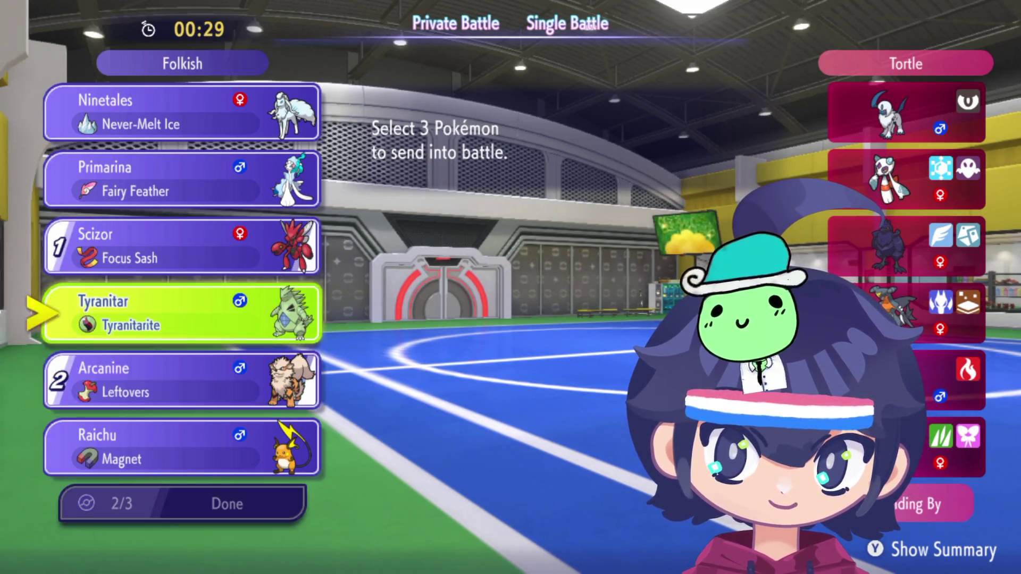
{"action": "key", "text": "Return"}
{"action": "key", "text": "Down"}
{"action": "key", "text": "Down"}
{"action": "key", "text": "Down"}
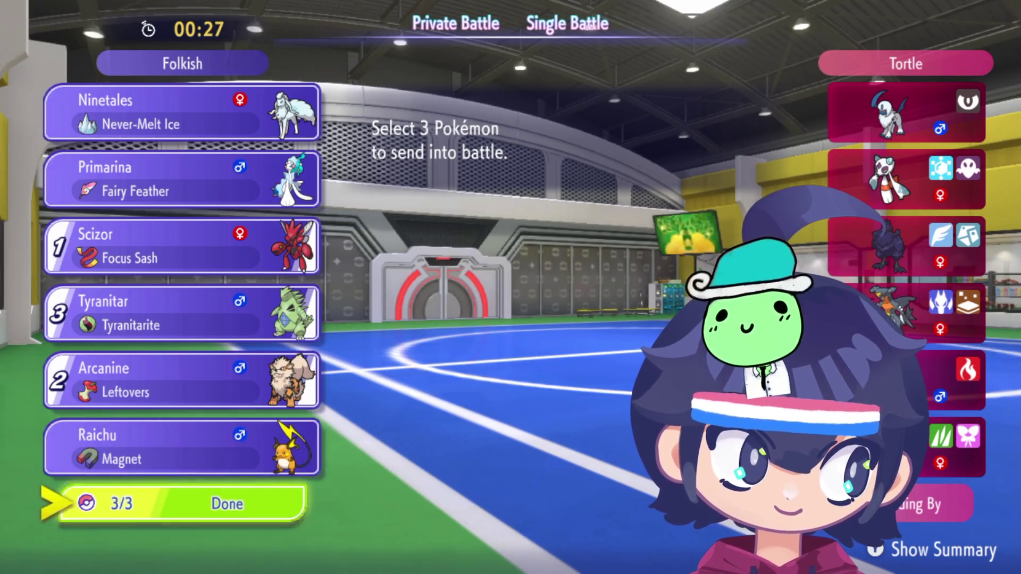
{"action": "key", "text": "Return"}
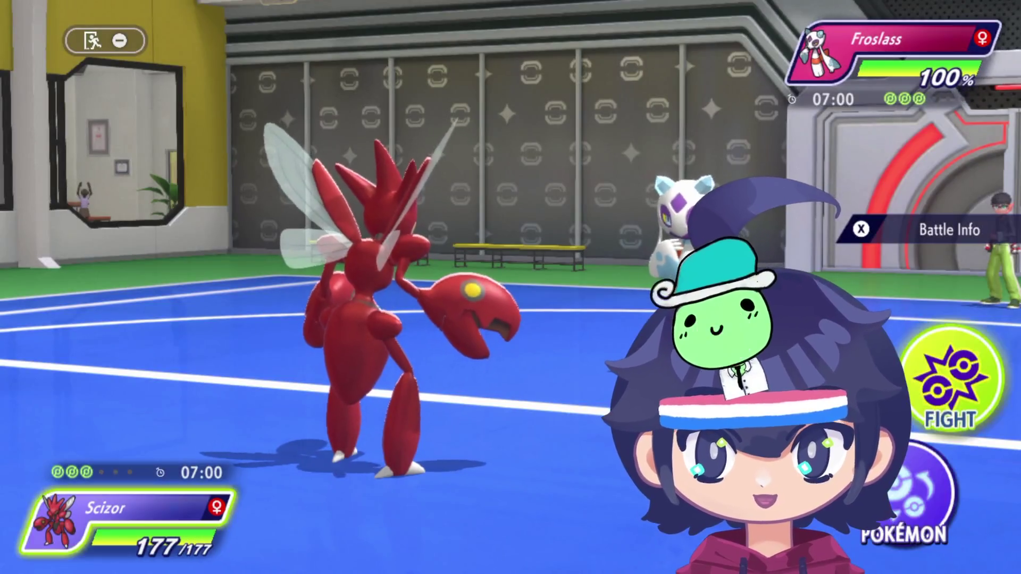
Step: Compare Scizor's moves in Move Info, Bullet Punch against Bug Bite, then use Bullet Punch
{"action": "key", "text": "y"}
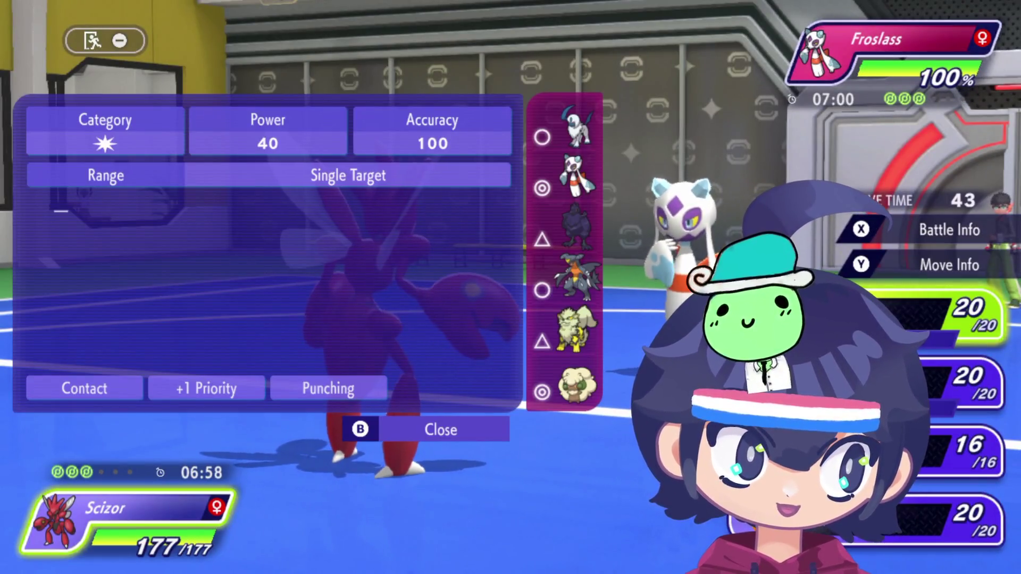
{"action": "key", "text": "Down"}
{"action": "key", "text": "Up"}
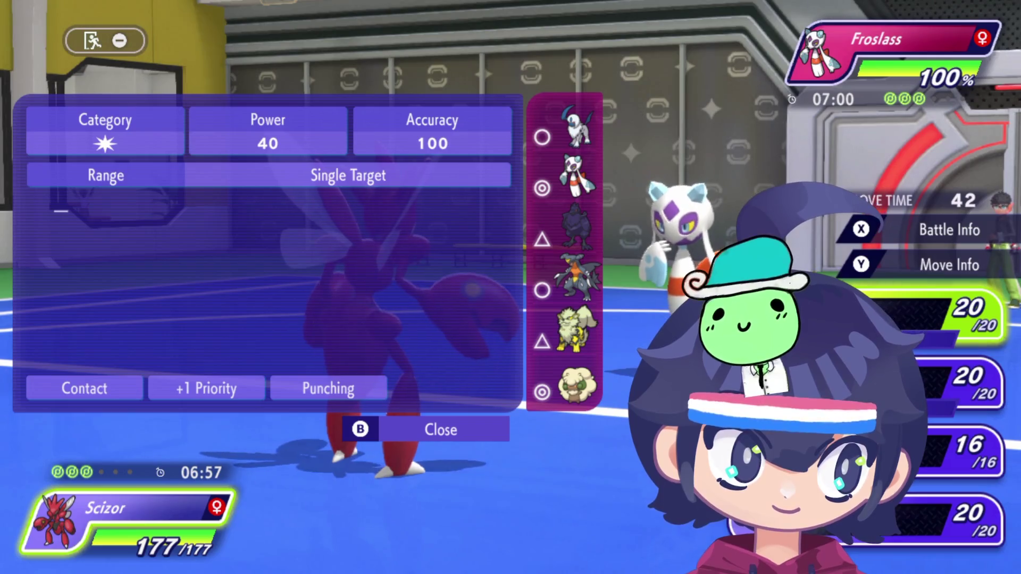
{"action": "key", "text": "Down"}
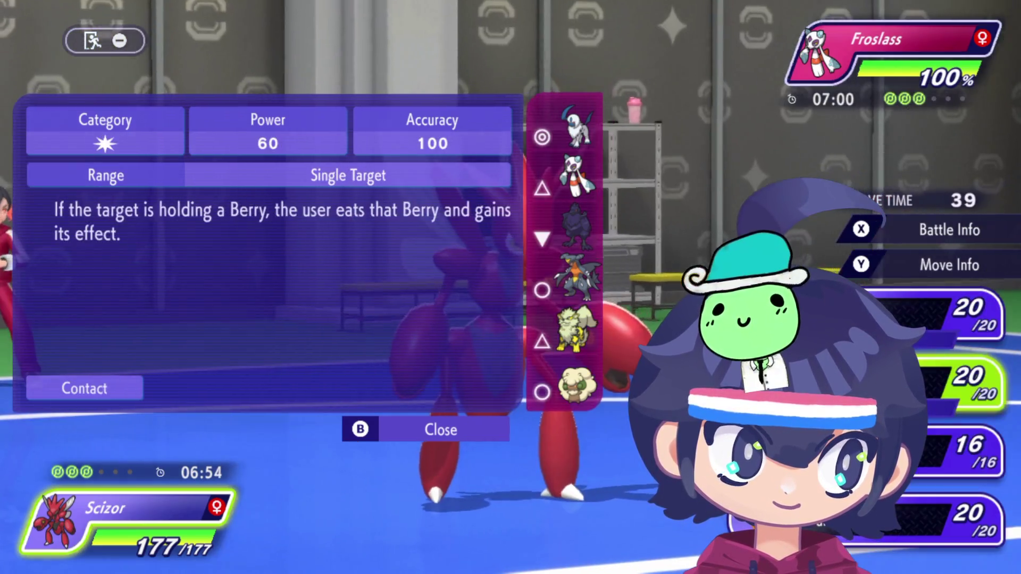
{"action": "key", "text": "Up"}
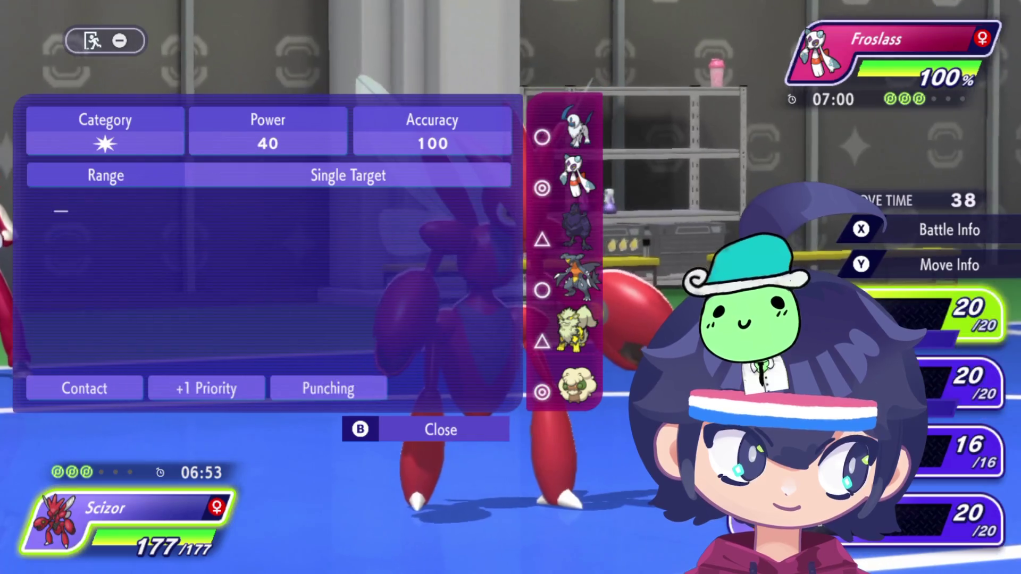
{"action": "key", "text": "Down"}
{"action": "key", "text": "Up"}
{"action": "key", "text": "Down"}
{"action": "key", "text": "Up"}
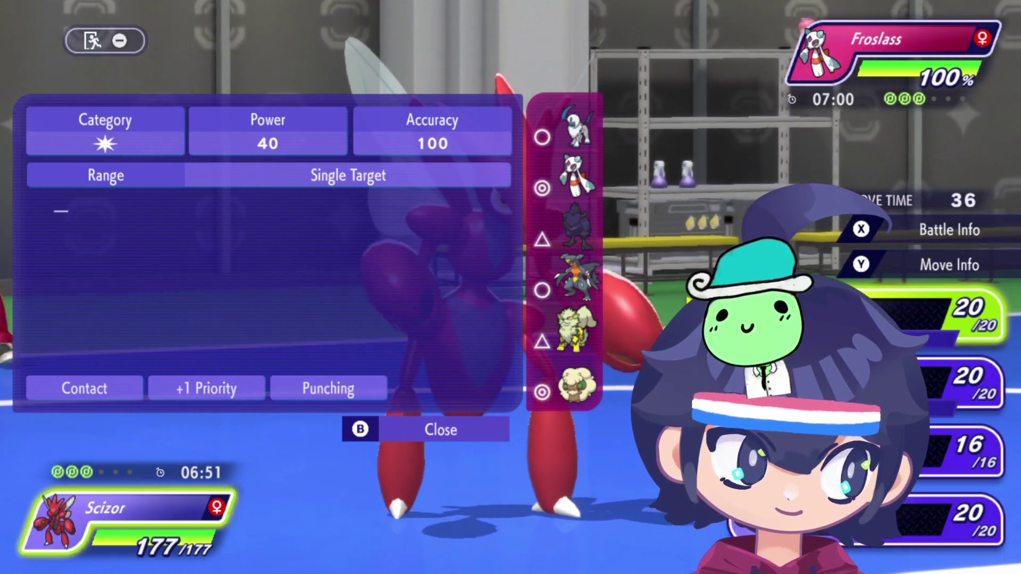
{"action": "key", "text": "Down"}
{"action": "key", "text": "Up"}
{"action": "key", "text": "Down"}
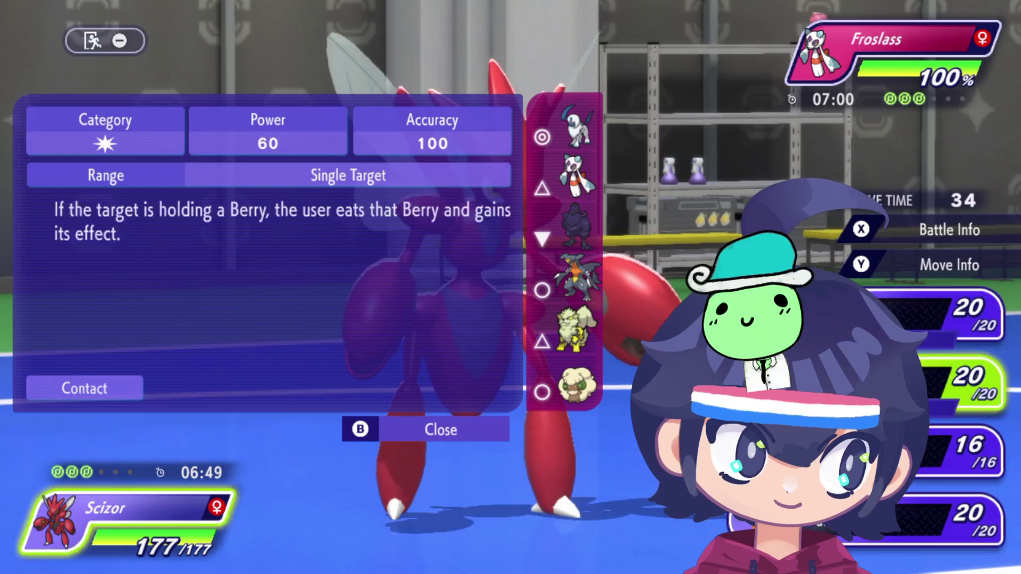
{"action": "key", "text": "Return"}
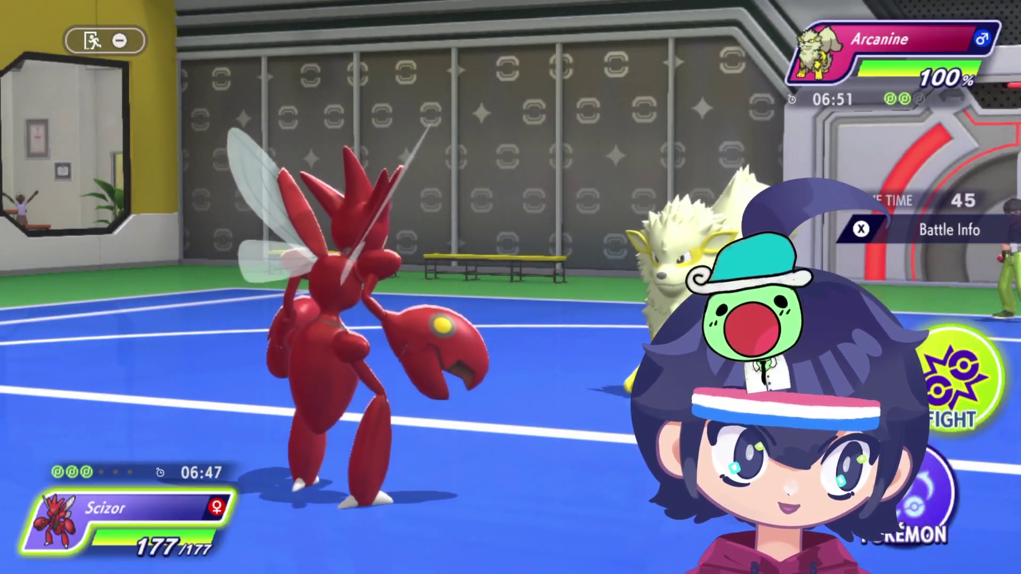
Step: Weigh Scizor's top and bottom moves and choose the bottom move for the second turn
{"action": "key", "text": "Down"}
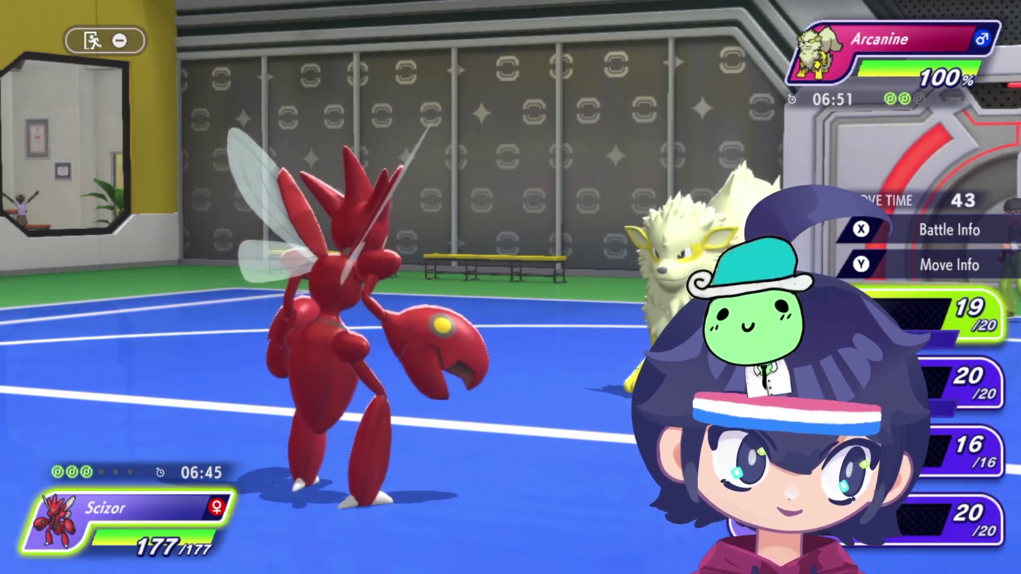
{"action": "key", "text": "Up"}
{"action": "key", "text": "Down"}
{"action": "key", "text": "Up"}
{"action": "key", "text": "Down"}
{"action": "key", "text": "Up"}
{"action": "key", "text": "Down"}
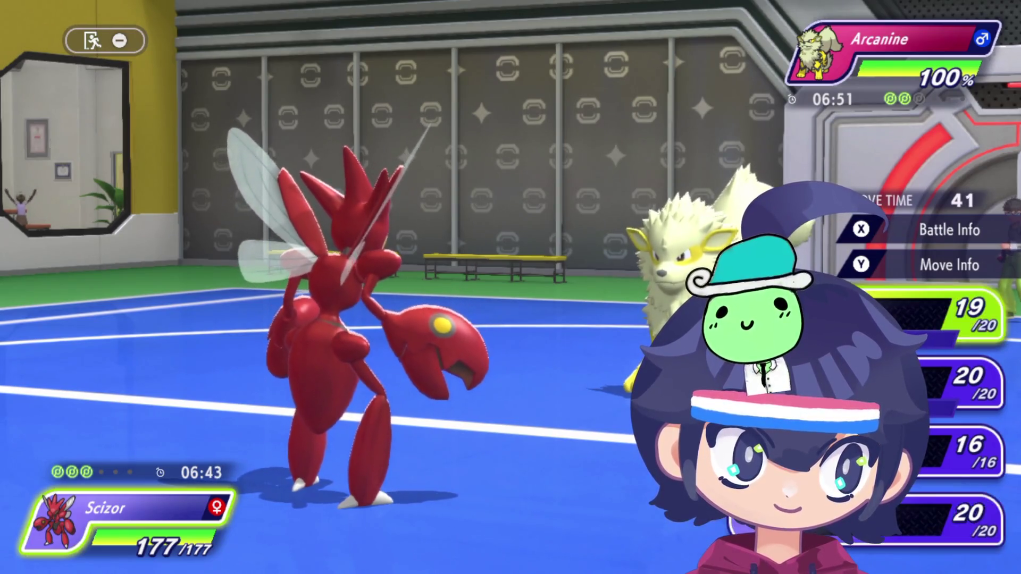
{"action": "key", "text": "Up"}
{"action": "key", "text": "Return"}
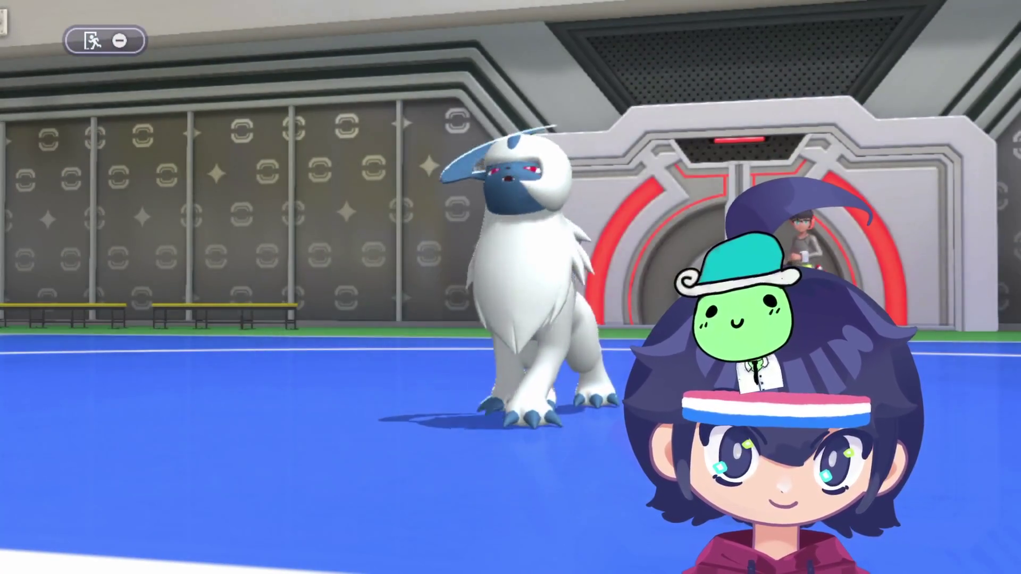
Step: Compare Bug Bite, Bullet Punch and Tailwind in Move Info, then use Tailwind
{"action": "key", "text": "Return"}
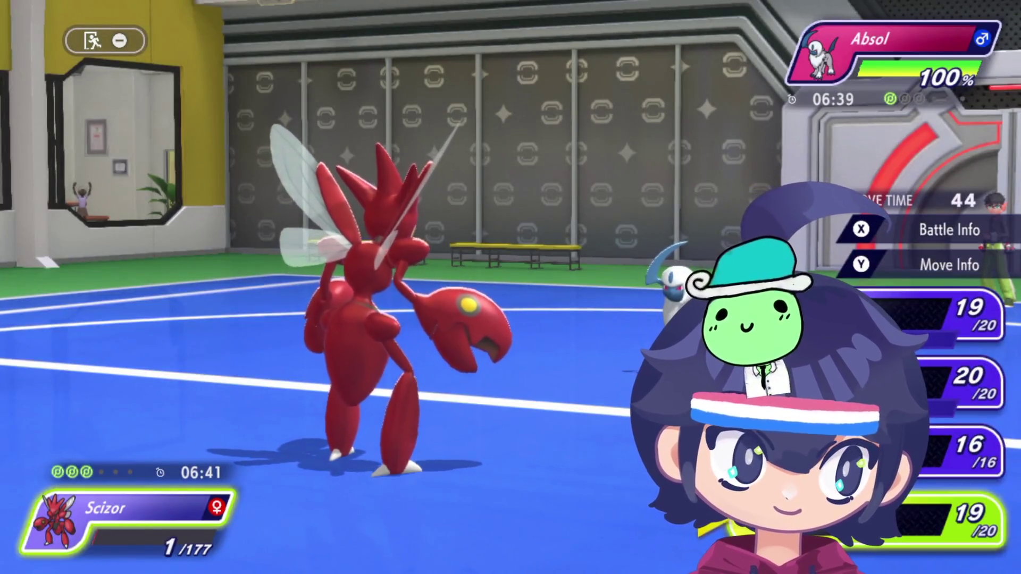
{"action": "key", "text": "Up"}
{"action": "key", "text": "Up"}
{"action": "key", "text": "y"}
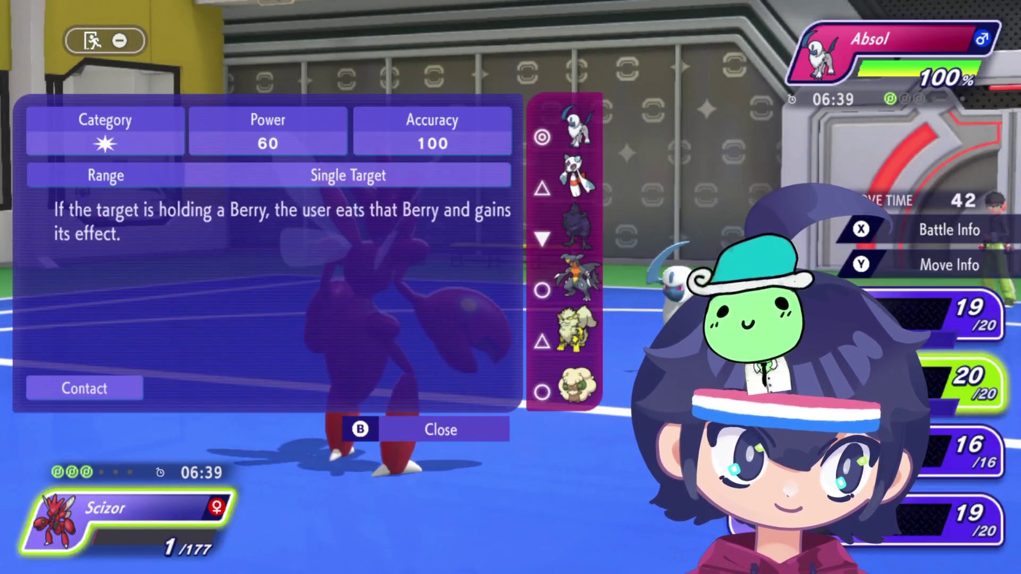
{"action": "key", "text": "Up"}
{"action": "key", "text": "Down"}
{"action": "key", "text": "Up"}
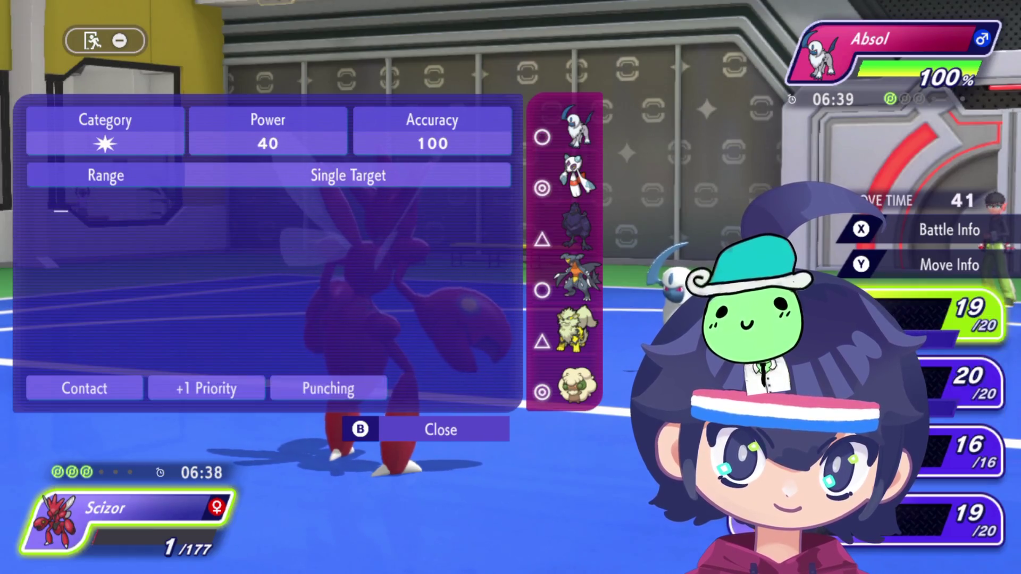
{"action": "key", "text": "Down"}
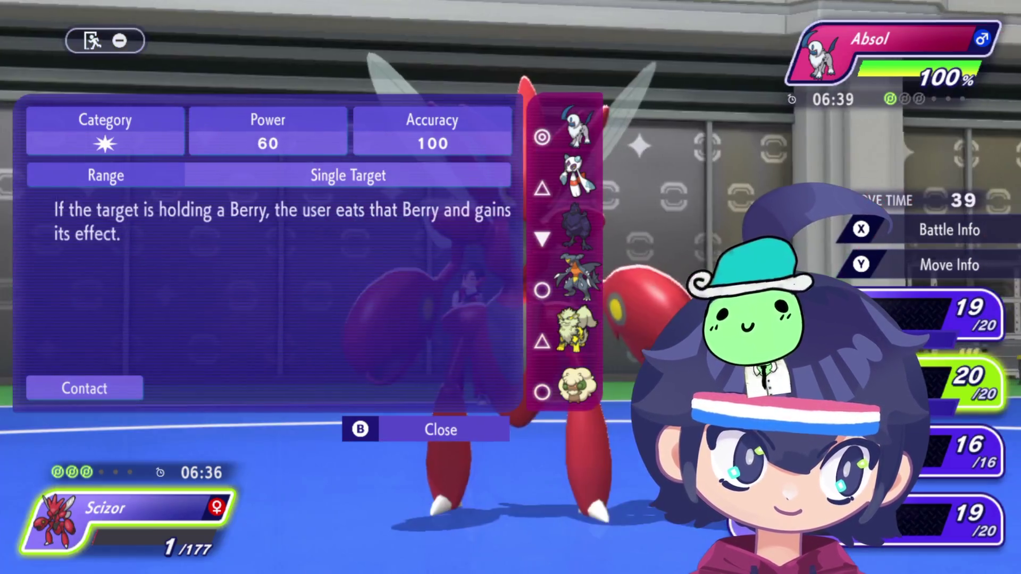
{"action": "key", "text": "Down"}
{"action": "key", "text": "Up"}
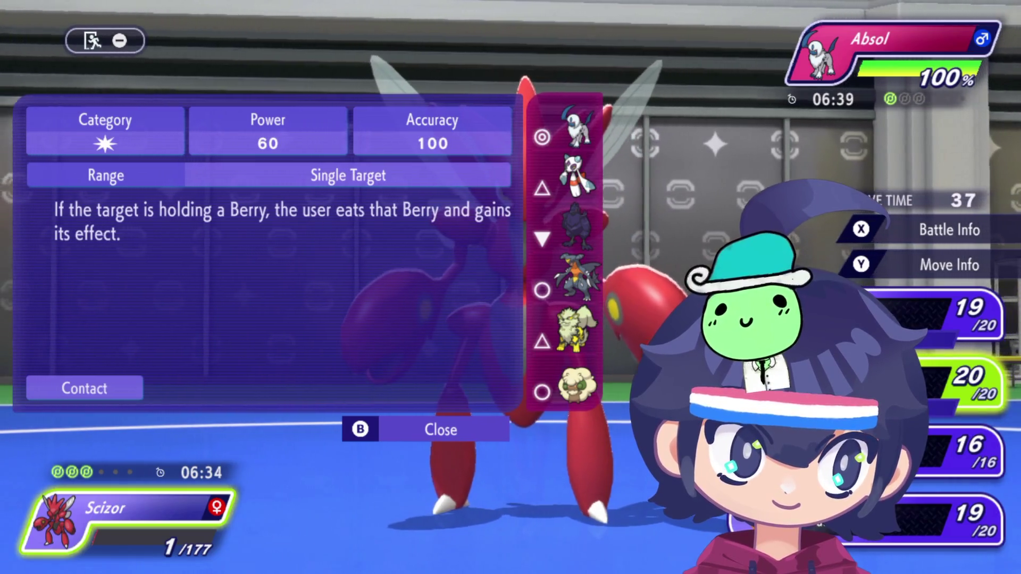
{"action": "key", "text": "Down"}
{"action": "key", "text": "a"}
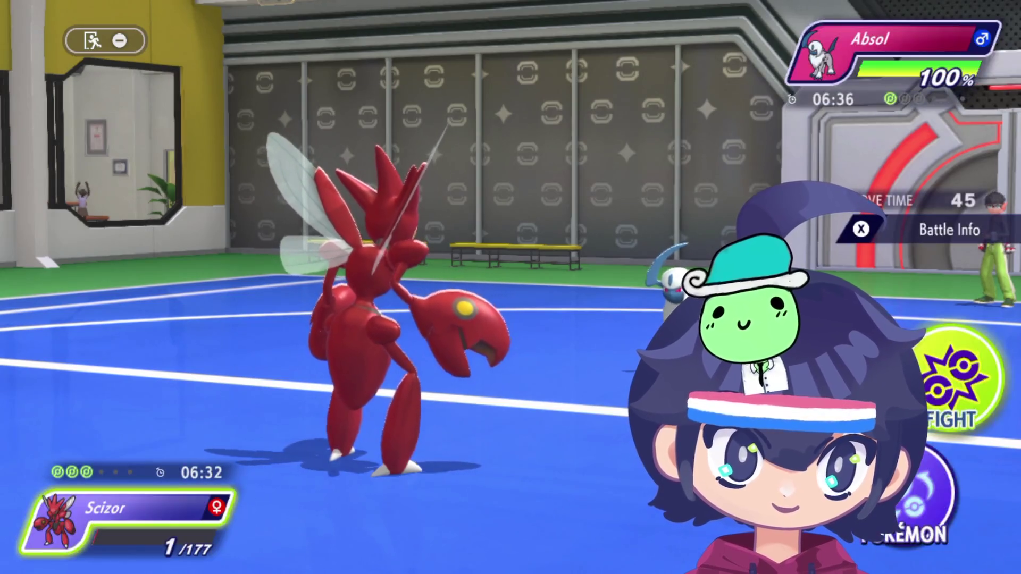
Step: Recheck Bug Bite against Bullet Punch, then hit Absol with Bullet Punch twice
{"action": "key", "text": "y"}
{"action": "key", "text": "Up"}
{"action": "key", "text": "Up"}
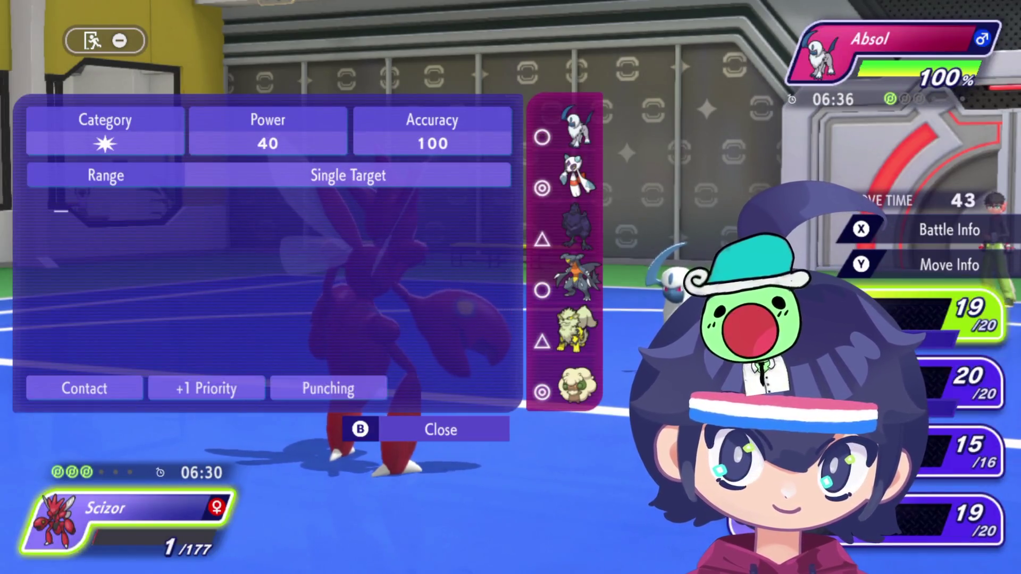
{"action": "key", "text": "Down"}
{"action": "key", "text": "Up"}
{"action": "key", "text": "Down"}
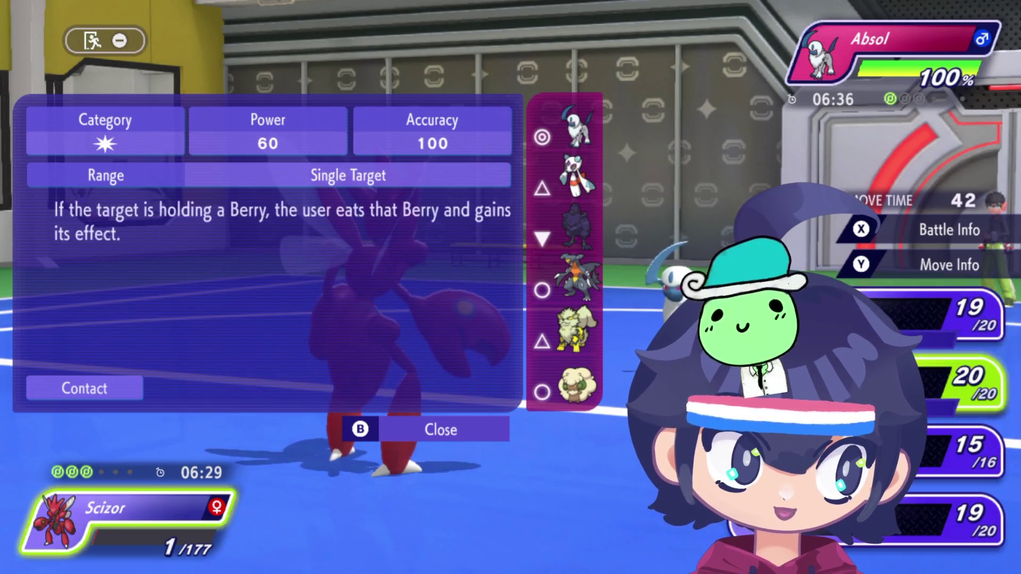
{"action": "key", "text": "Up"}
{"action": "key", "text": "Return"}
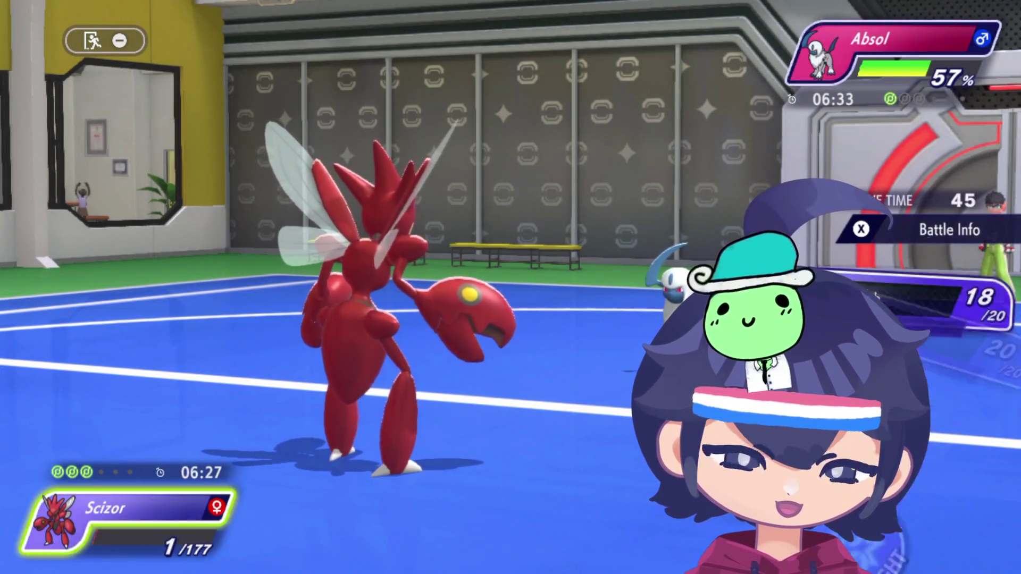
{"action": "key", "text": "Return"}
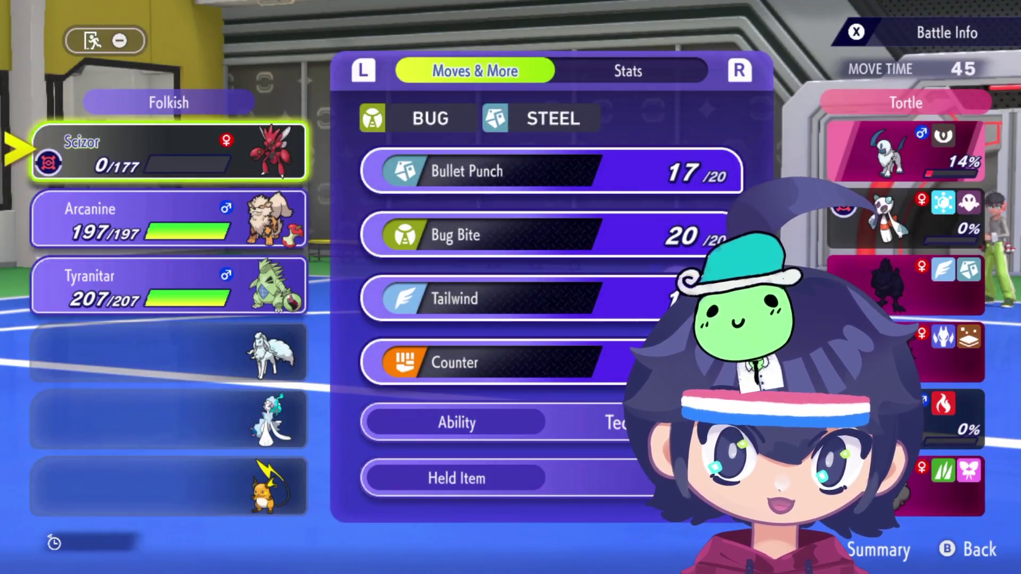
Step: Switch Tyranitar in for the fainted Scizor and attack Absol with Knock Off
{"action": "left_click", "coordinate": [169, 218]}
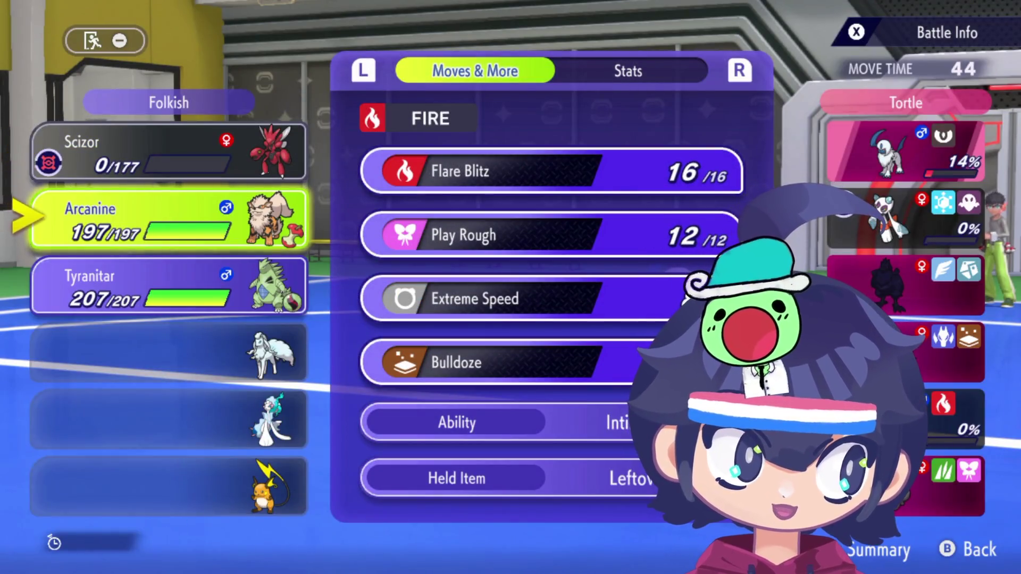
{"action": "left_click", "coordinate": [169, 285]}
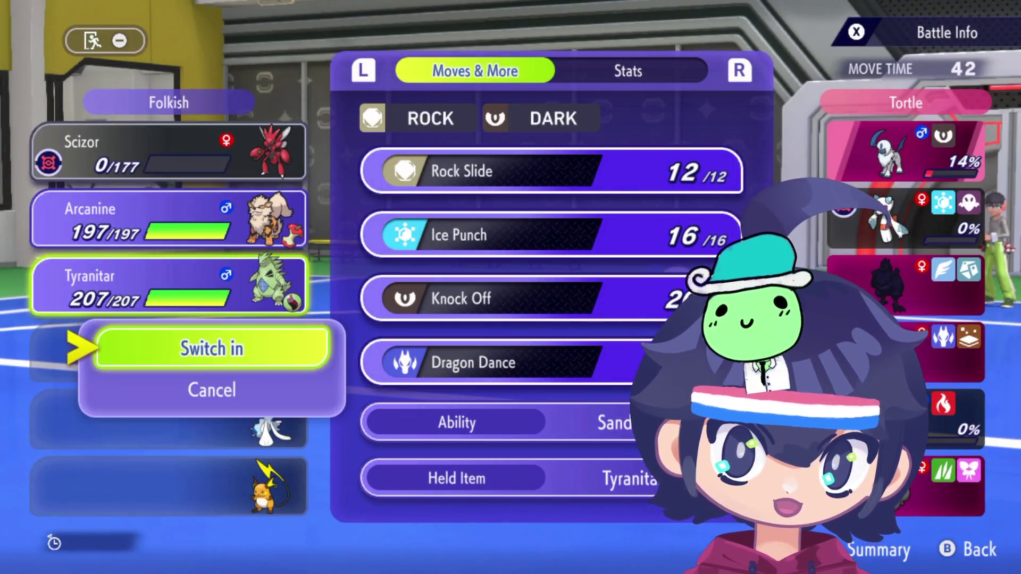
{"action": "key", "text": "Return"}
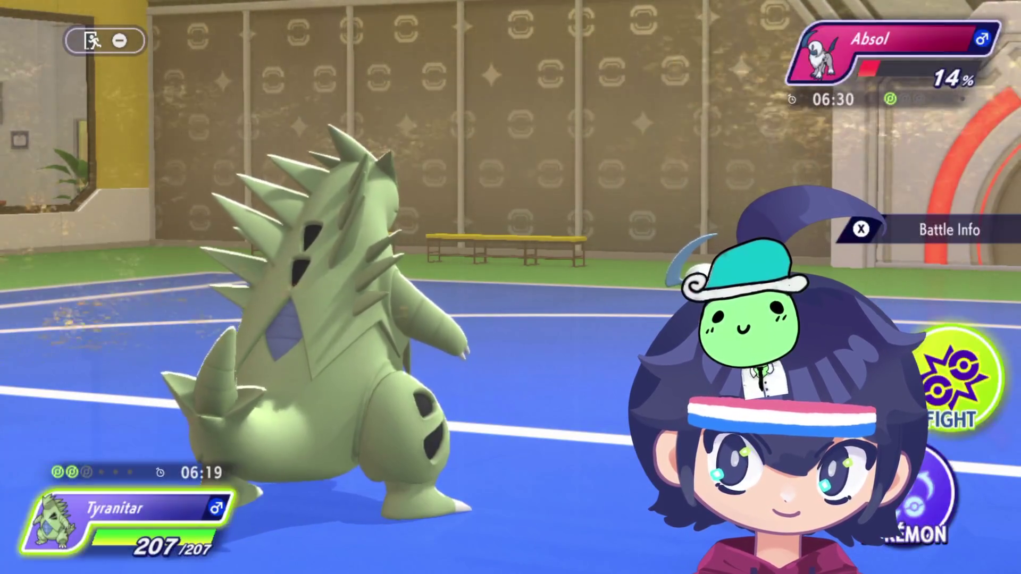
{"action": "left_click", "coordinate": [962, 452]}
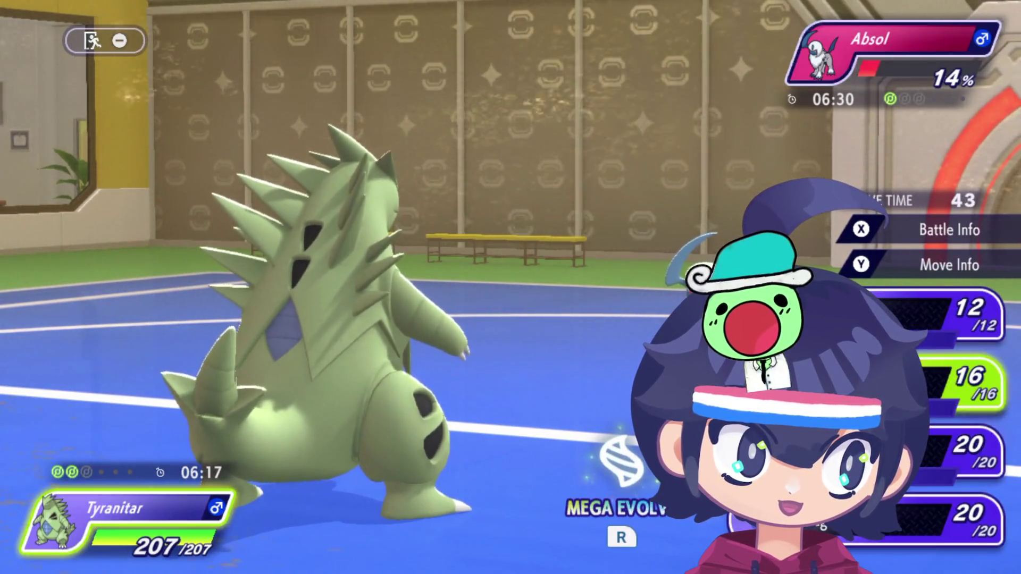
{"action": "key", "text": "Return"}
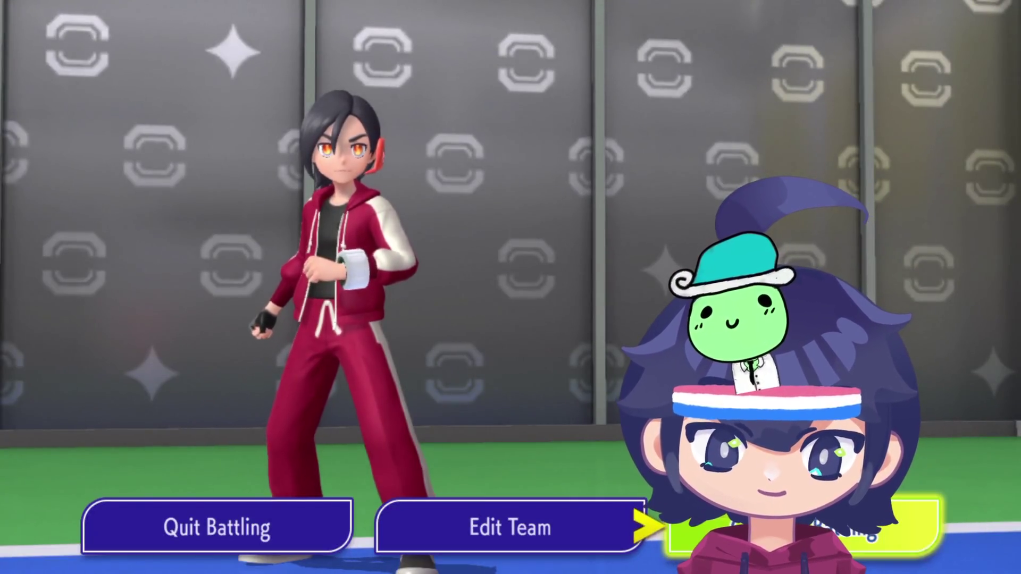
Step: Choose a rematch with the same friend and confirm Team 3 as ready
{"action": "key", "text": "Left"}
{"action": "key", "text": "Right"}
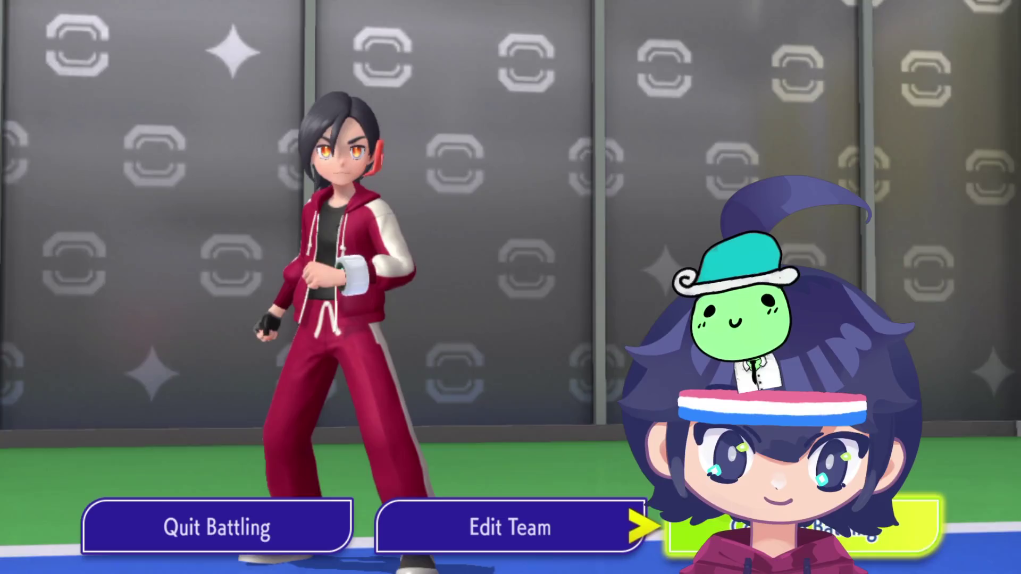
{"action": "key", "text": "Return"}
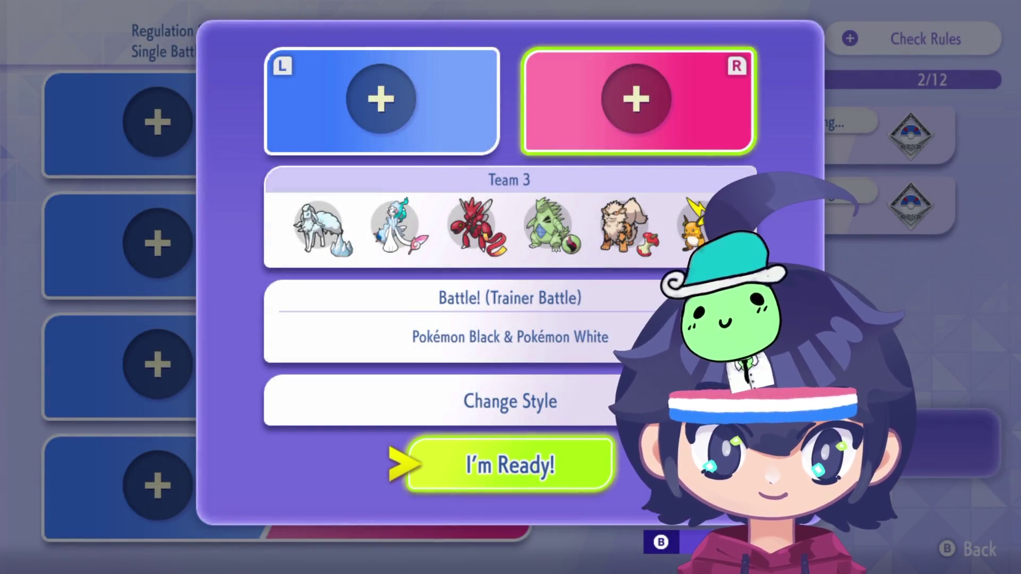
{"action": "key", "text": "Return"}
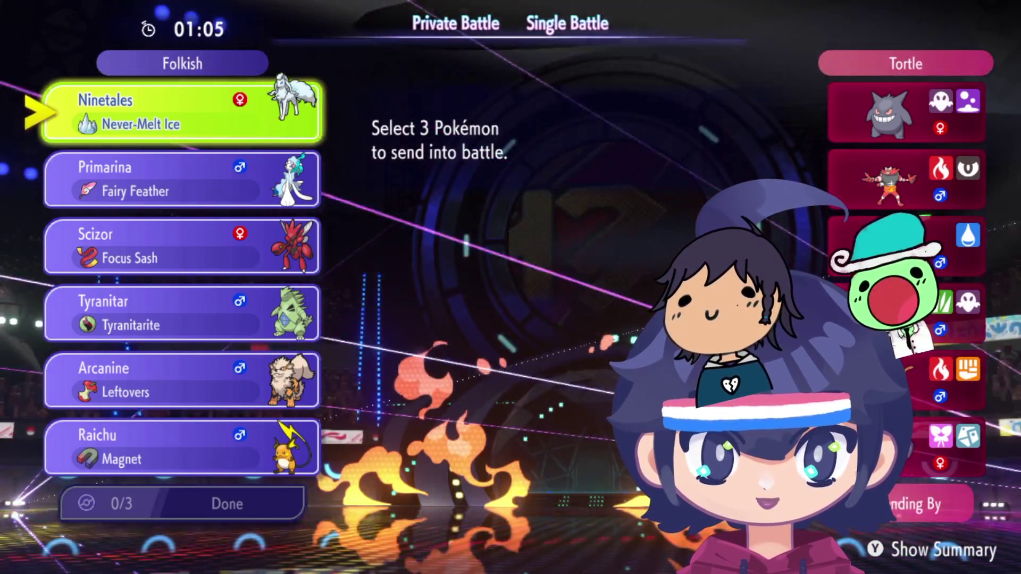
Step: Browse the six-Pokémon team, weighing Arcanine, Tyranitar, Ninetales and Raichu as picks
{"action": "key", "text": "Down"}
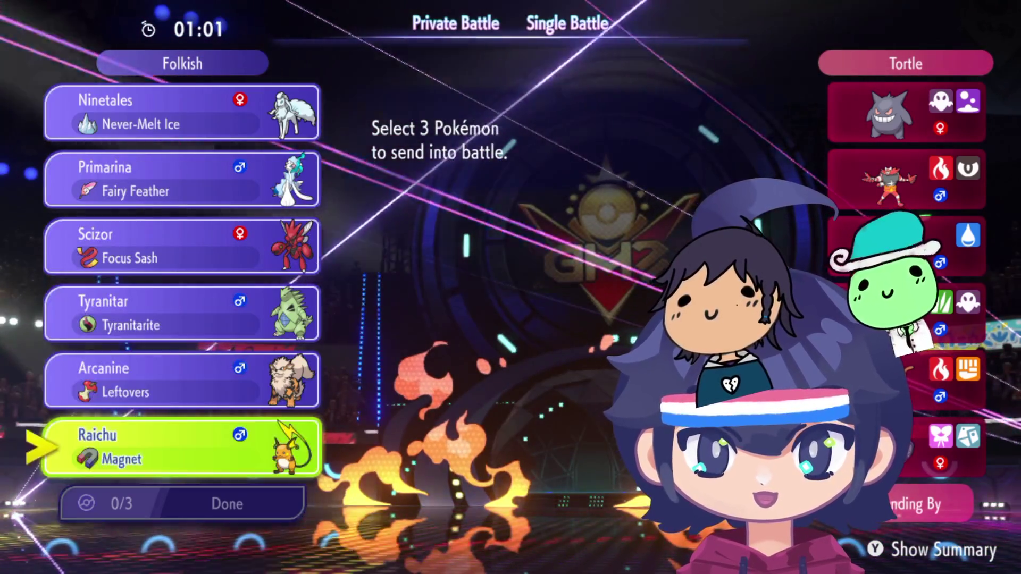
{"action": "key", "text": "Down"}
{"action": "key", "text": "Up"}
{"action": "key", "text": "Down"}
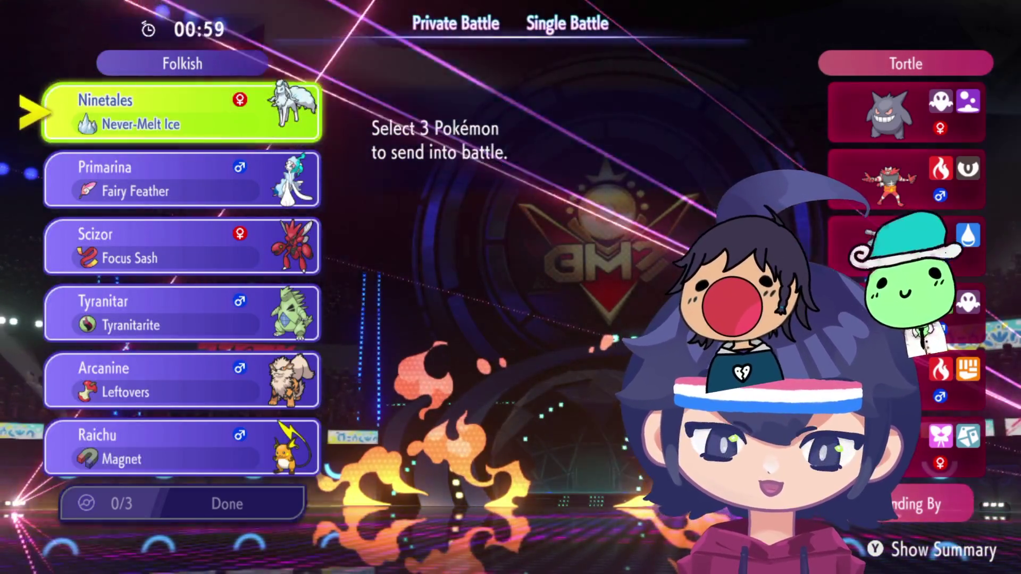
{"action": "key", "text": "Down"}
{"action": "key", "text": "Down"}
{"action": "key", "text": "Down"}
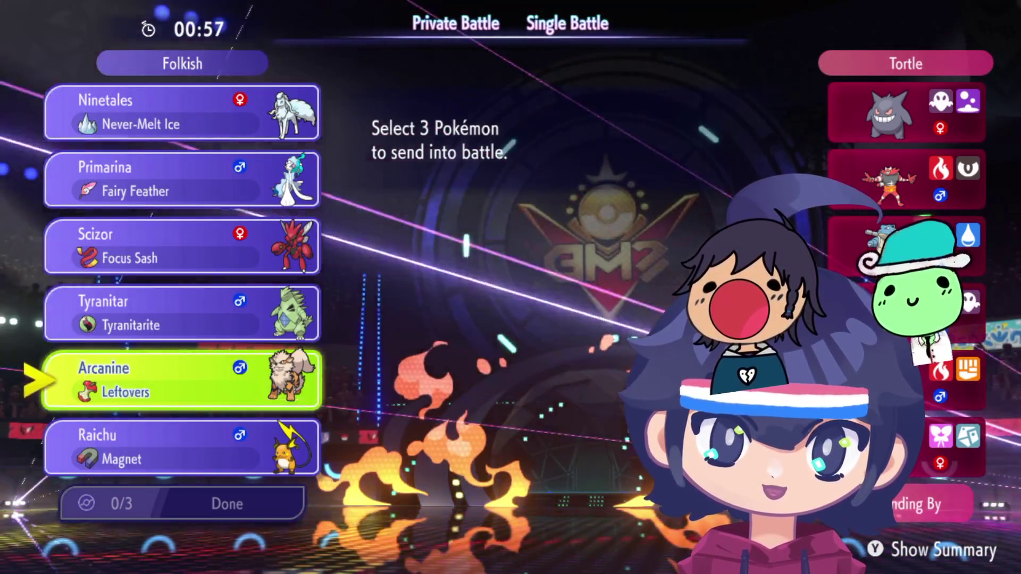
{"action": "key", "text": "Down"}
{"action": "key", "text": "Down"}
{"action": "key", "text": "Down"}
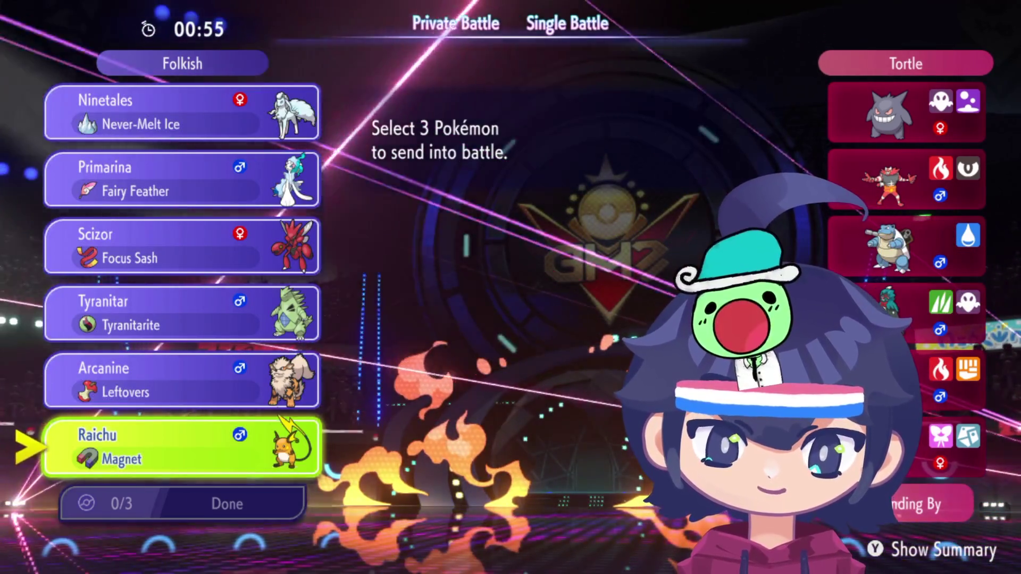
{"action": "key", "text": "Up"}
{"action": "key", "text": "Up"}
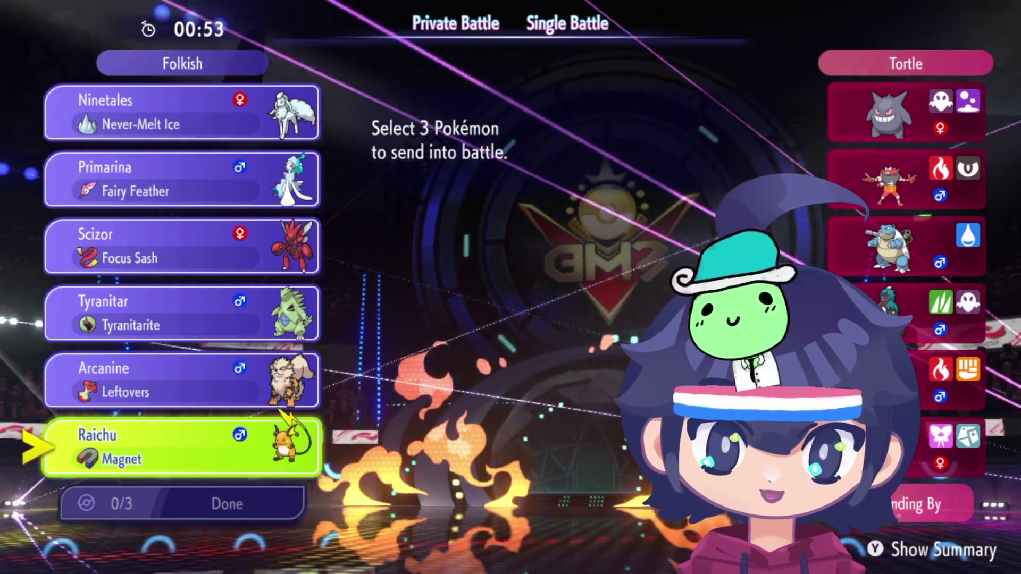
{"action": "key", "text": "Up"}
{"action": "key", "text": "Up"}
{"action": "key", "text": "Down"}
{"action": "key", "text": "Up"}
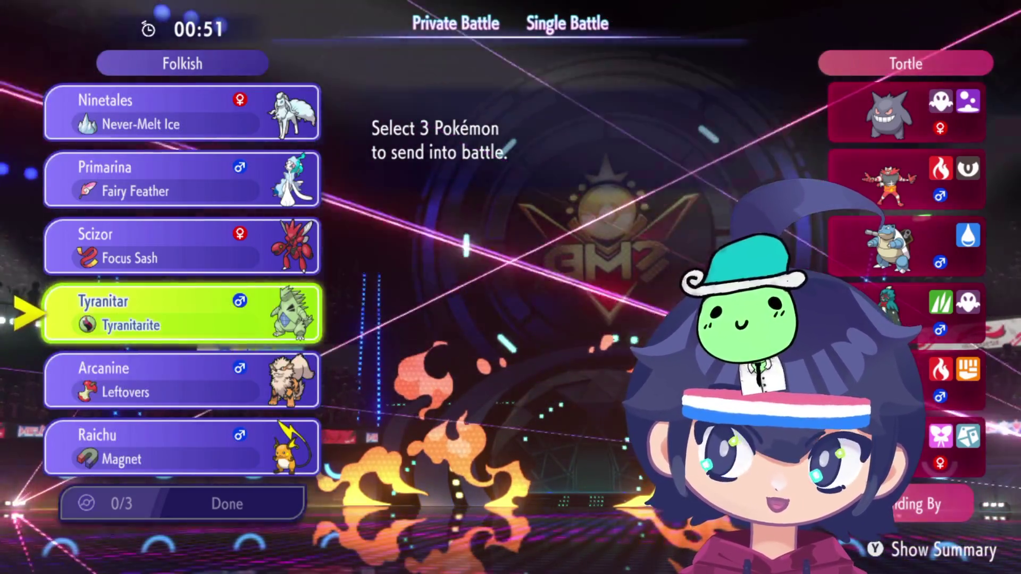
{"action": "key", "text": "Up"}
{"action": "key", "text": "Up"}
{"action": "key", "text": "Up"}
{"action": "key", "text": "Down"}
{"action": "key", "text": "Down"}
{"action": "key", "text": "Down"}
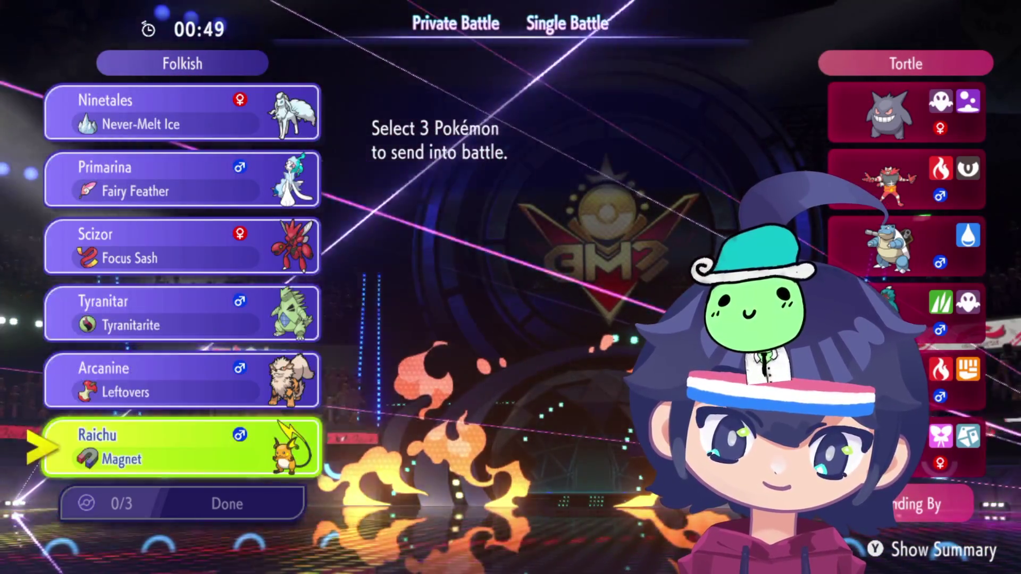
{"action": "key", "text": "Up"}
{"action": "key", "text": "Up"}
{"action": "key", "text": "Up"}
{"action": "key", "text": "Up"}
{"action": "key", "text": "Up"}
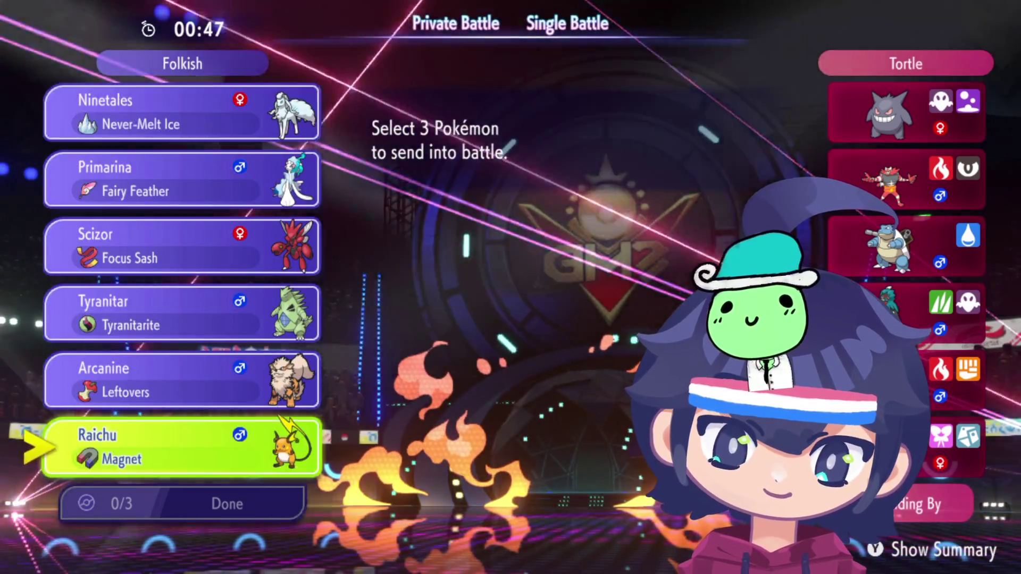
{"action": "key", "text": "Down"}
{"action": "key", "text": "Down"}
{"action": "key", "text": "Down"}
{"action": "key", "text": "Down"}
{"action": "key", "text": "Down"}
{"action": "key", "text": "Down"}
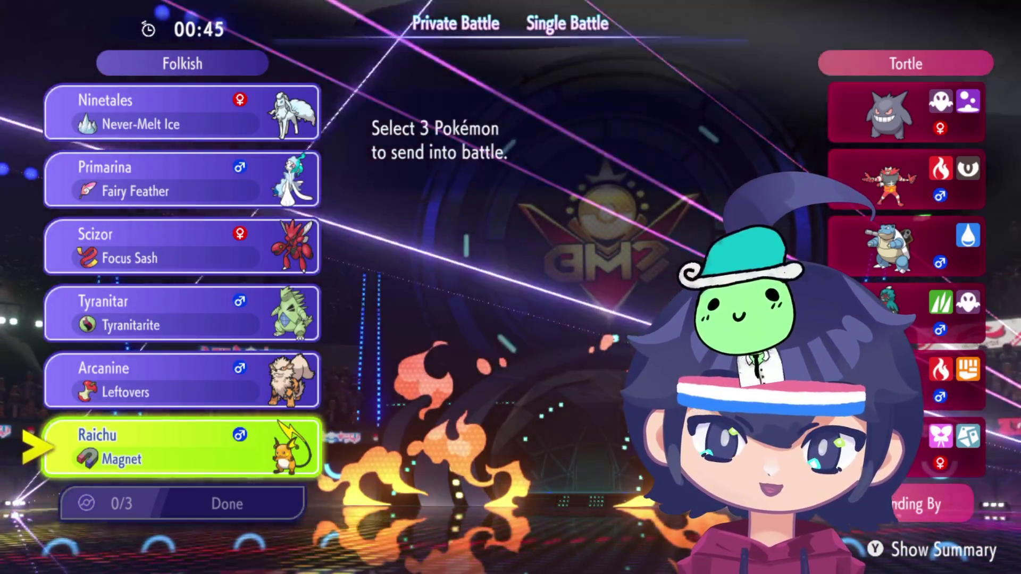
{"action": "key", "text": "Up"}
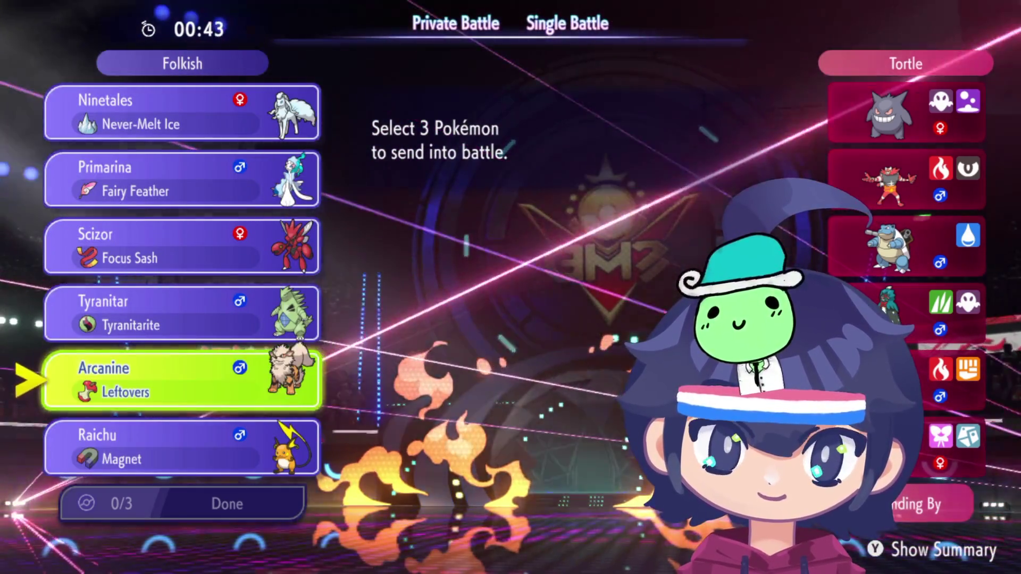
{"action": "key", "text": "Down"}
{"action": "key", "text": "Down"}
{"action": "key", "text": "Up"}
{"action": "key", "text": "Up"}
{"action": "key", "text": "Up"}
{"action": "key", "text": "Up"}
{"action": "key", "text": "Up"}
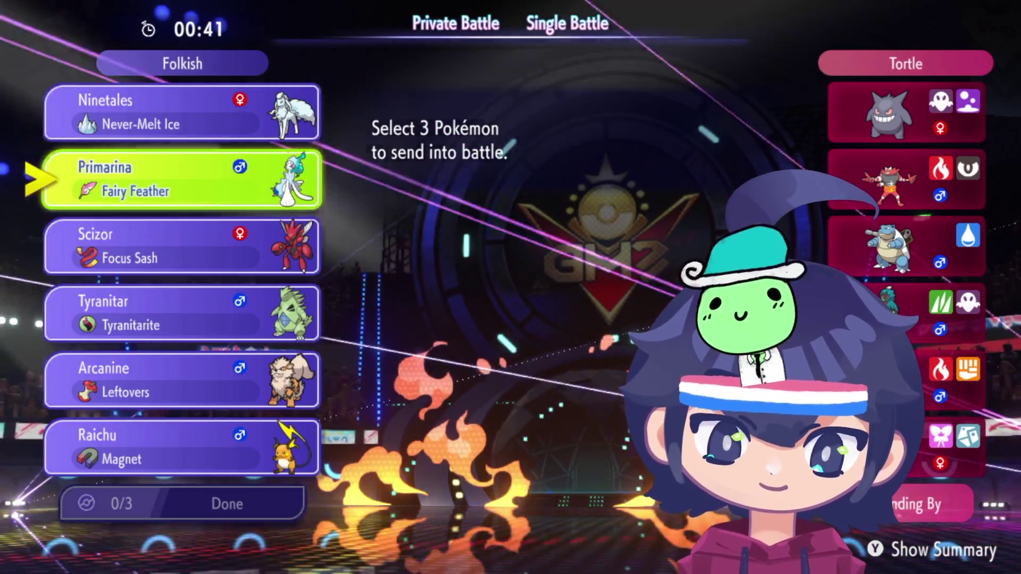
{"action": "key", "text": "Up"}
{"action": "key", "text": "Up"}
{"action": "key", "text": "Down"}
{"action": "key", "text": "Down"}
{"action": "key", "text": "Down"}
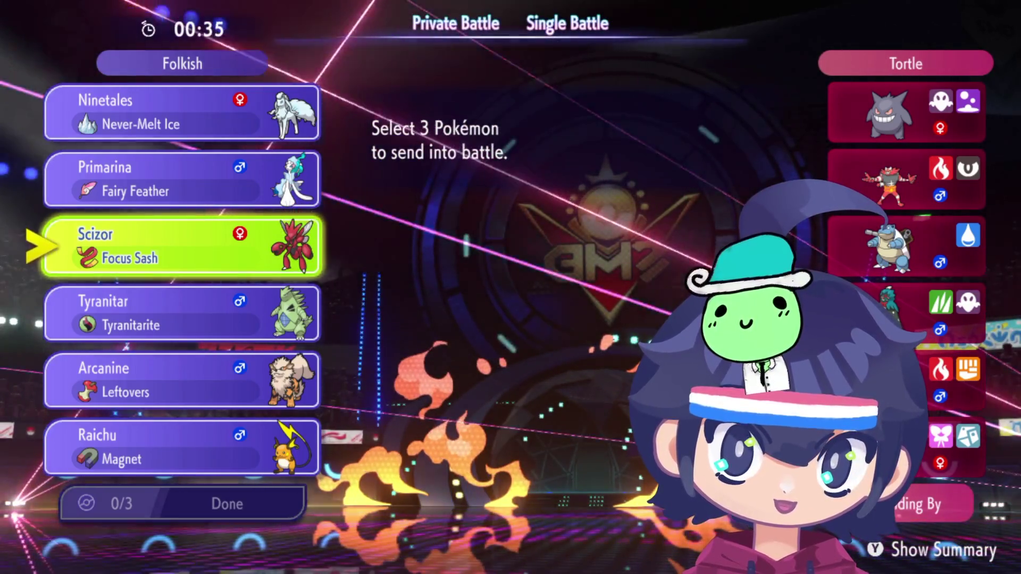
{"action": "key", "text": "Down"}
{"action": "key", "text": "Down"}
{"action": "key", "text": "Down"}
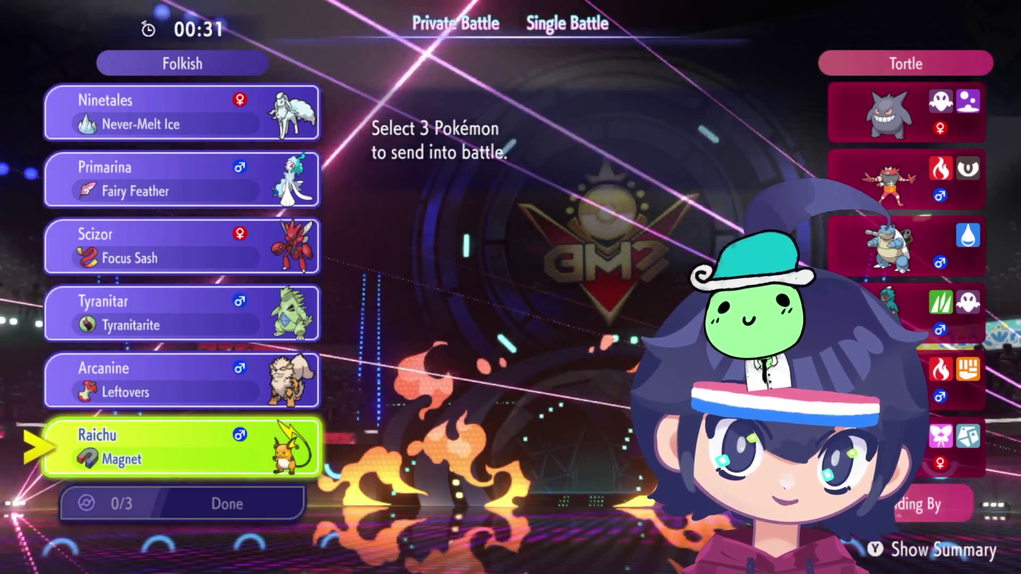
Step: Pick Raichu, Arcanine and Tyranitar as battlers 1–3 and confirm the selection
{"action": "key", "text": "Return"}
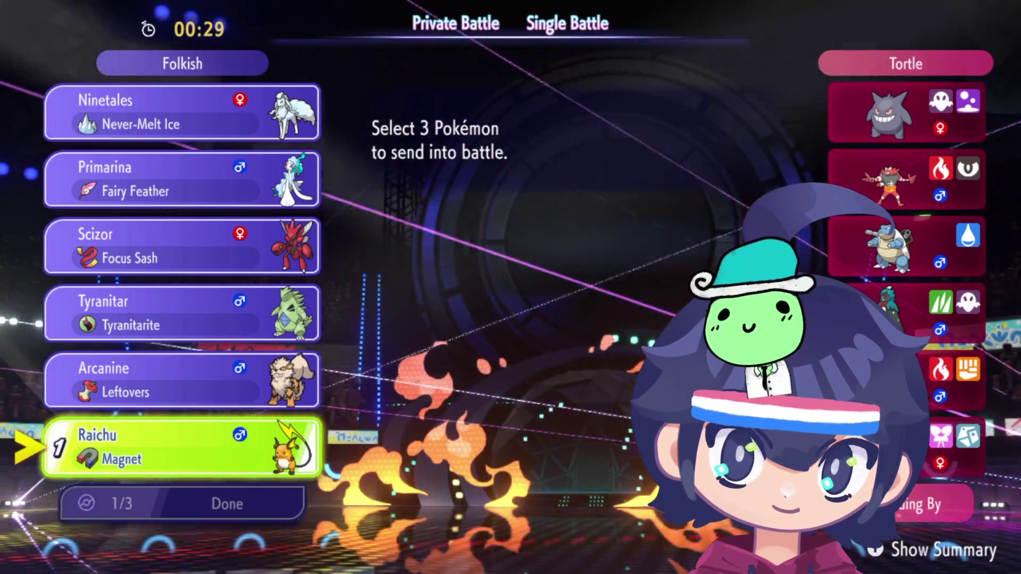
{"action": "key", "text": "Up"}
{"action": "key", "text": "Return"}
{"action": "key", "text": "Up"}
{"action": "key", "text": "Return"}
{"action": "key", "text": "Down"}
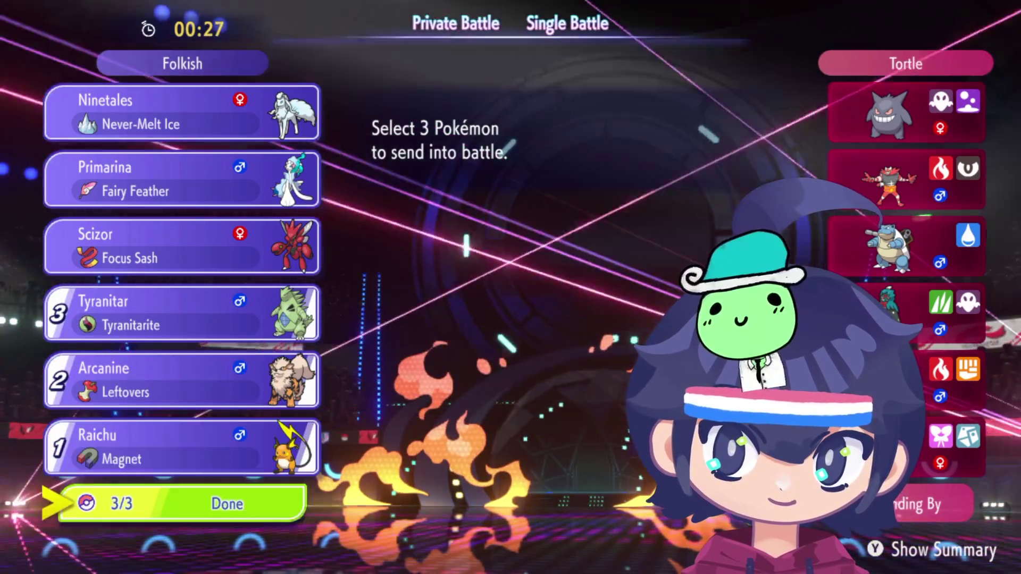
{"action": "key", "text": "Return"}
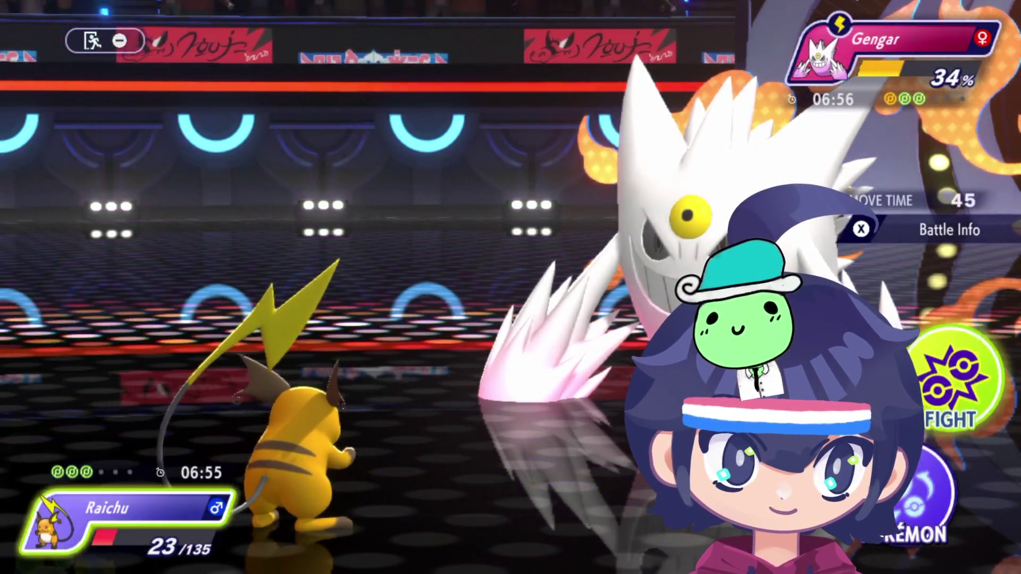
Step: Check Raichu's second move in Move Info, then use it to switch Tyranitar in against Blastoise
{"action": "key", "text": "y"}
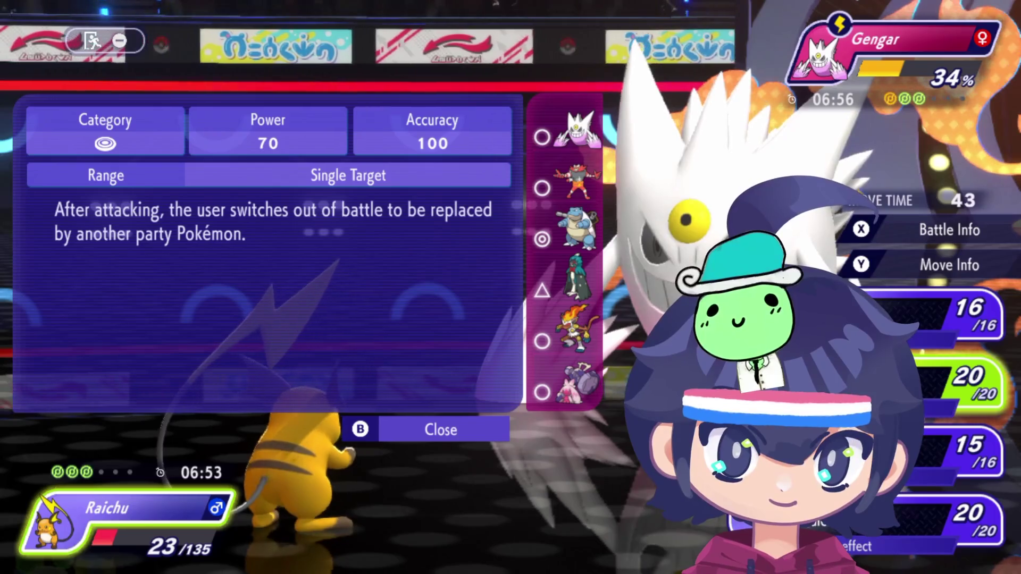
{"action": "key", "text": "Up"}
{"action": "key", "text": "Down"}
{"action": "key", "text": "Return"}
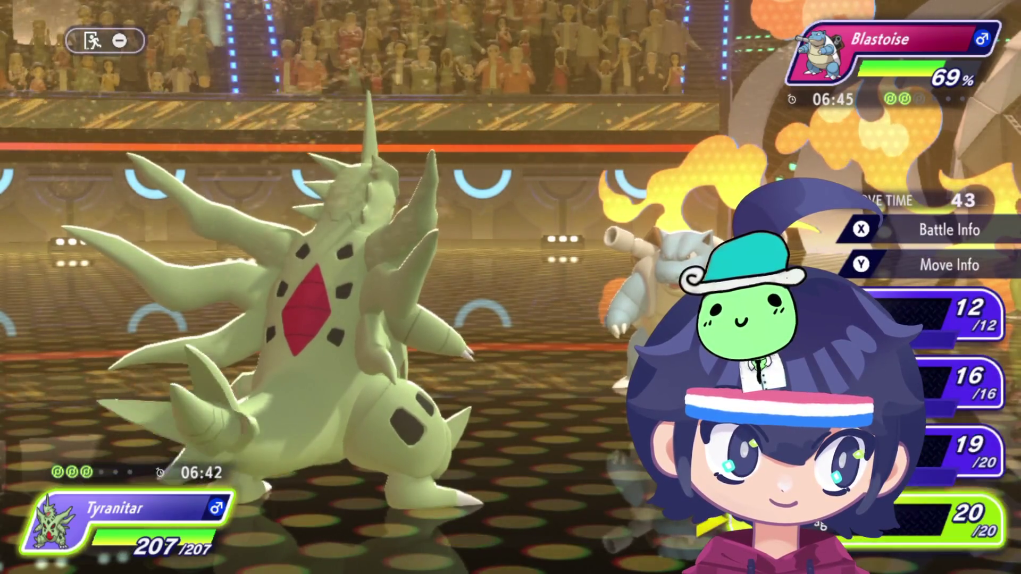
Step: Review both teams and Arcanine's move details, then use Arcanine's +2 priority move
{"action": "key", "text": "Escape"}
{"action": "key", "text": "x"}
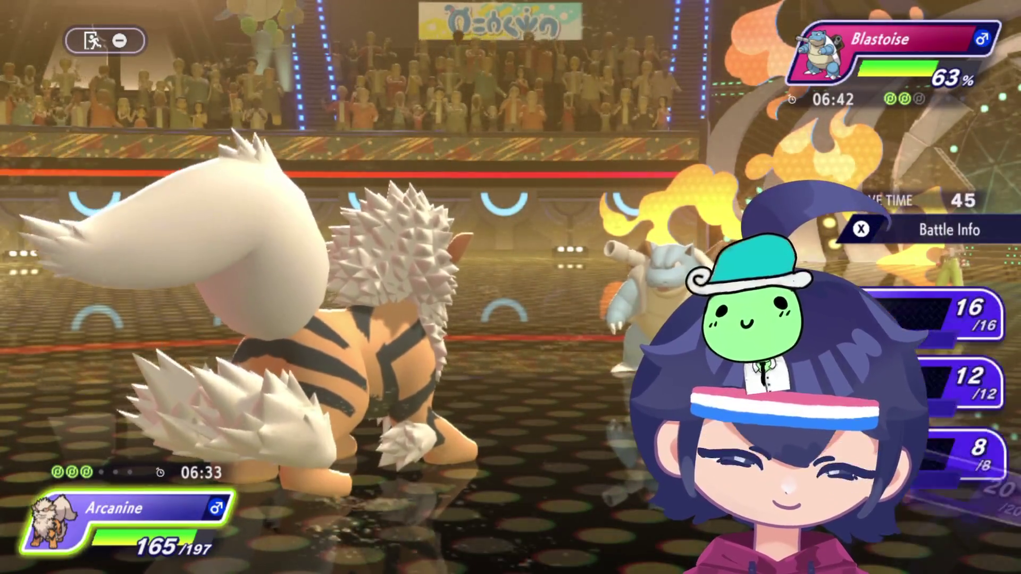
{"action": "key", "text": "Down"}
{"action": "key", "text": "Down"}
{"action": "key", "text": "Down"}
{"action": "key", "text": "y"}
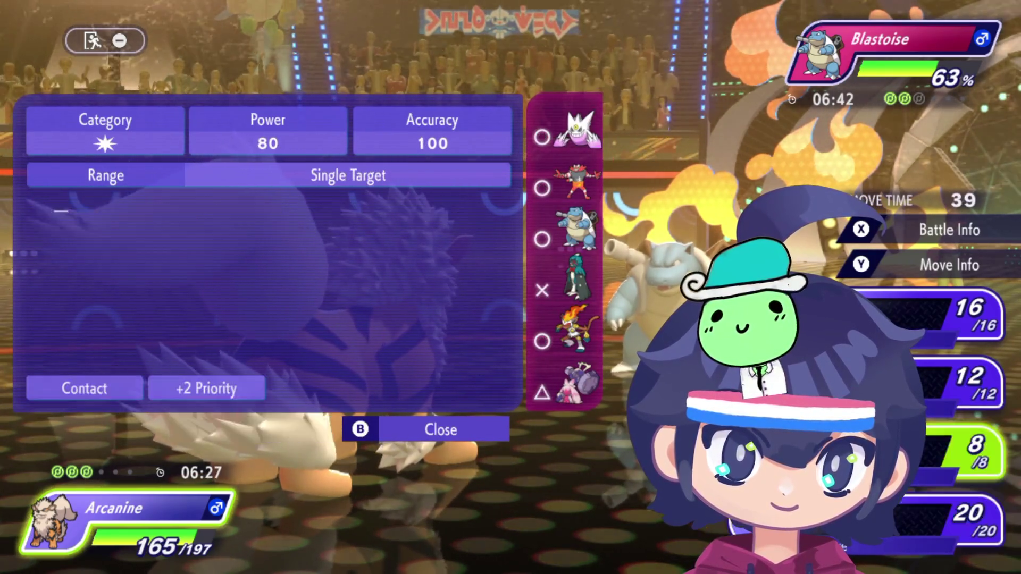
{"action": "key", "text": "Down"}
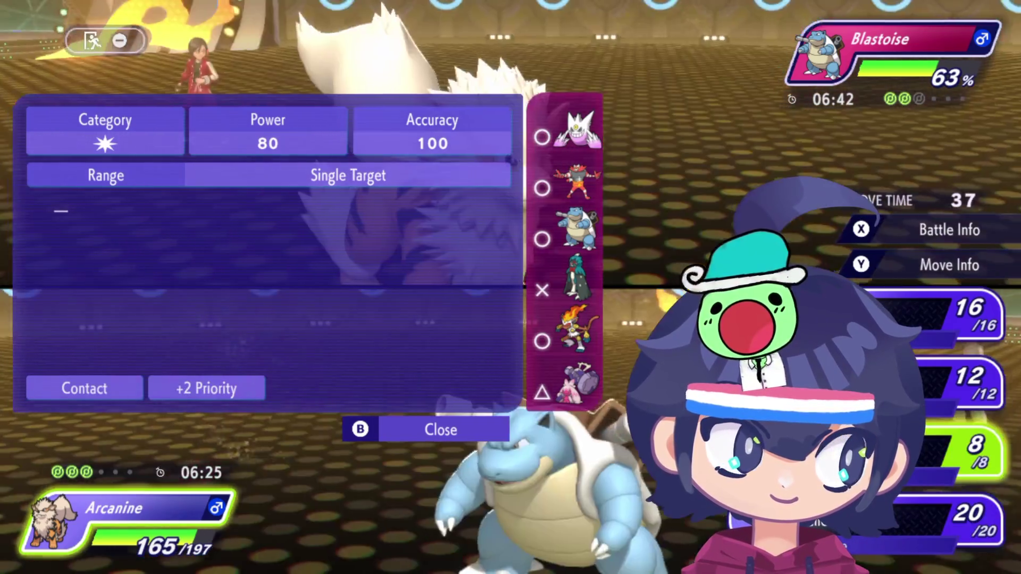
{"action": "key", "text": "Up"}
{"action": "key", "text": "Down"}
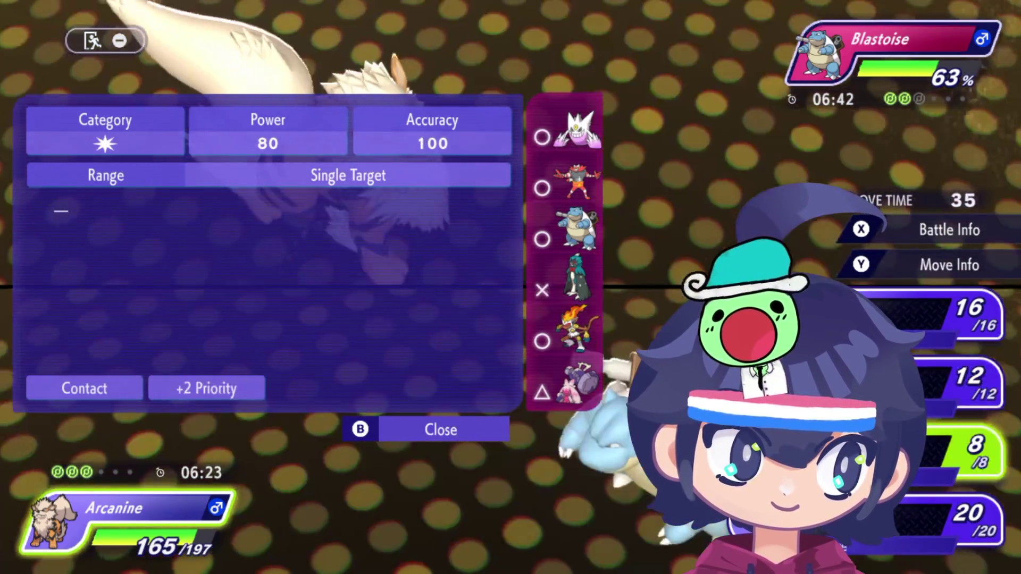
{"action": "key", "text": "a"}
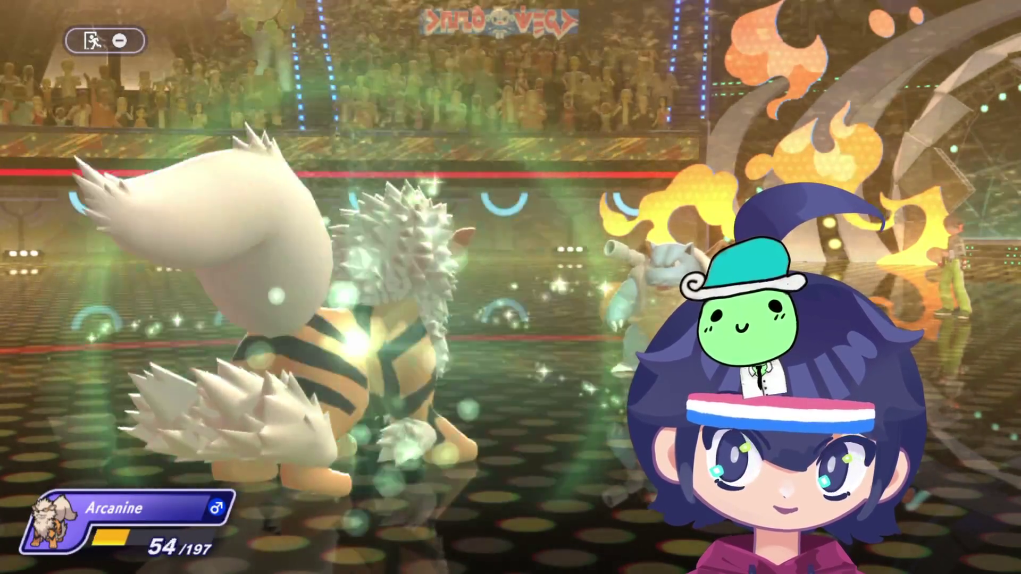
Step: Use Arcanine's fourth move, then bring up the details of its Bulldoze attack
{"action": "key", "text": "Return"}
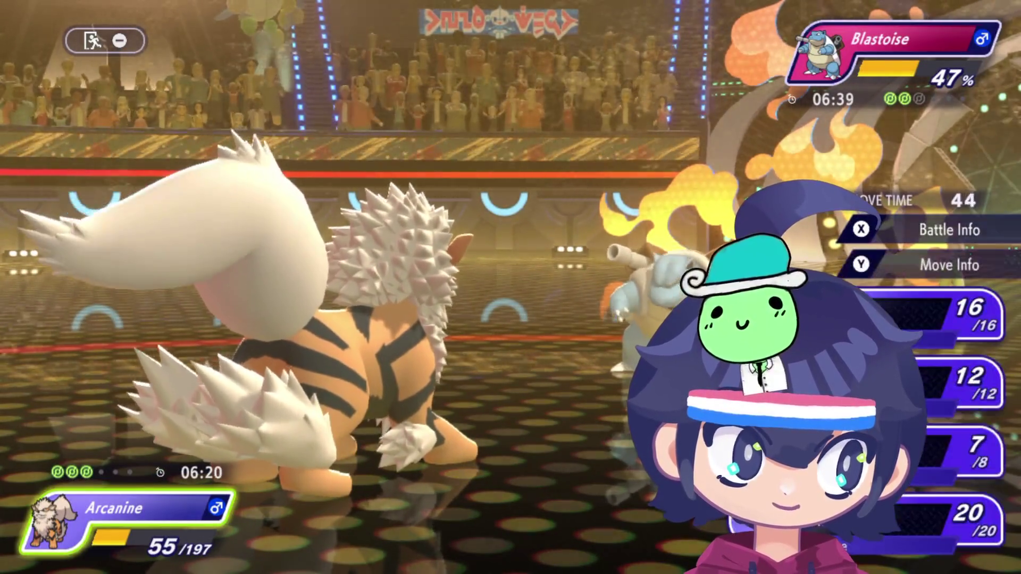
{"action": "key", "text": "Up"}
{"action": "key", "text": "Up"}
{"action": "key", "text": "Down"}
{"action": "key", "text": "Down"}
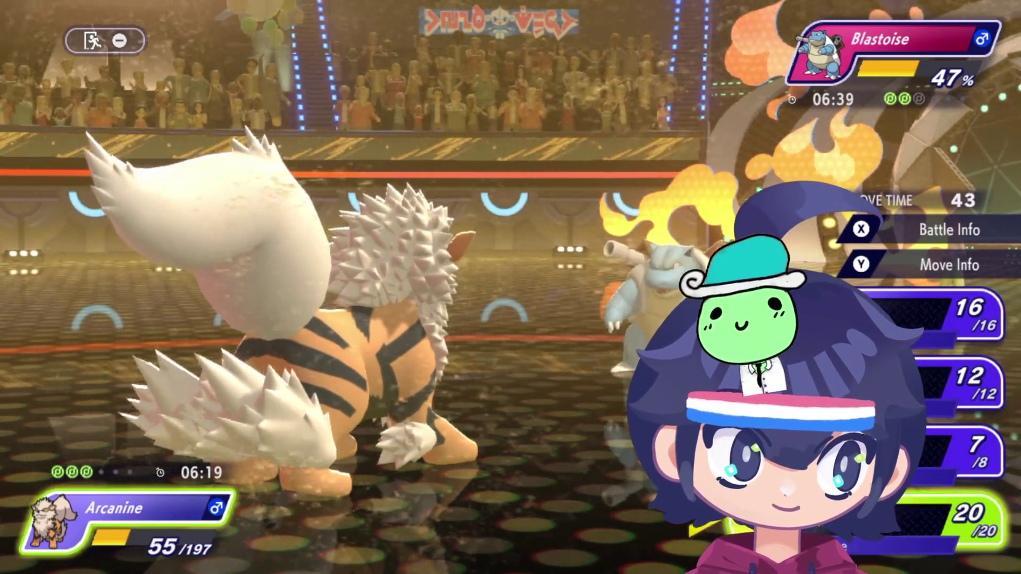
{"action": "key", "text": "Return"}
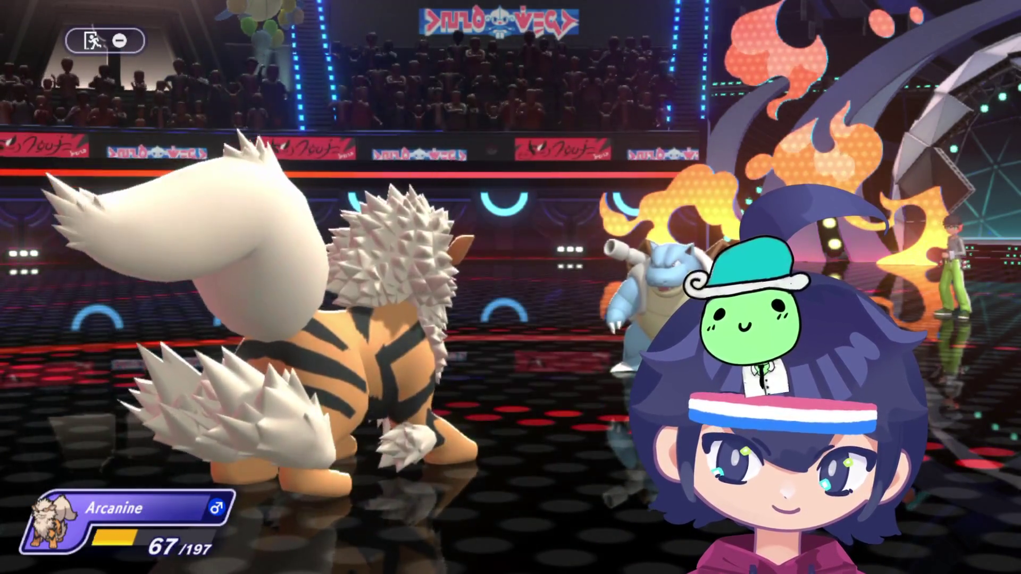
{"action": "key", "text": "Down"}
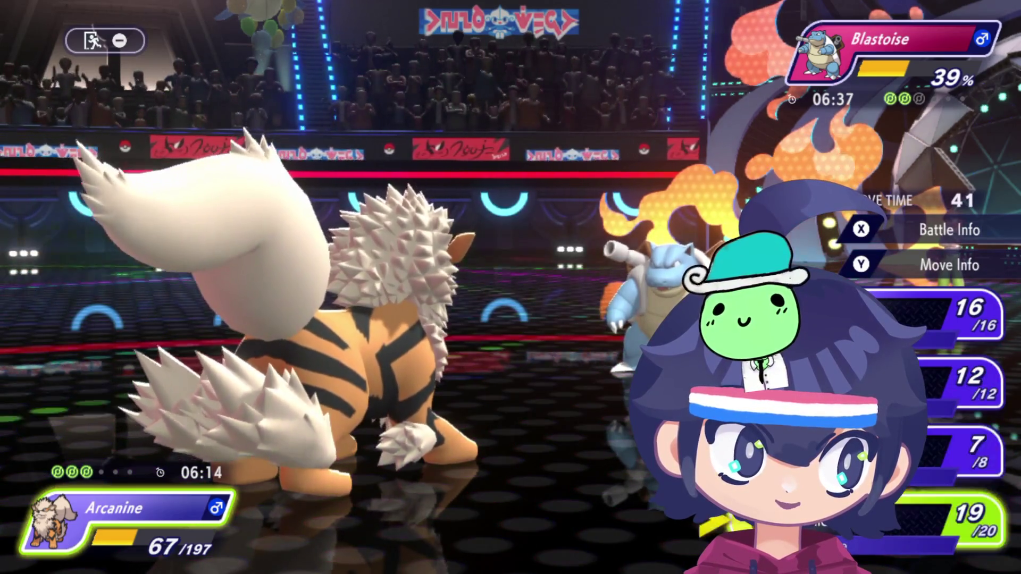
{"action": "key", "text": "Down"}
{"action": "key", "text": "Down"}
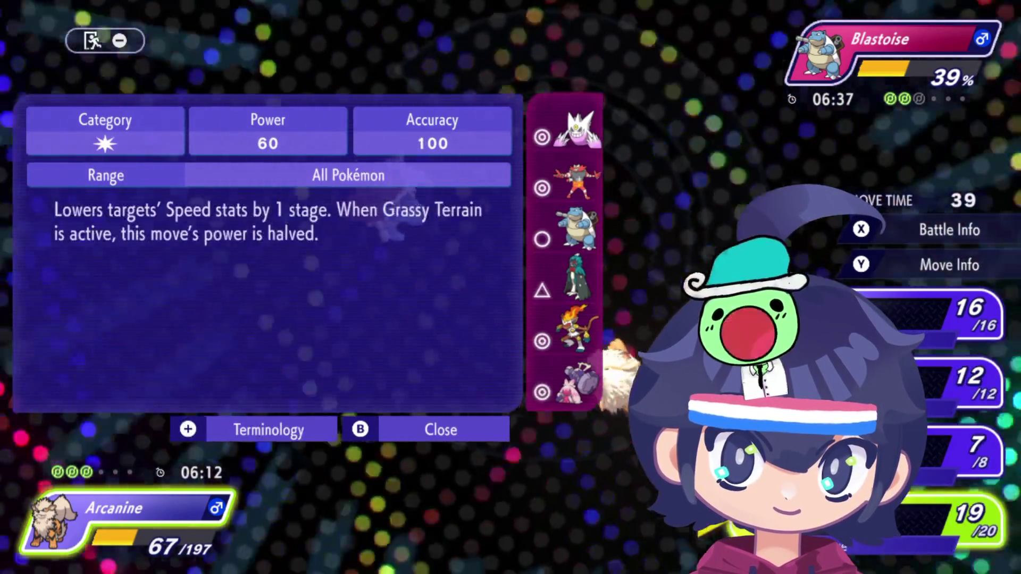
Step: Compare Arcanine's next attack (90 power, 90 accuracy) and return to the first attack's details
{"action": "key", "text": "Up"}
{"action": "key", "text": "Up"}
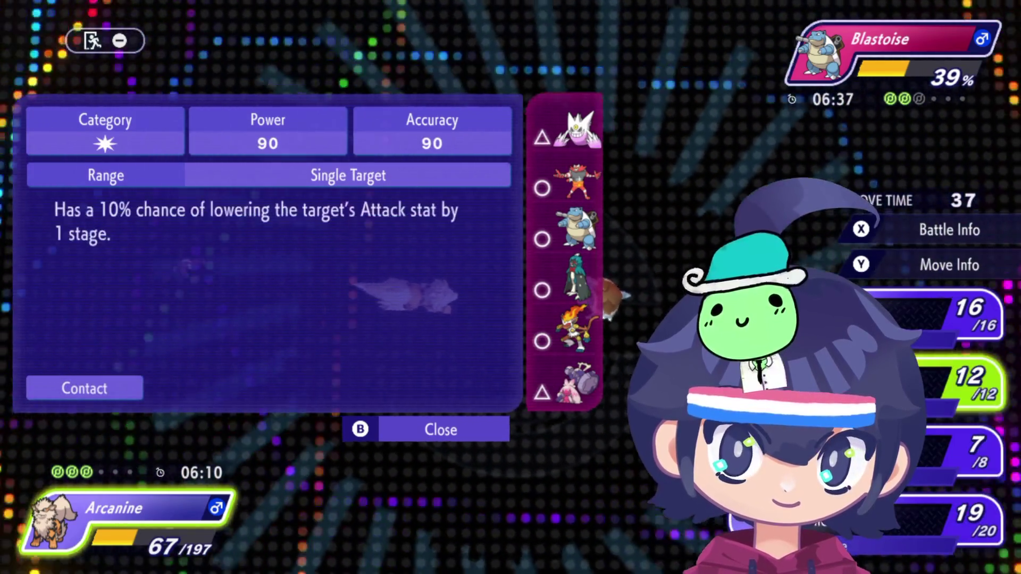
{"action": "key", "text": "Up"}
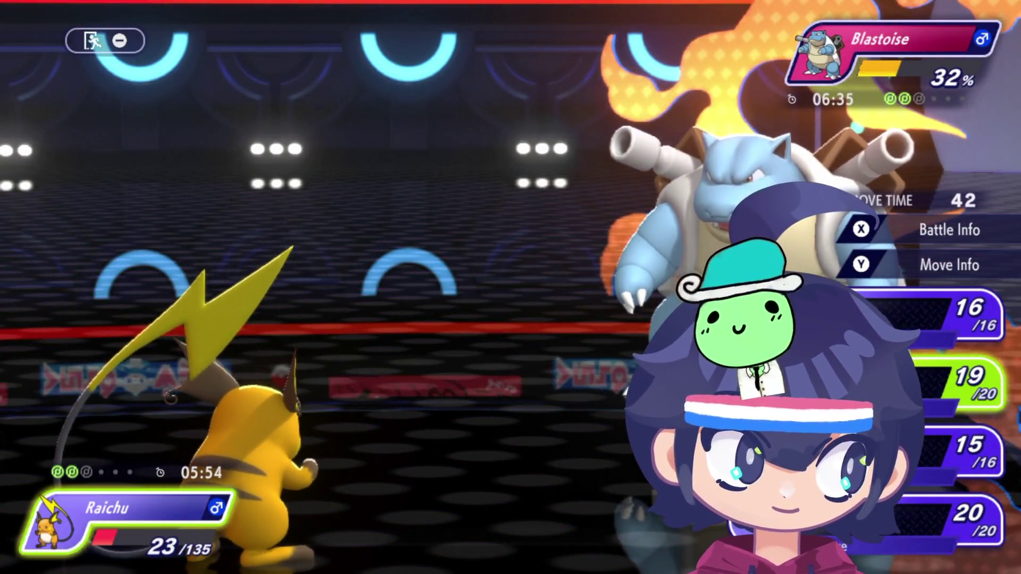
Step: Use Raichu's Thunderbolt on Blastoise, then Electroweb to drop Infernape to 51%
{"action": "key", "text": "y"}
{"action": "key", "text": "Up"}
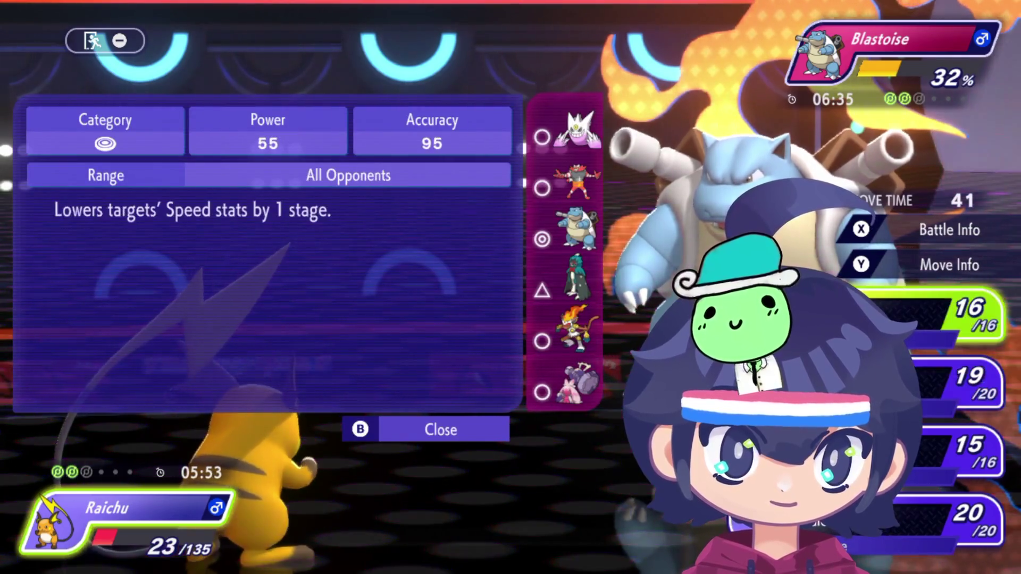
{"action": "key", "text": "Down"}
{"action": "key", "text": "Down"}
{"action": "key", "text": "Up"}
{"action": "key", "text": "Down"}
{"action": "key", "text": "Up"}
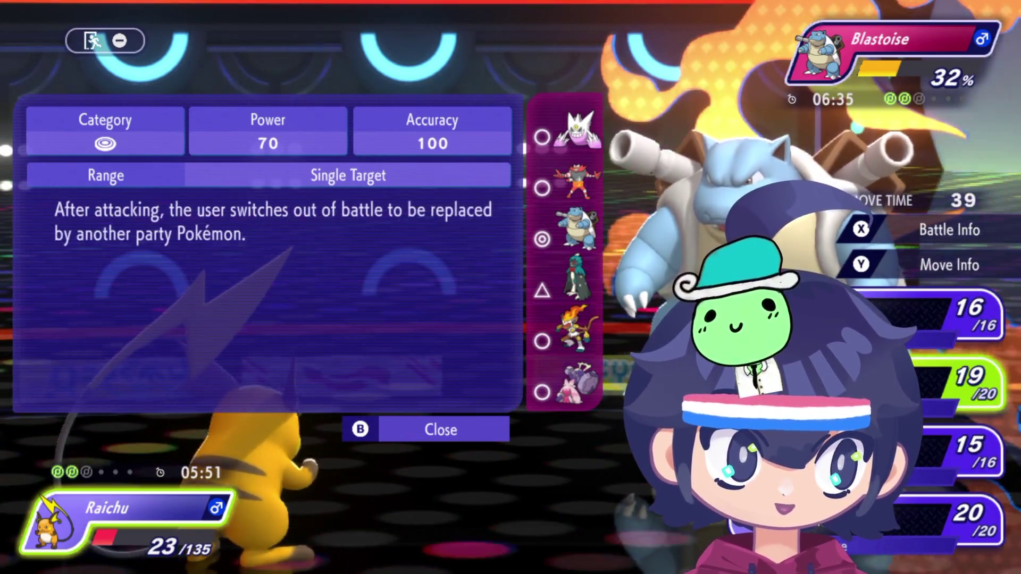
{"action": "key", "text": "Down"}
{"action": "key", "text": "a"}
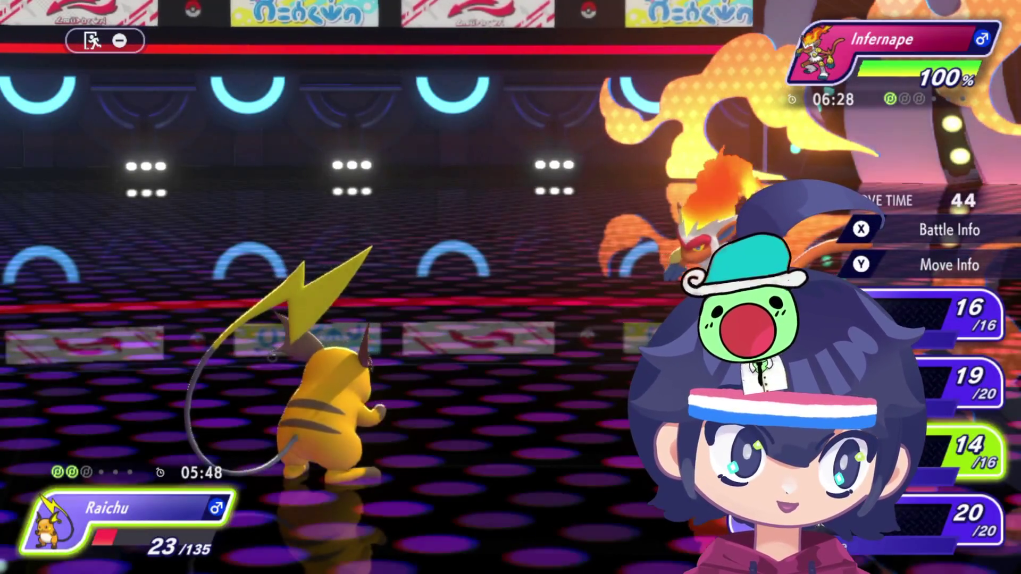
{"action": "key", "text": "y"}
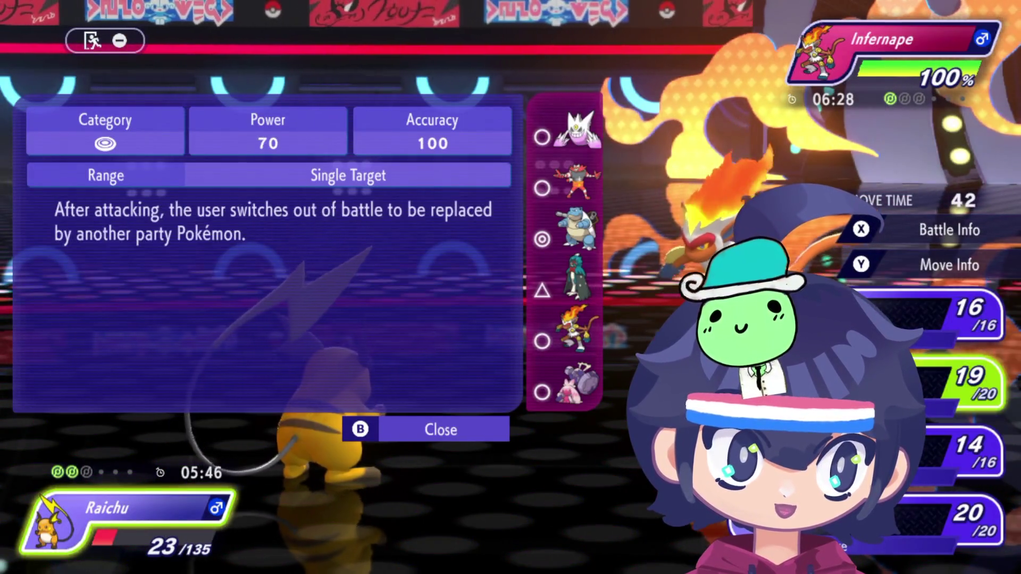
{"action": "key", "text": "a"}
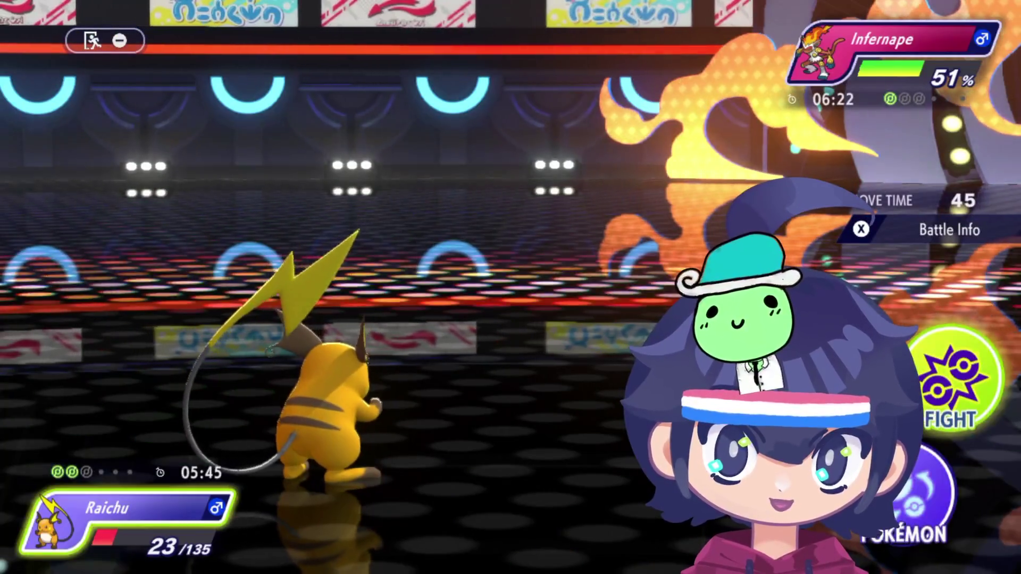
Step: Switch Tyranitar in for Raichu and hit Infernape with Ice Punch
{"action": "key", "text": "Return"}
{"action": "key", "text": "Down"}
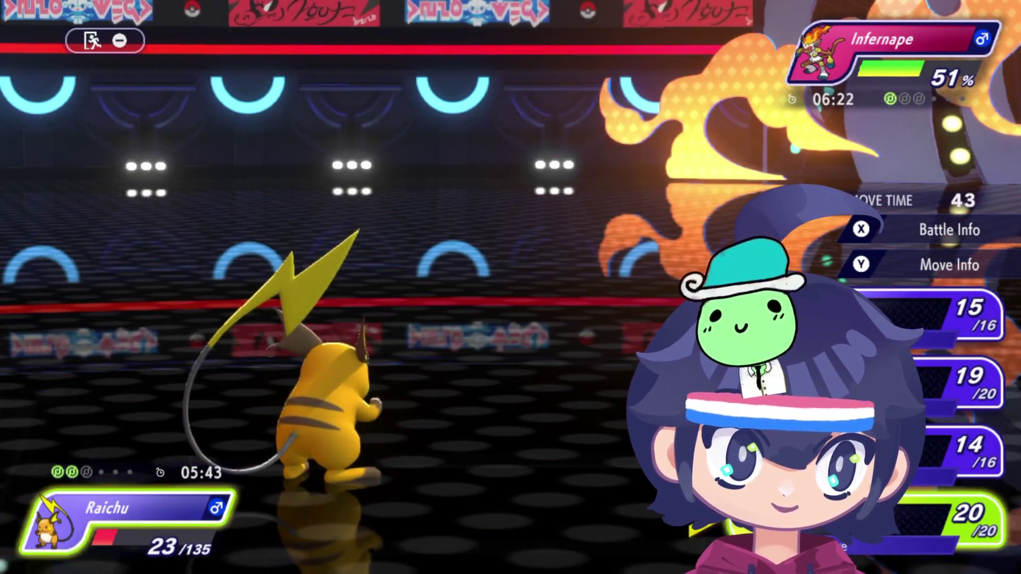
{"action": "key", "text": "Escape"}
{"action": "key", "text": "x"}
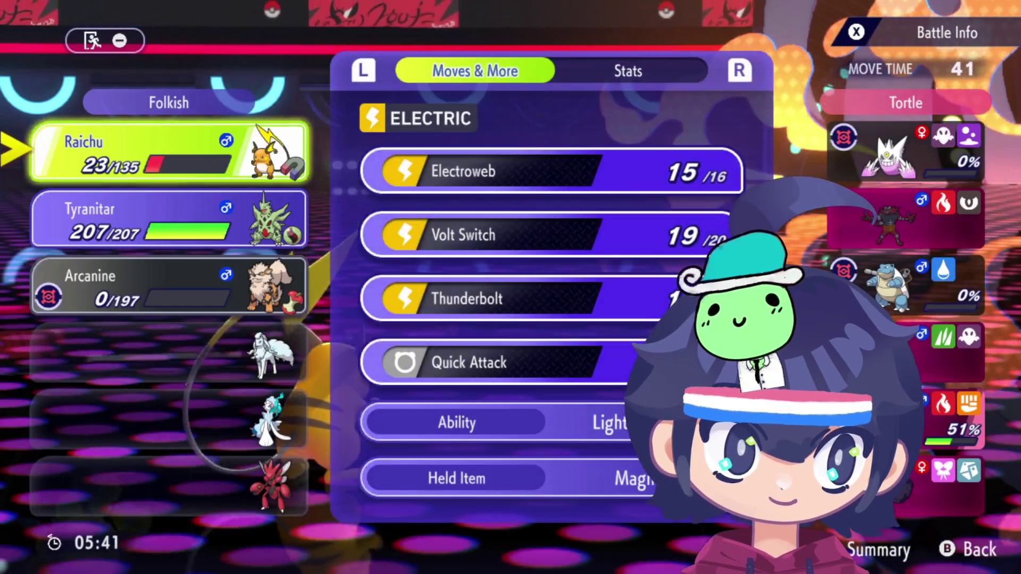
{"action": "key", "text": "Down"}
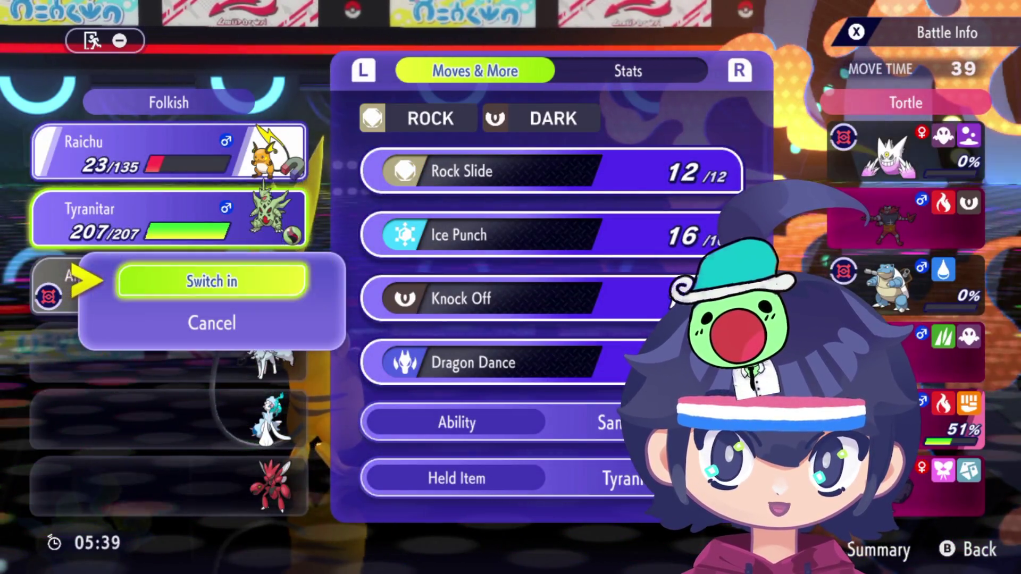
{"action": "key", "text": "Return"}
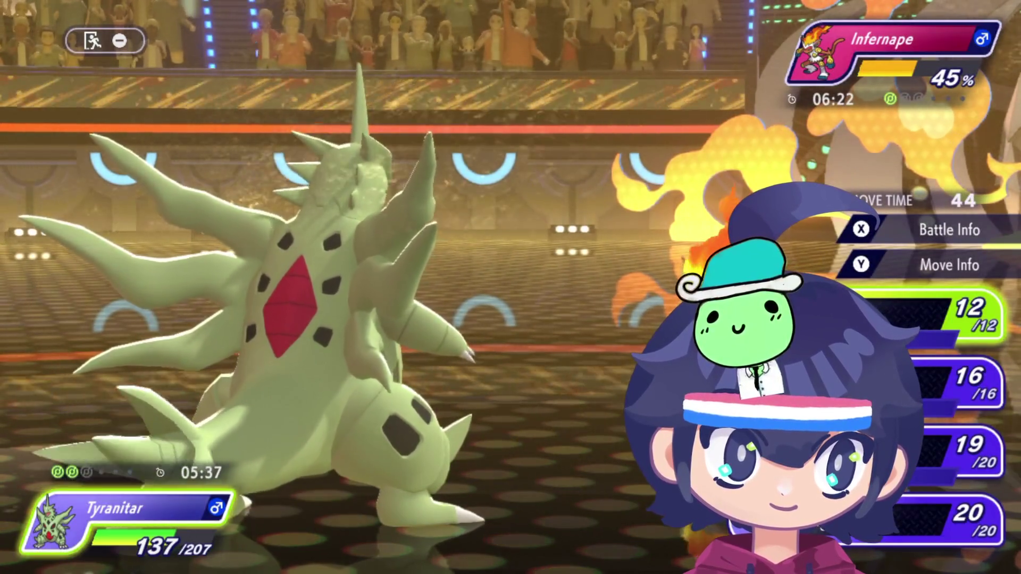
{"action": "key", "text": "Down"}
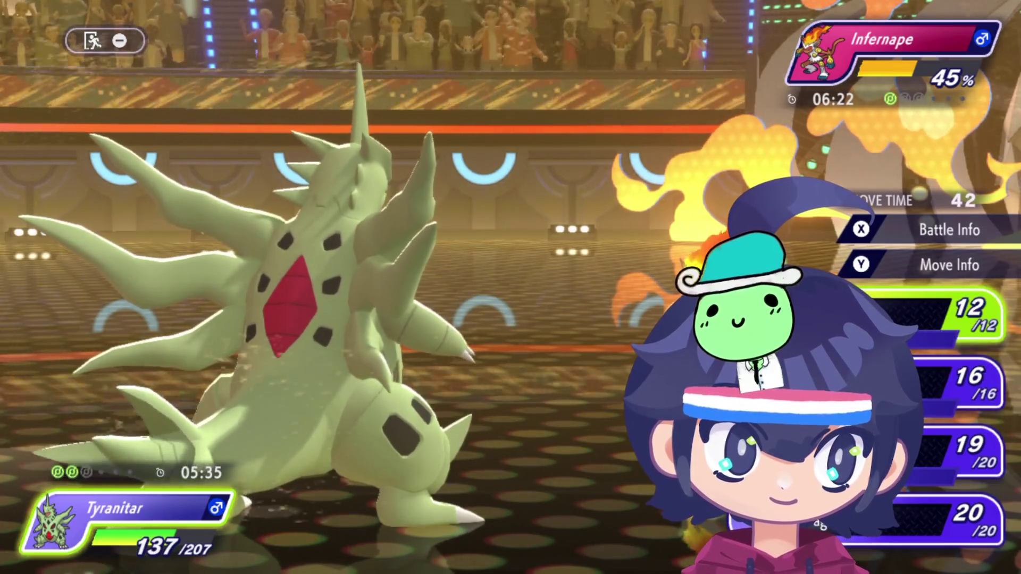
{"action": "key", "text": "Return"}
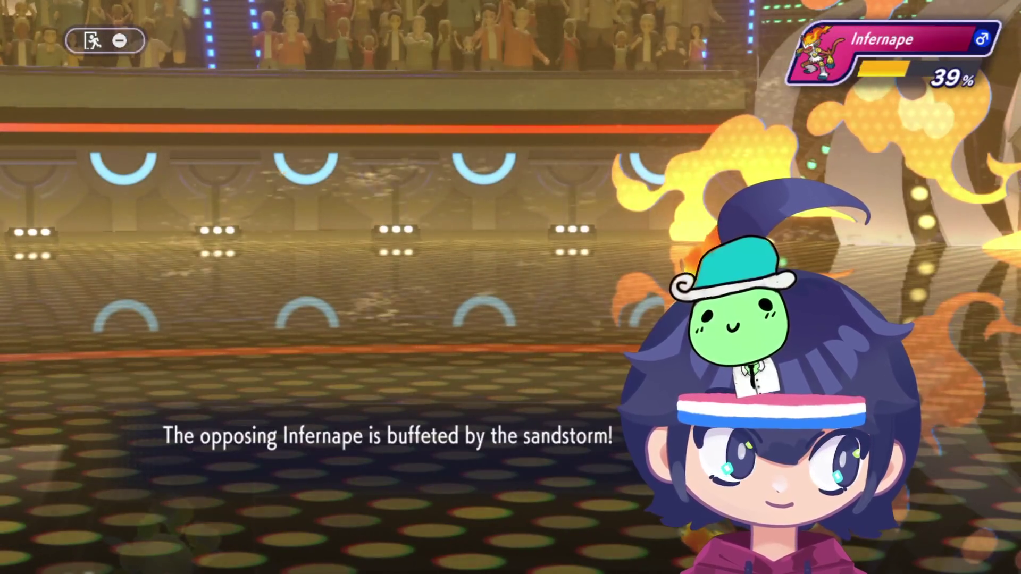
Step: Send Raichu in to replace the fainted Tyranitar and use its third attack on Infernape
{"action": "key", "text": "x"}
{"action": "key", "text": "a"}
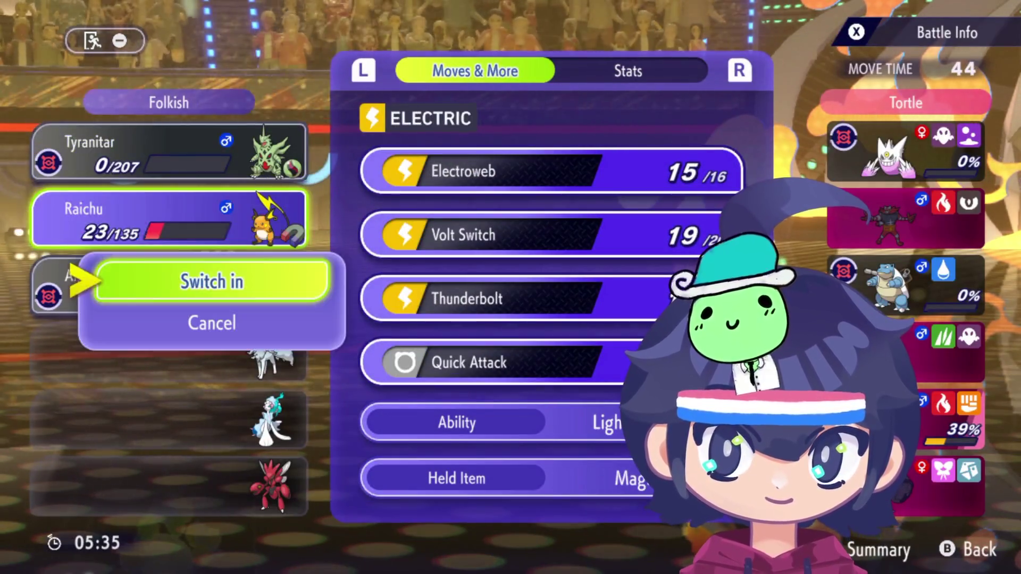
{"action": "key", "text": "a"}
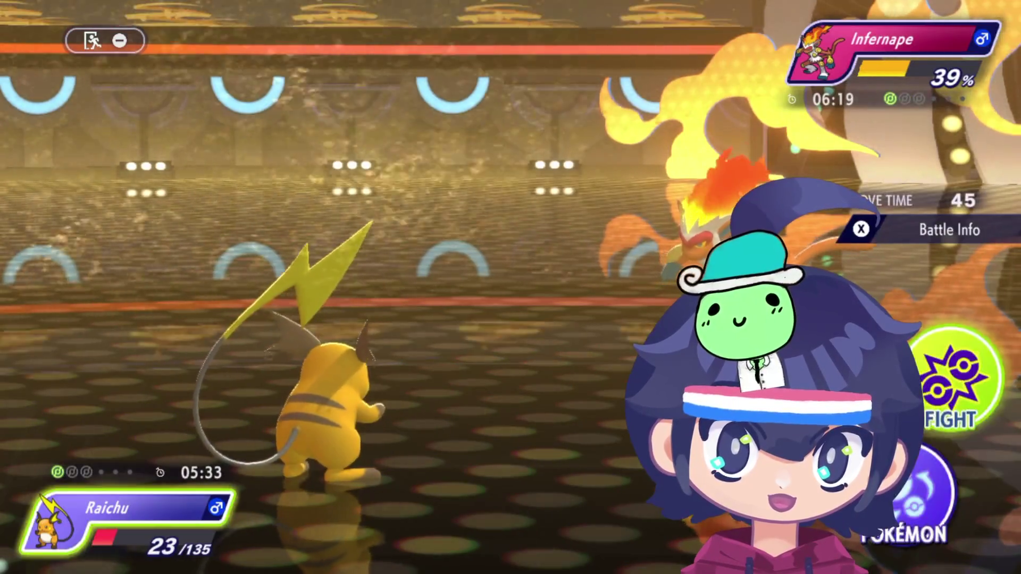
{"action": "key", "text": "a"}
{"action": "key", "text": "Down"}
{"action": "key", "text": "Down"}
{"action": "key", "text": "a"}
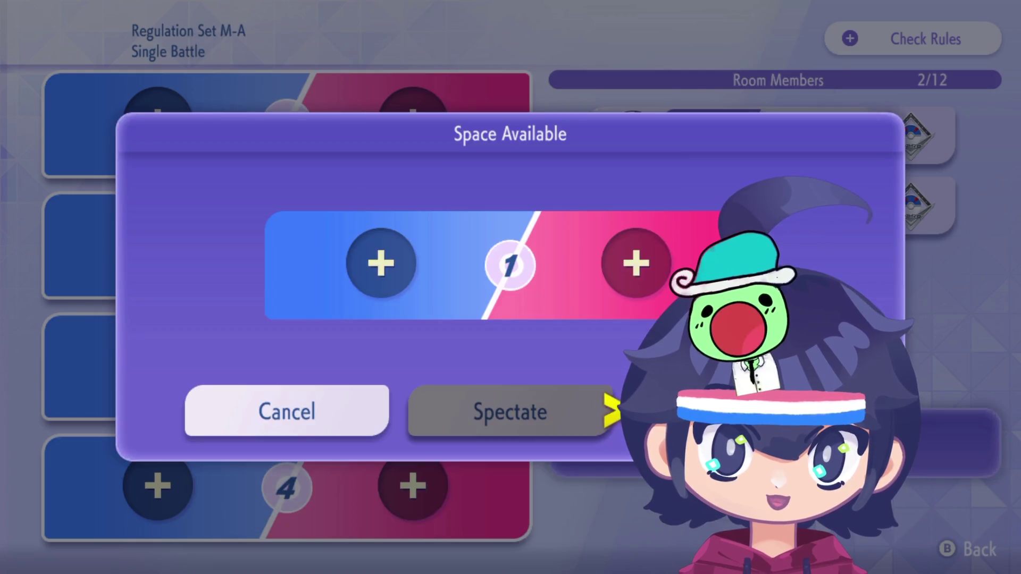
Step: Rejoin Court 1 in the spot opposite the friend and confirm being ready to battle
{"action": "key", "text": "Return"}
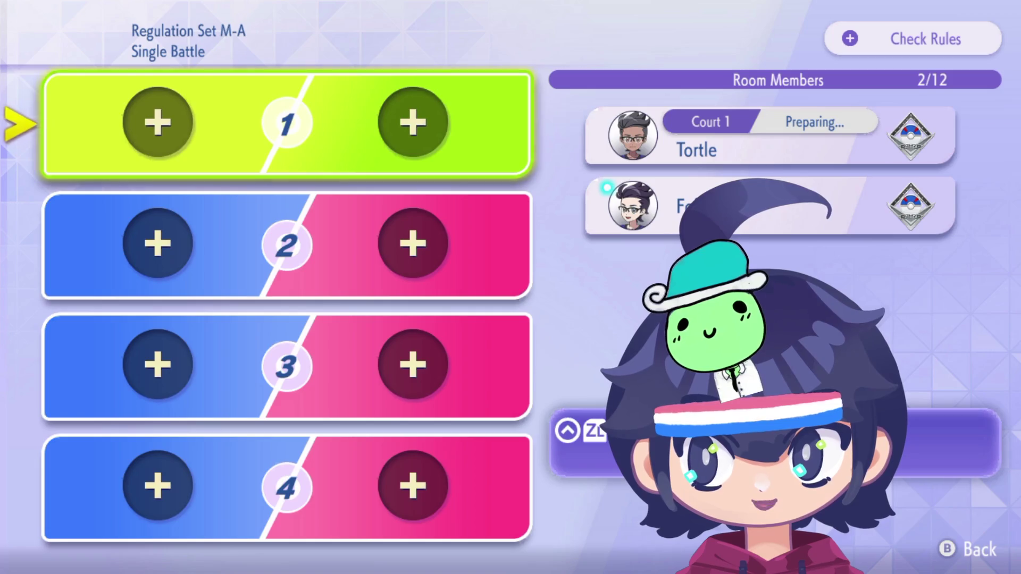
{"action": "key", "text": "Return"}
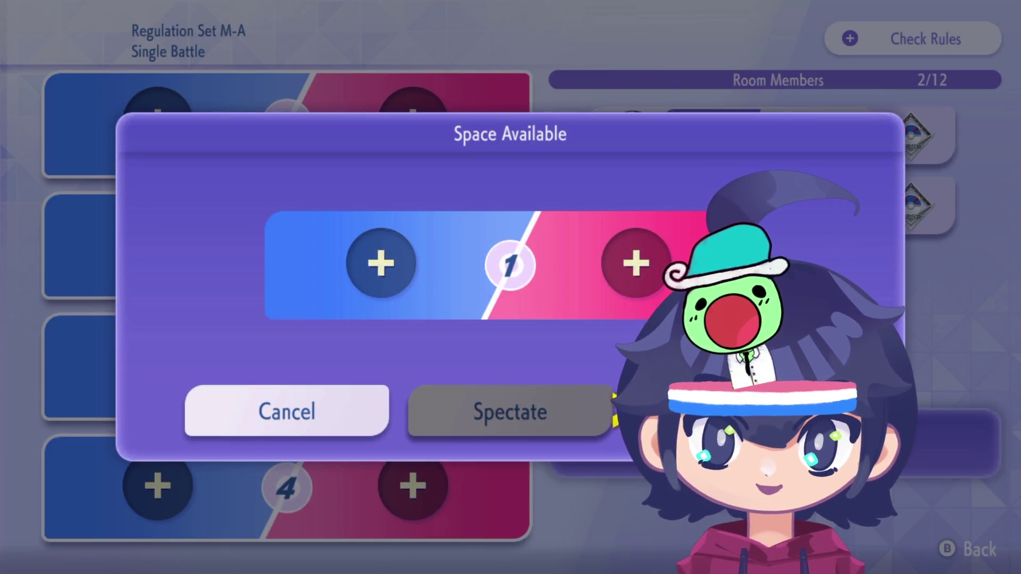
{"action": "key", "text": "Return"}
{"action": "key", "text": "Return"}
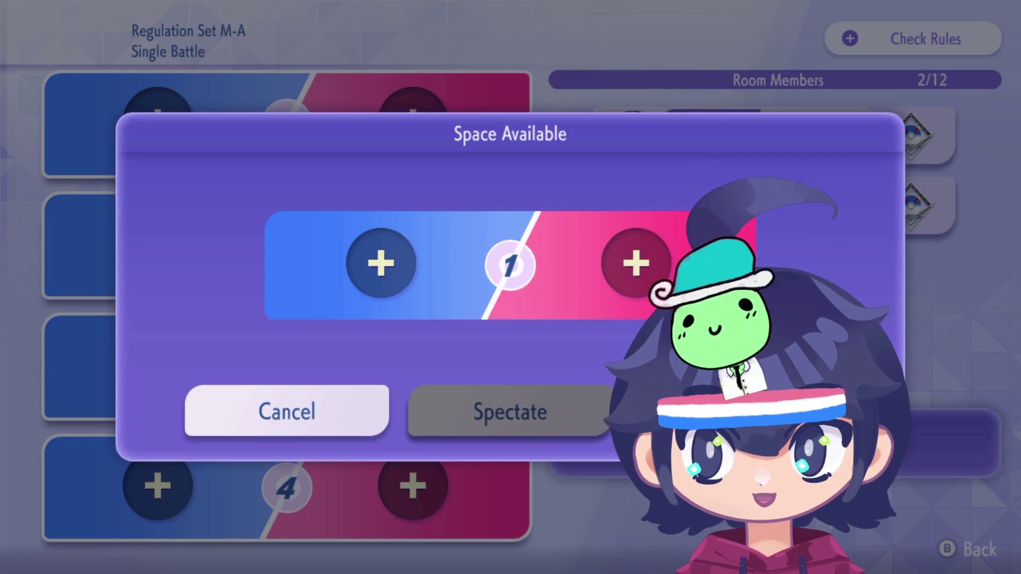
{"action": "key", "text": "Up"}
{"action": "key", "text": "Return"}
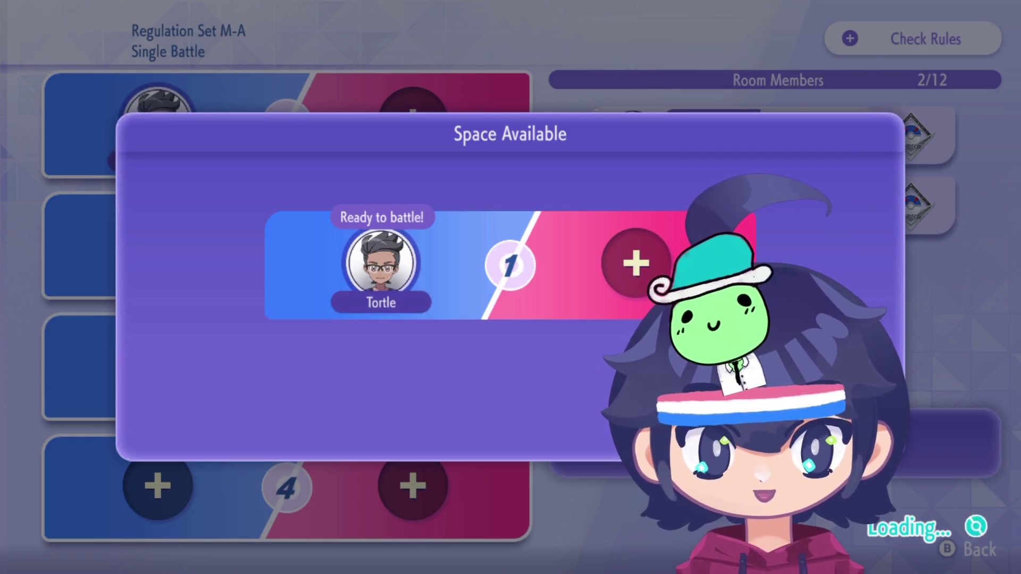
{"action": "key", "text": "Return"}
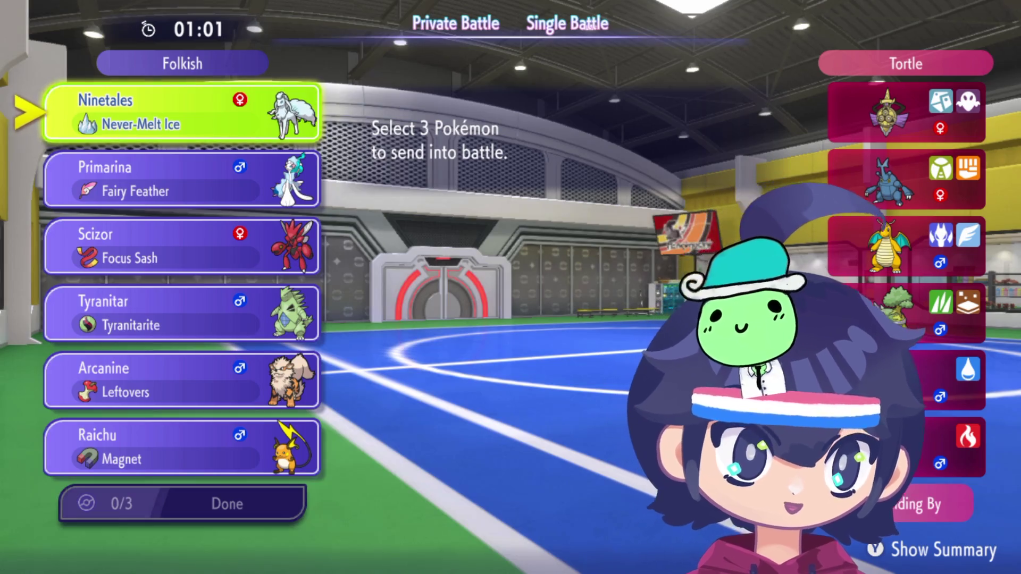
Step: Choose Scizor as the first battler, then move down past Tyranitar to Arcanine
{"action": "left_click", "coordinate": [181, 178]}
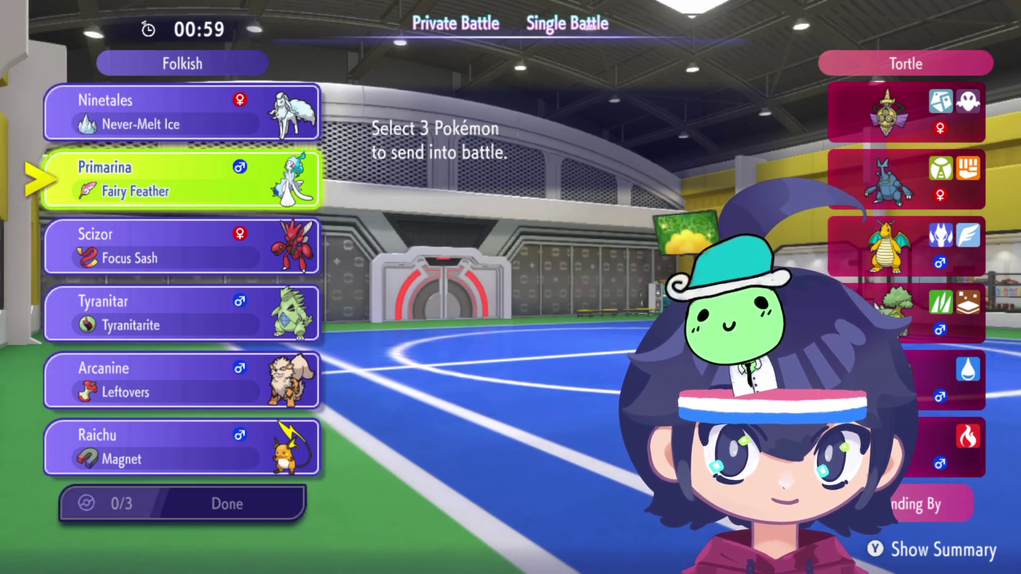
{"action": "left_click", "coordinate": [181, 246]}
{"action": "left_click", "coordinate": [180, 245]}
{"action": "left_click", "coordinate": [181, 313]}
{"action": "left_click", "coordinate": [181, 380]}
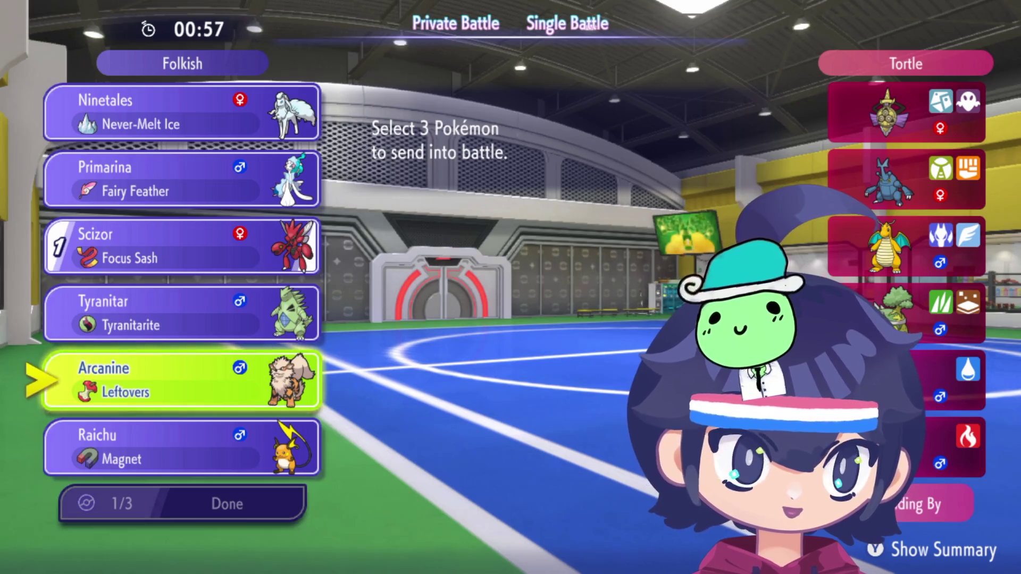